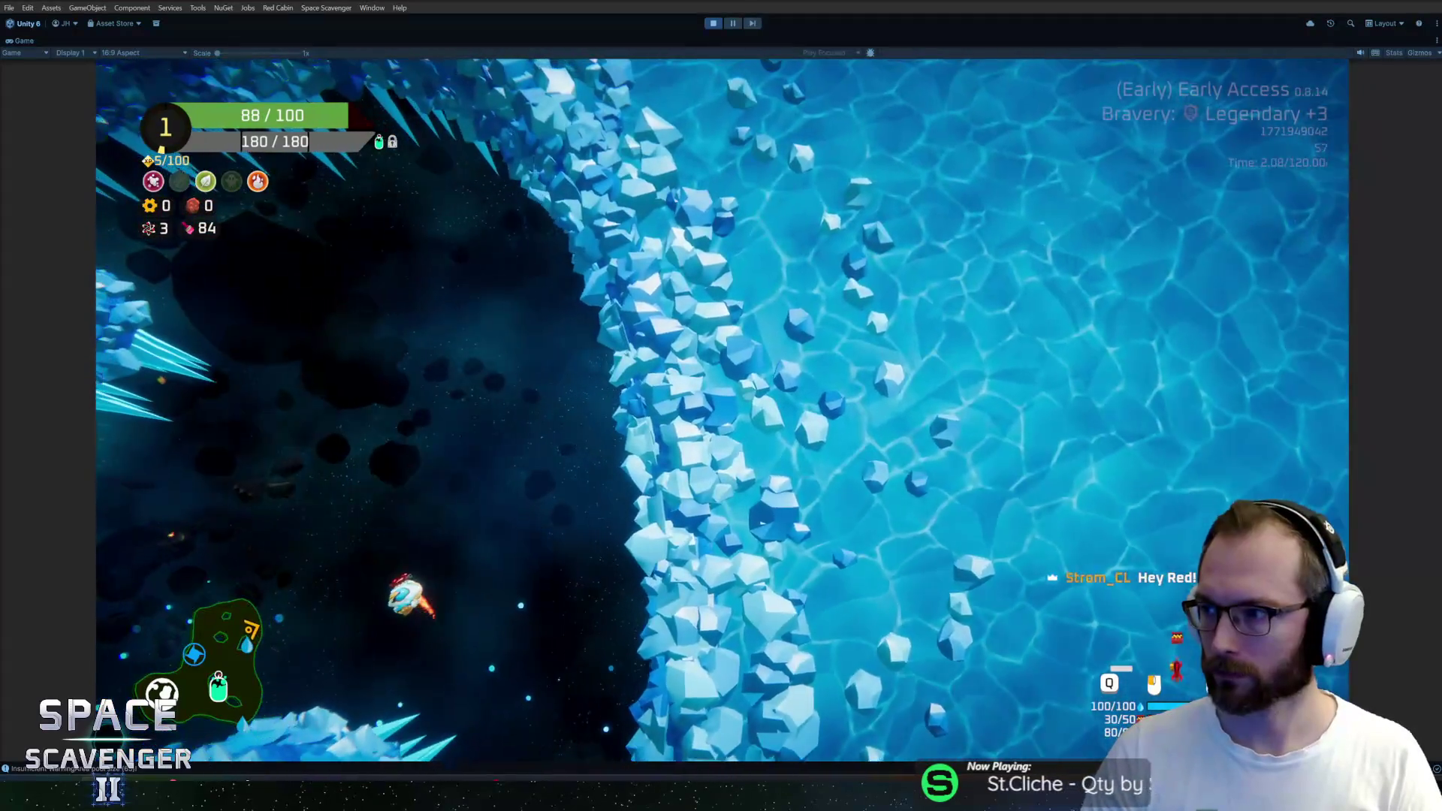
Pause the running glacier level to bring up the PAUSED menu
{"action": "key", "text": "Escape"}
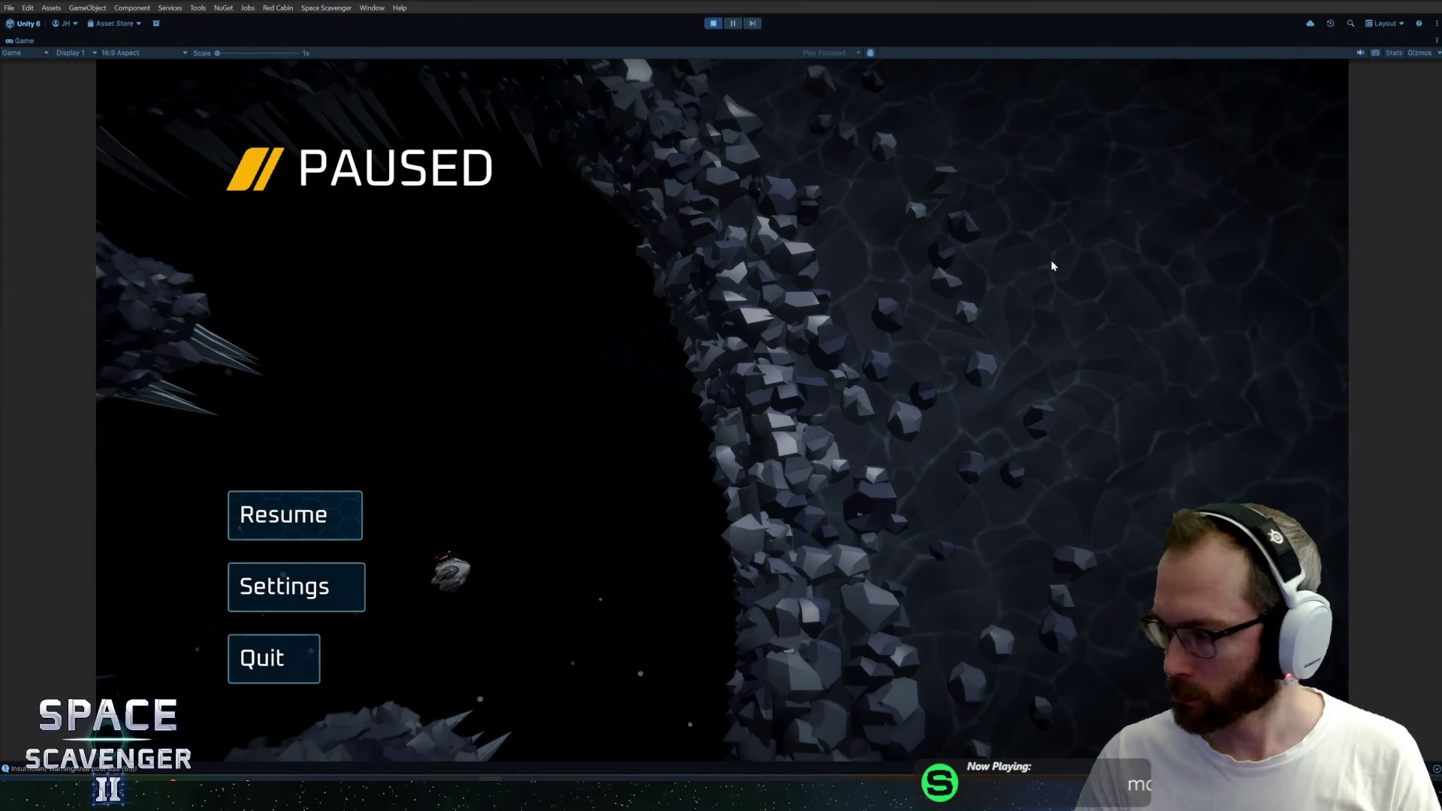
Resume the run, fly and shoot down through the cave, then pause again
{"action": "left_click", "coordinate": [320, 513]}
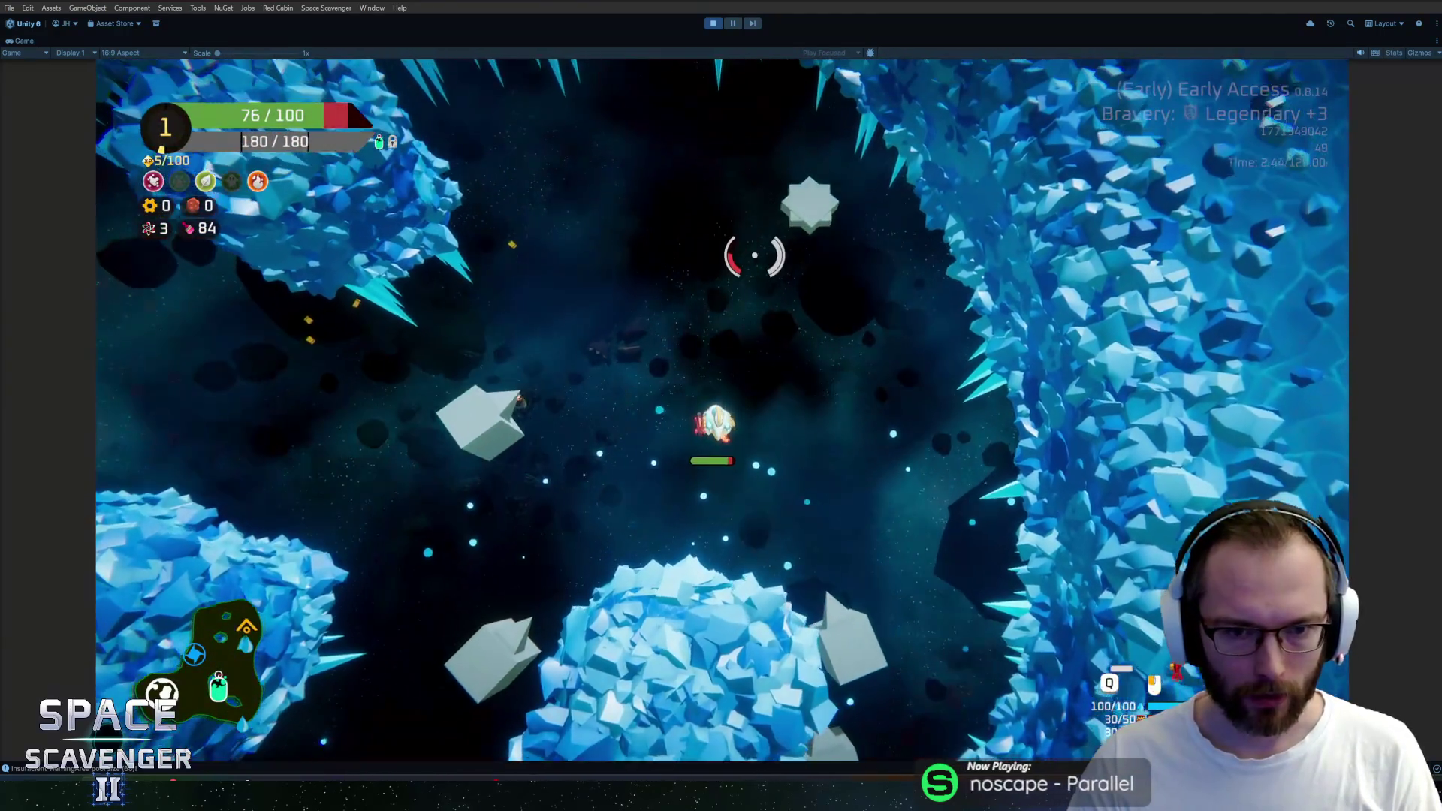
{"action": "key", "text": "w"}
{"action": "key", "text": "s"}
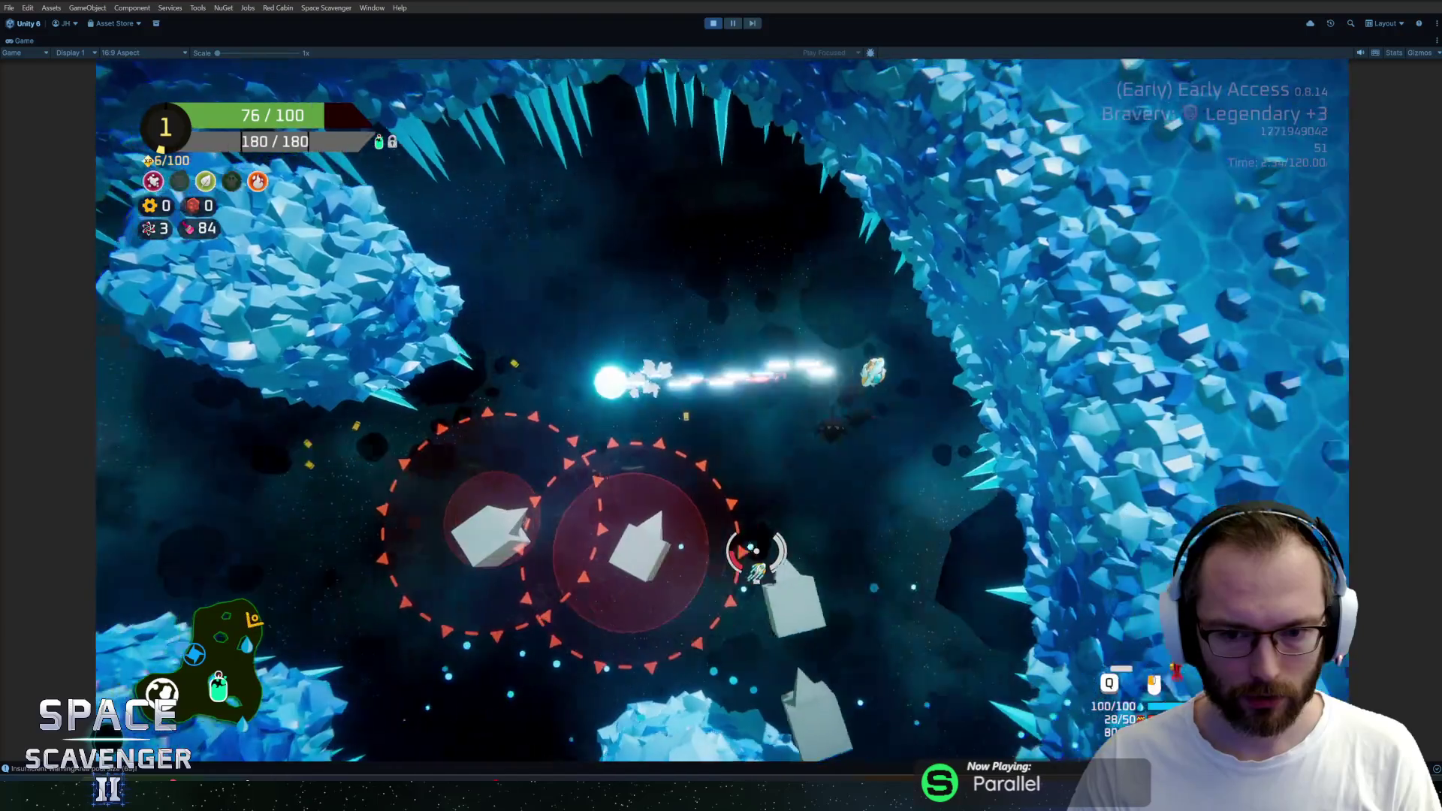
{"action": "key", "text": "s"}
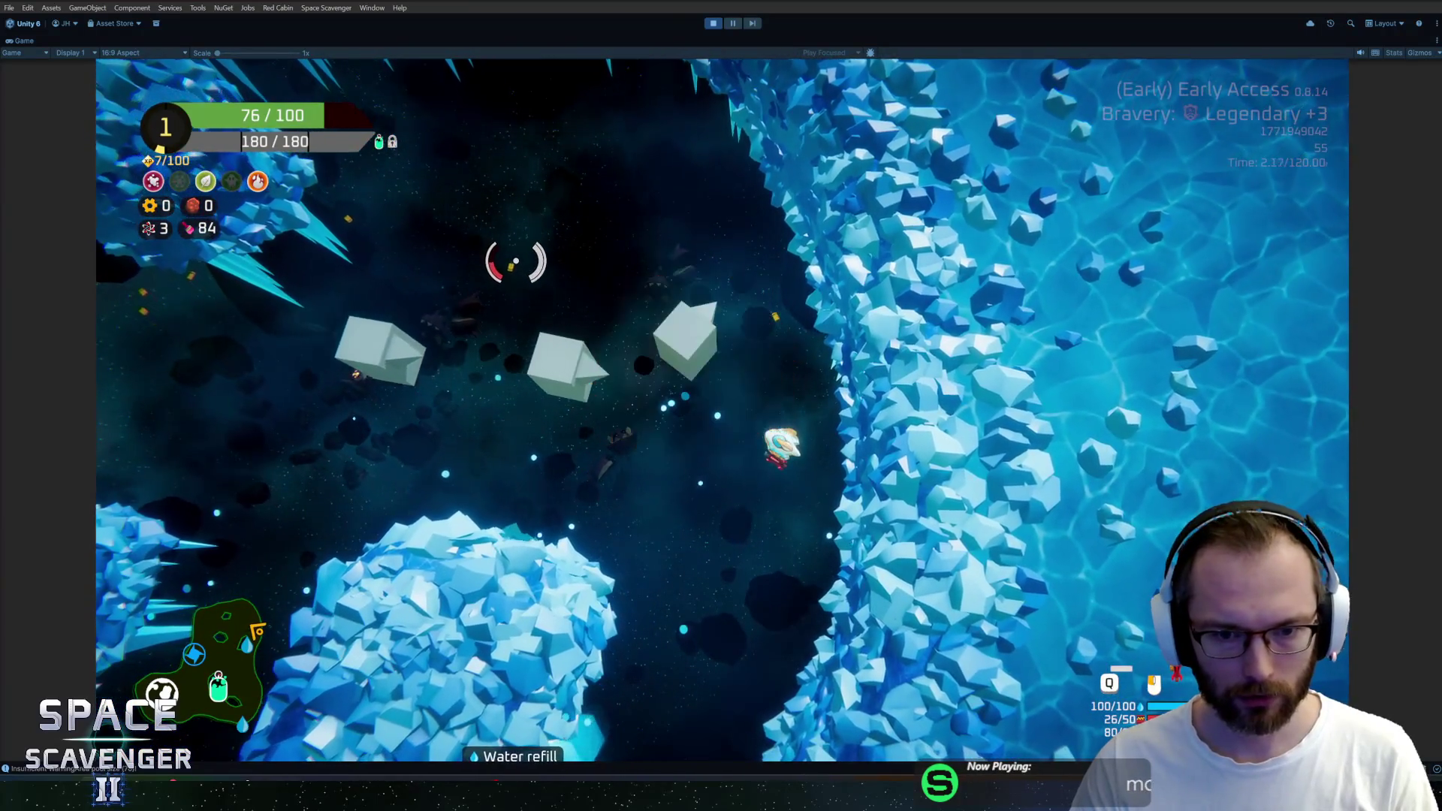
{"action": "key", "text": "s"}
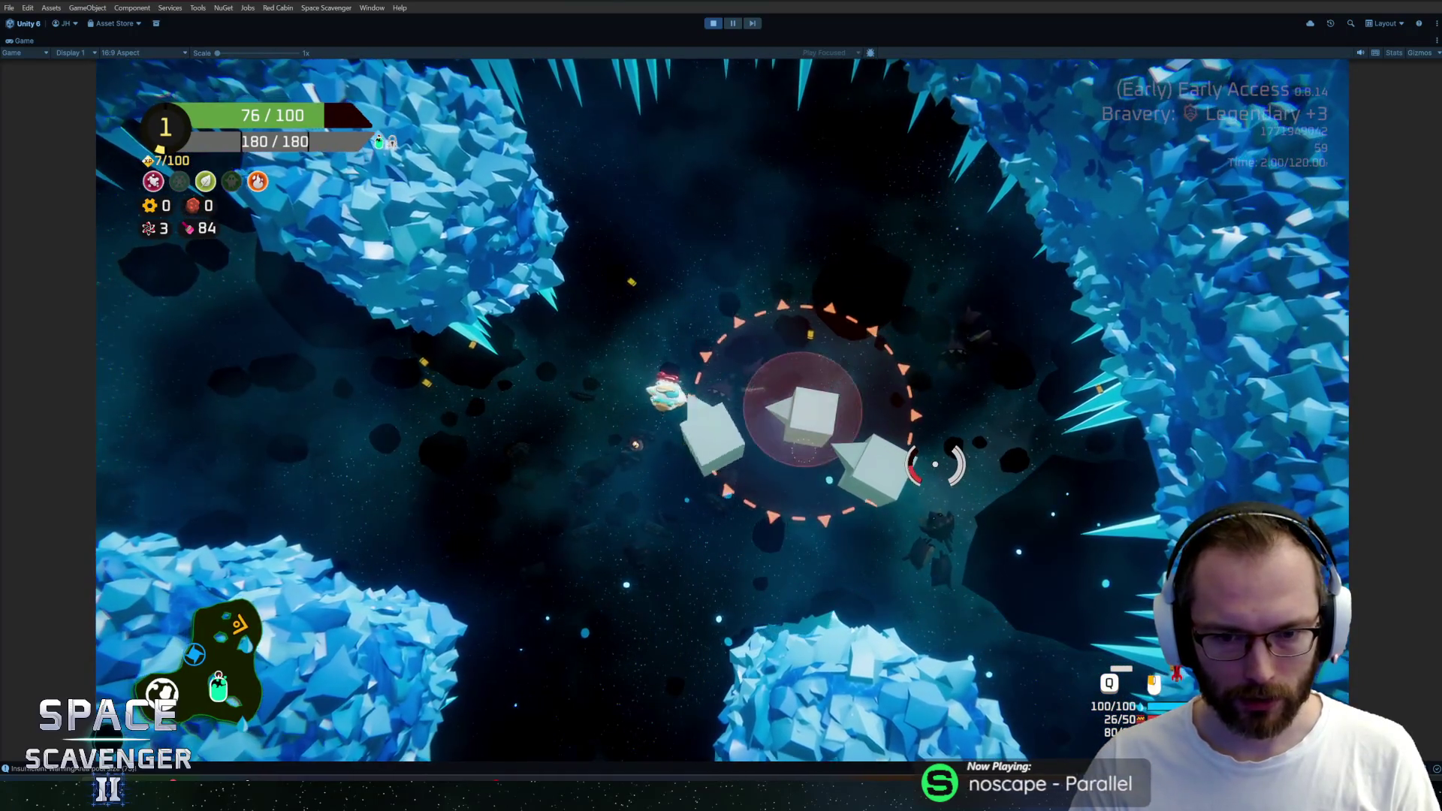
{"action": "key", "text": "d"}
{"action": "key", "text": "Escape"}
Back out of quitting, review the in-game command console, and pause once more
{"action": "left_click", "coordinate": [284, 667]}
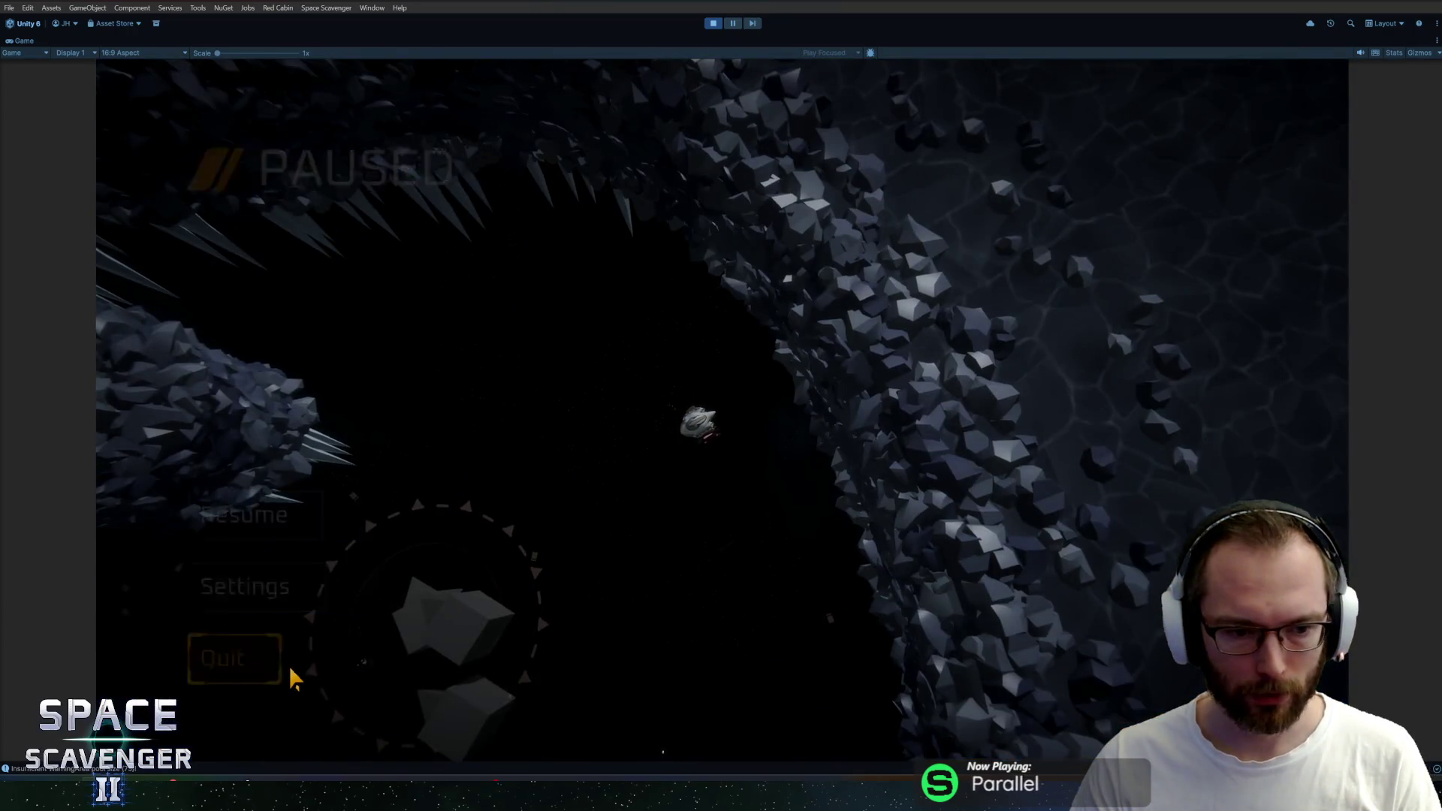
{"action": "key", "text": "Escape"}
{"action": "key", "text": "Escape"}
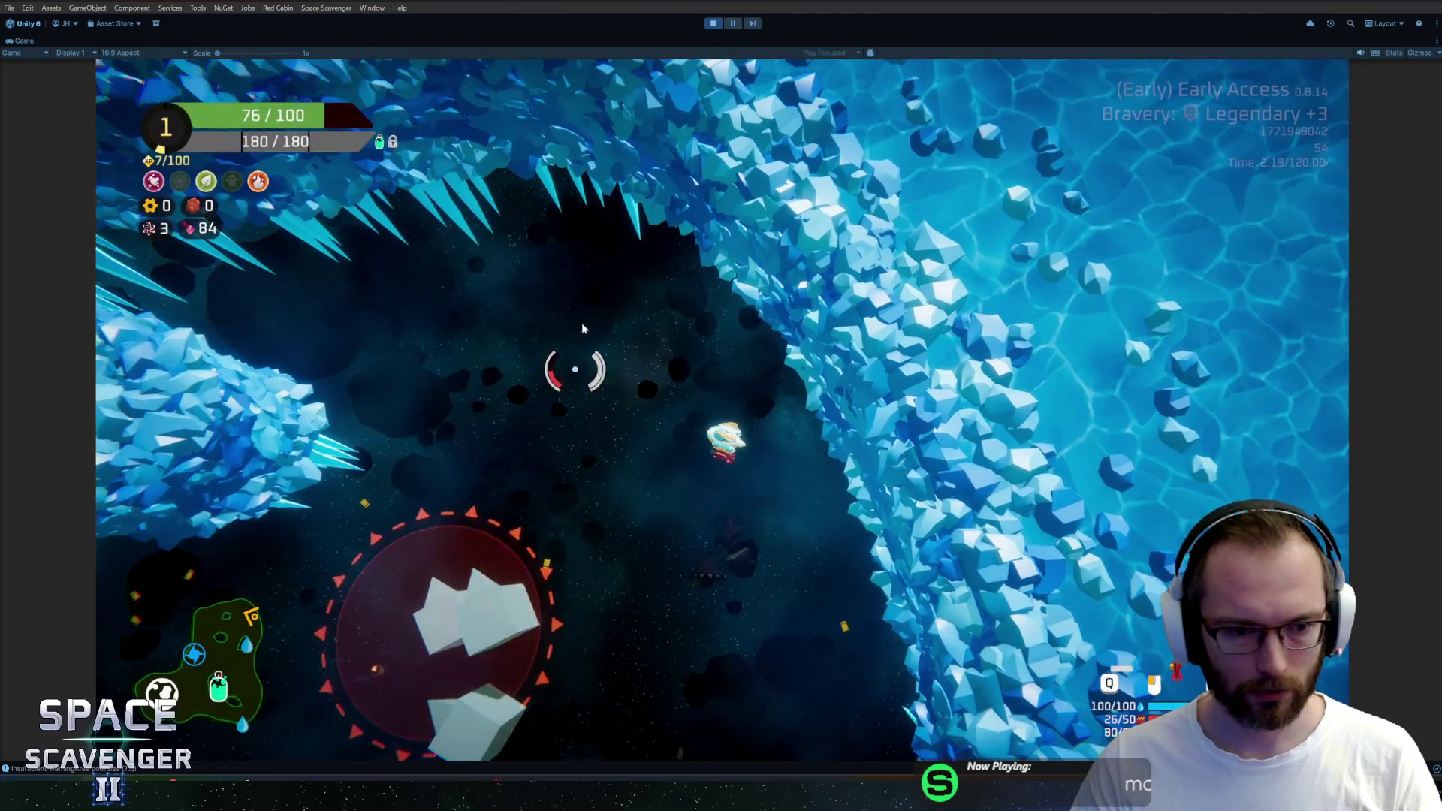
{"action": "key", "text": "grave"}
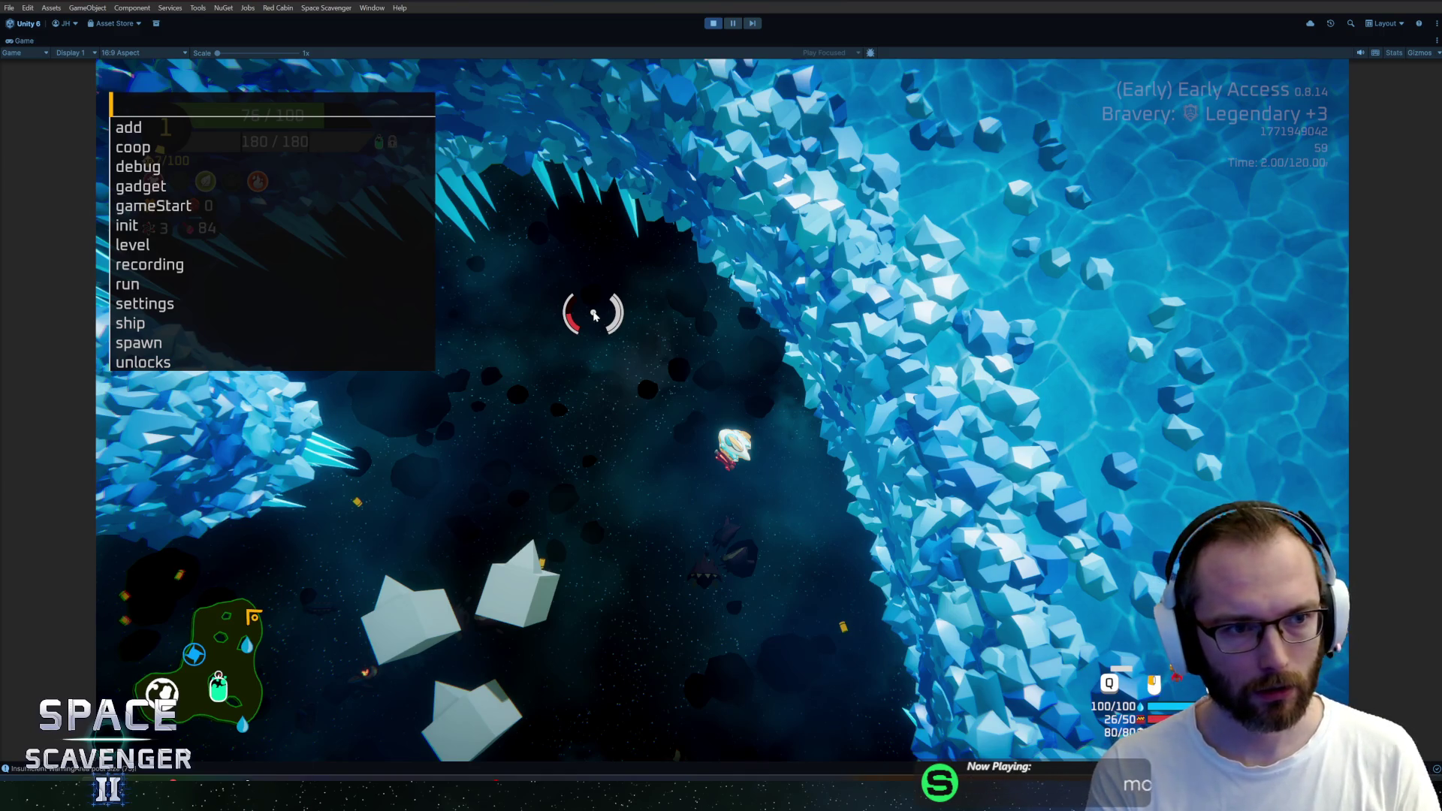
{"action": "key", "text": "Escape"}
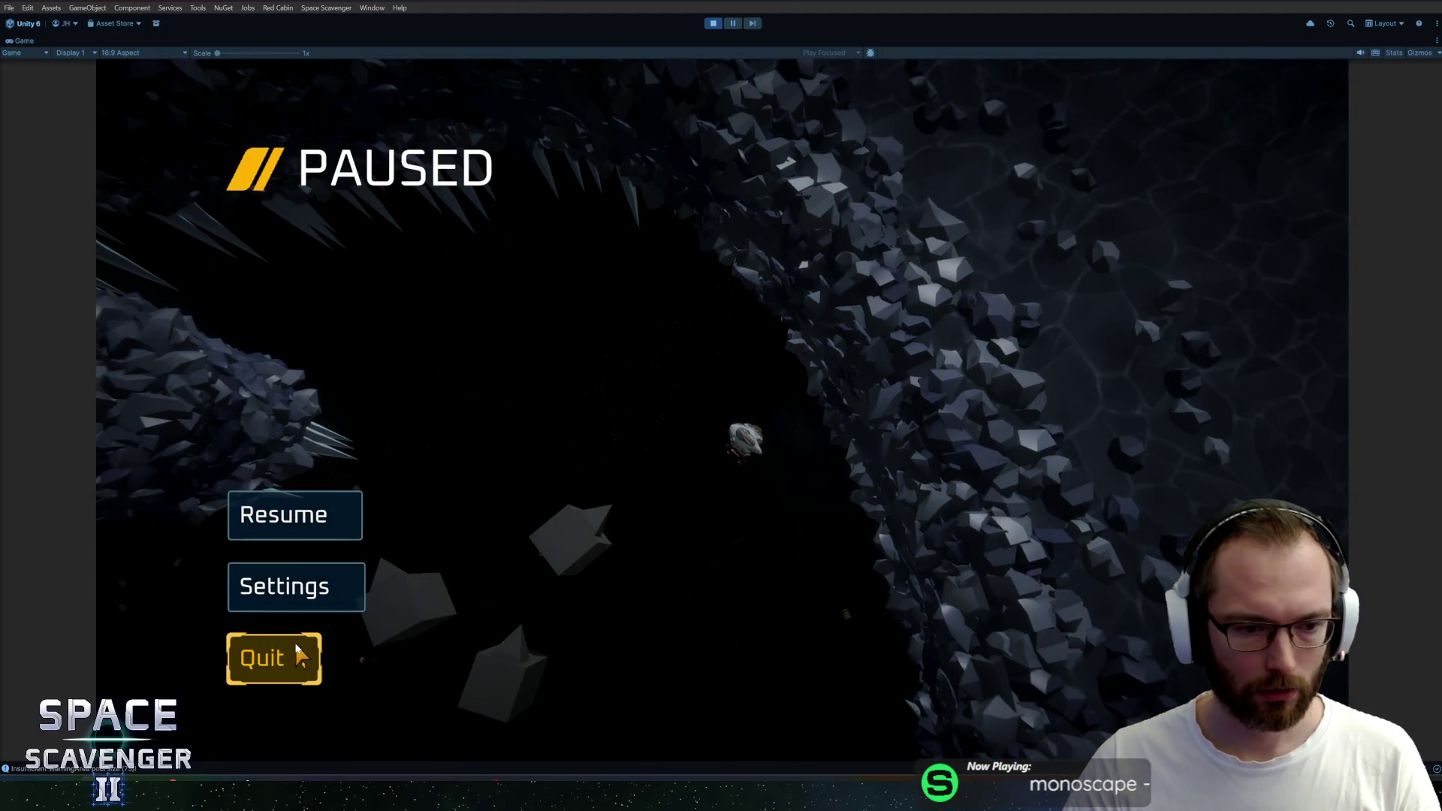
Dismiss the quit confirmations and stop the playtest from the editor toolbar
{"action": "left_click", "coordinate": [300, 656]}
{"action": "key", "text": "Escape"}
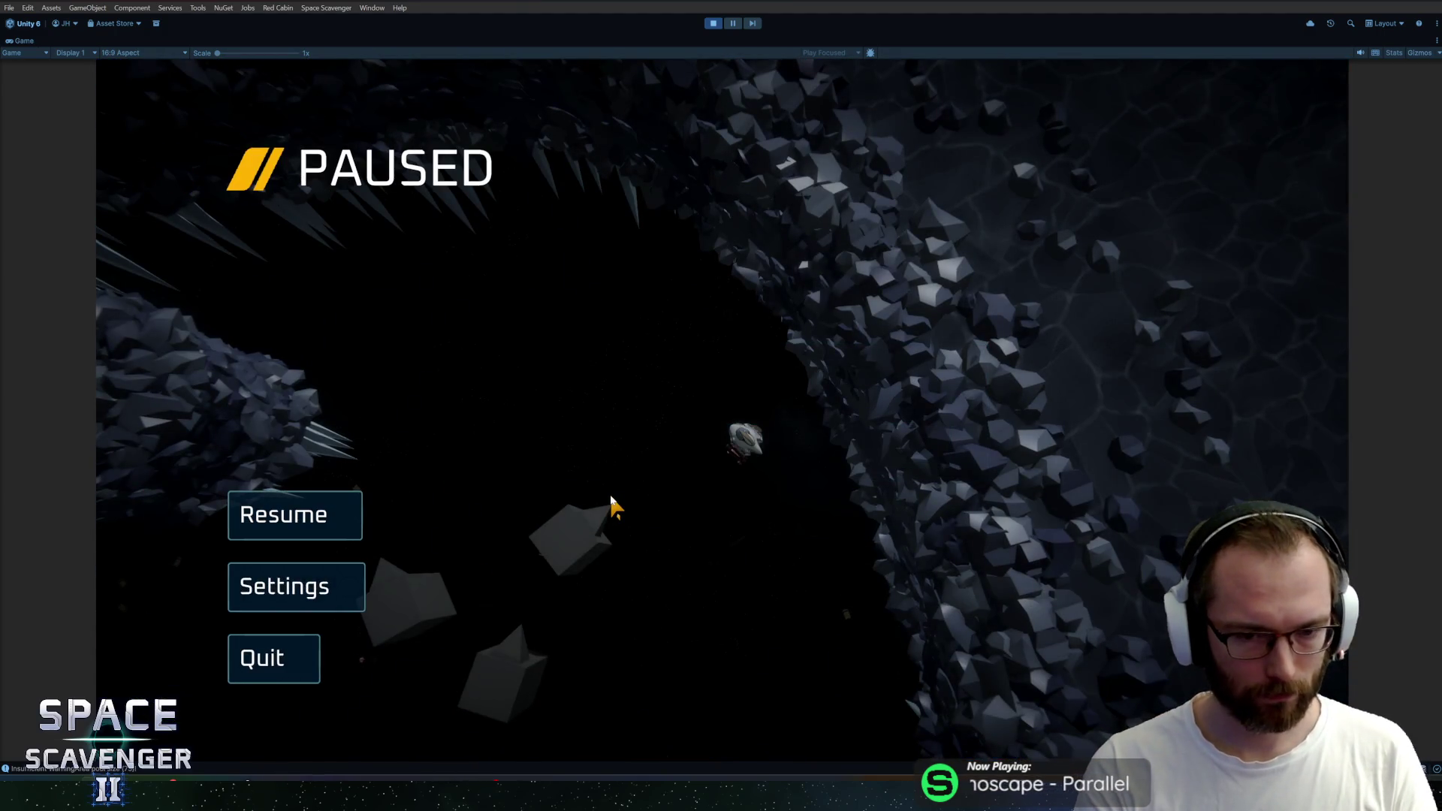
{"action": "key", "text": "Escape"}
{"action": "key", "text": "Escape"}
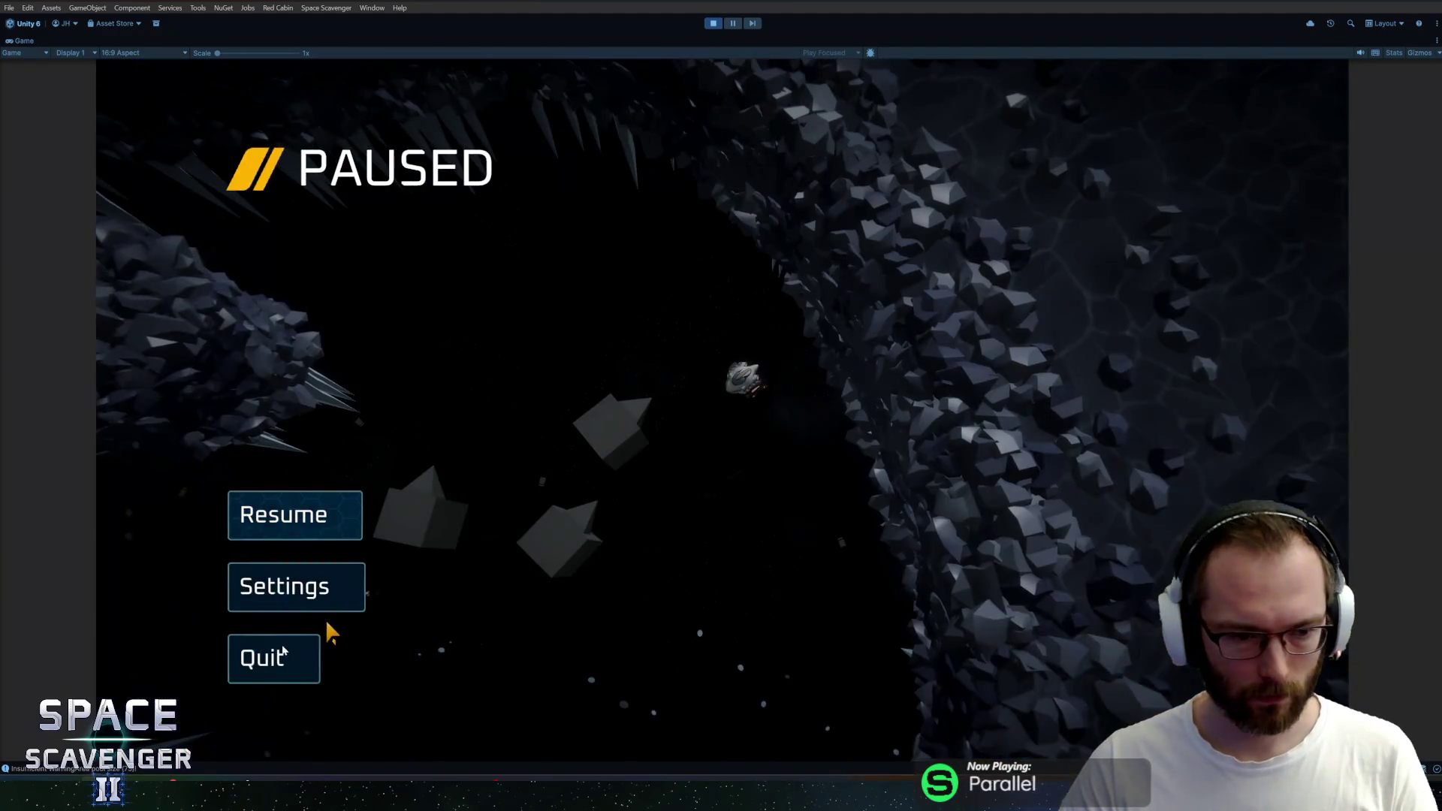
{"action": "left_click", "coordinate": [299, 658]}
{"action": "left_click", "coordinate": [649, 456]}
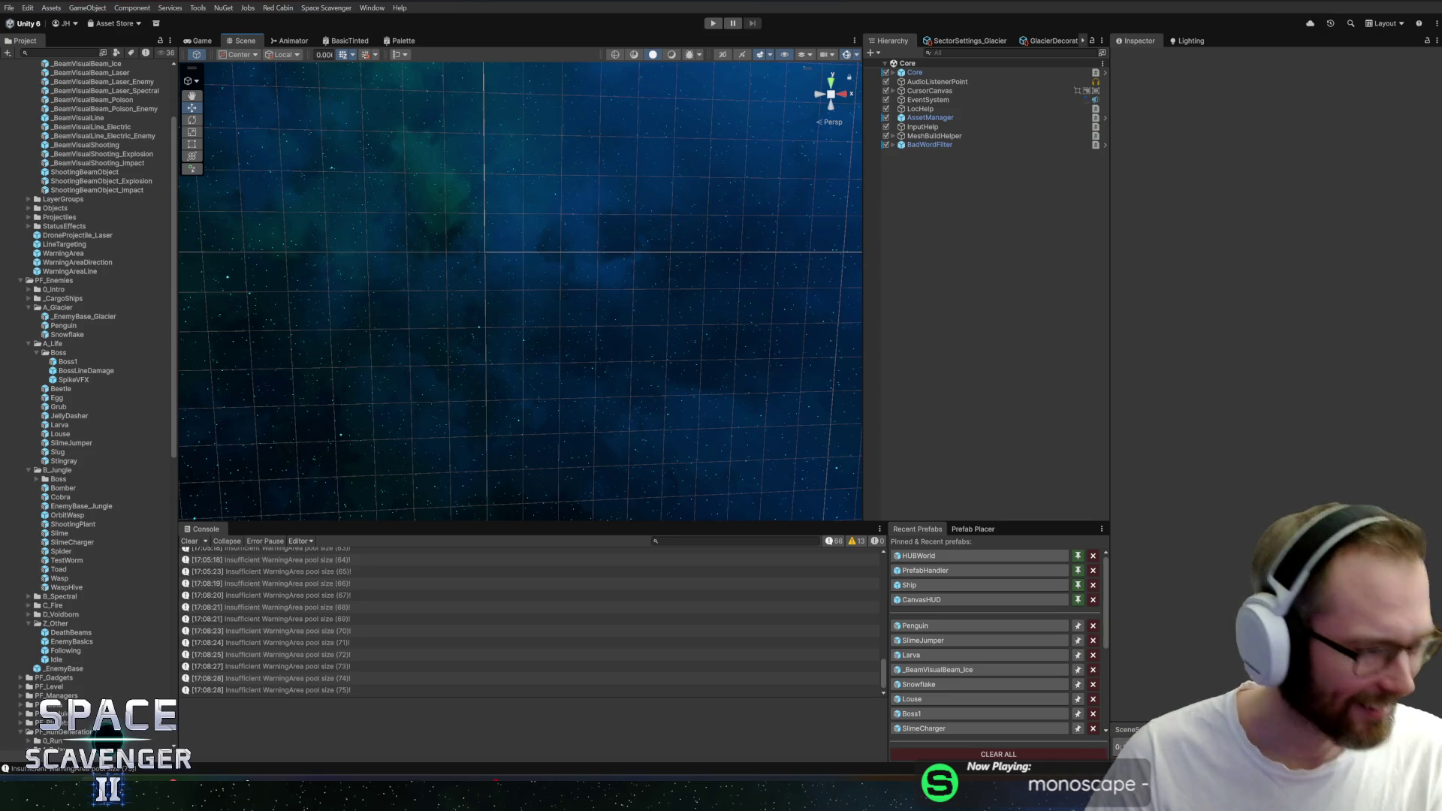
Inspect the Core object, start Play mode and fly the ship into the hub portal
{"action": "left_click", "coordinate": [991, 73]}
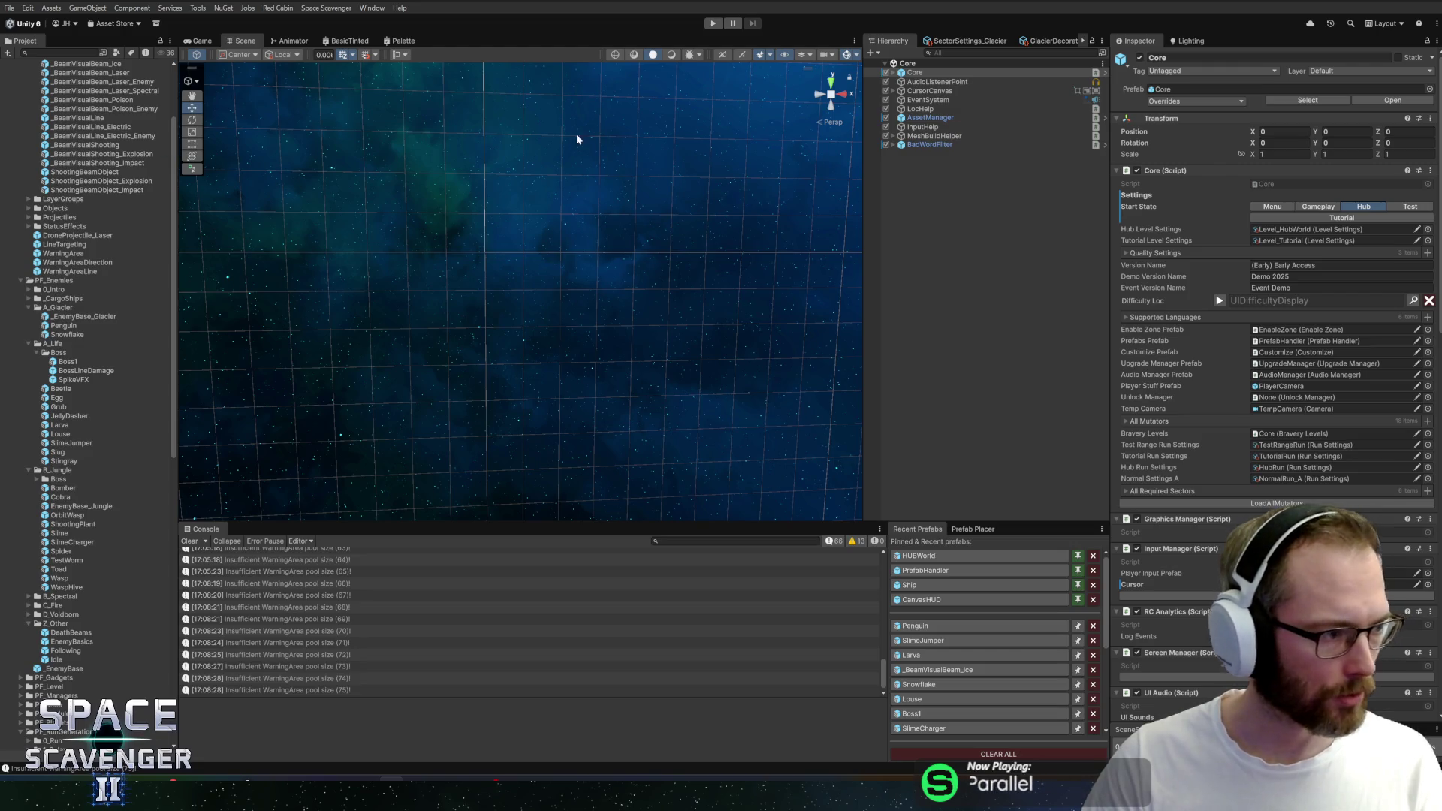
{"action": "left_click", "coordinate": [713, 23]}
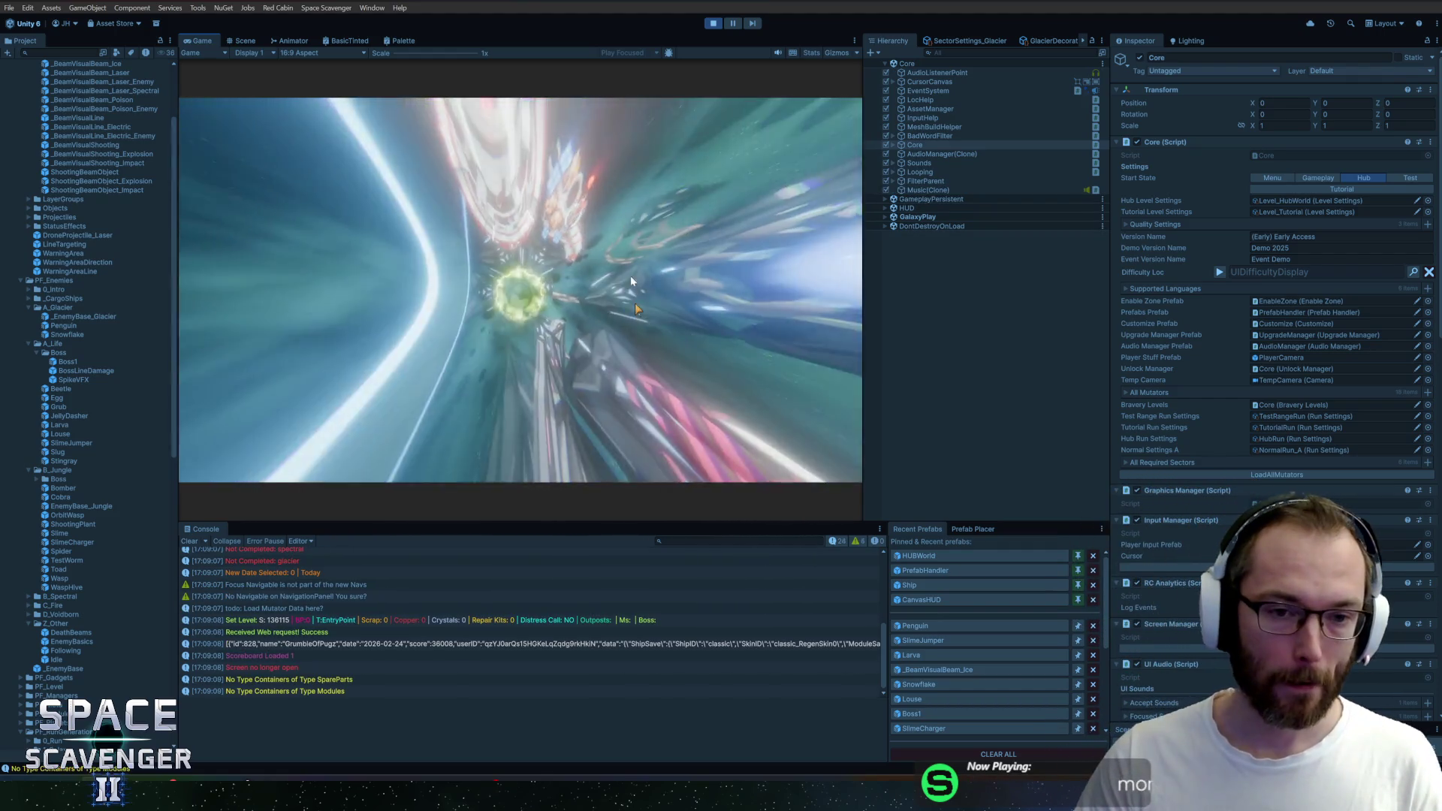
{"action": "key", "text": "w"}
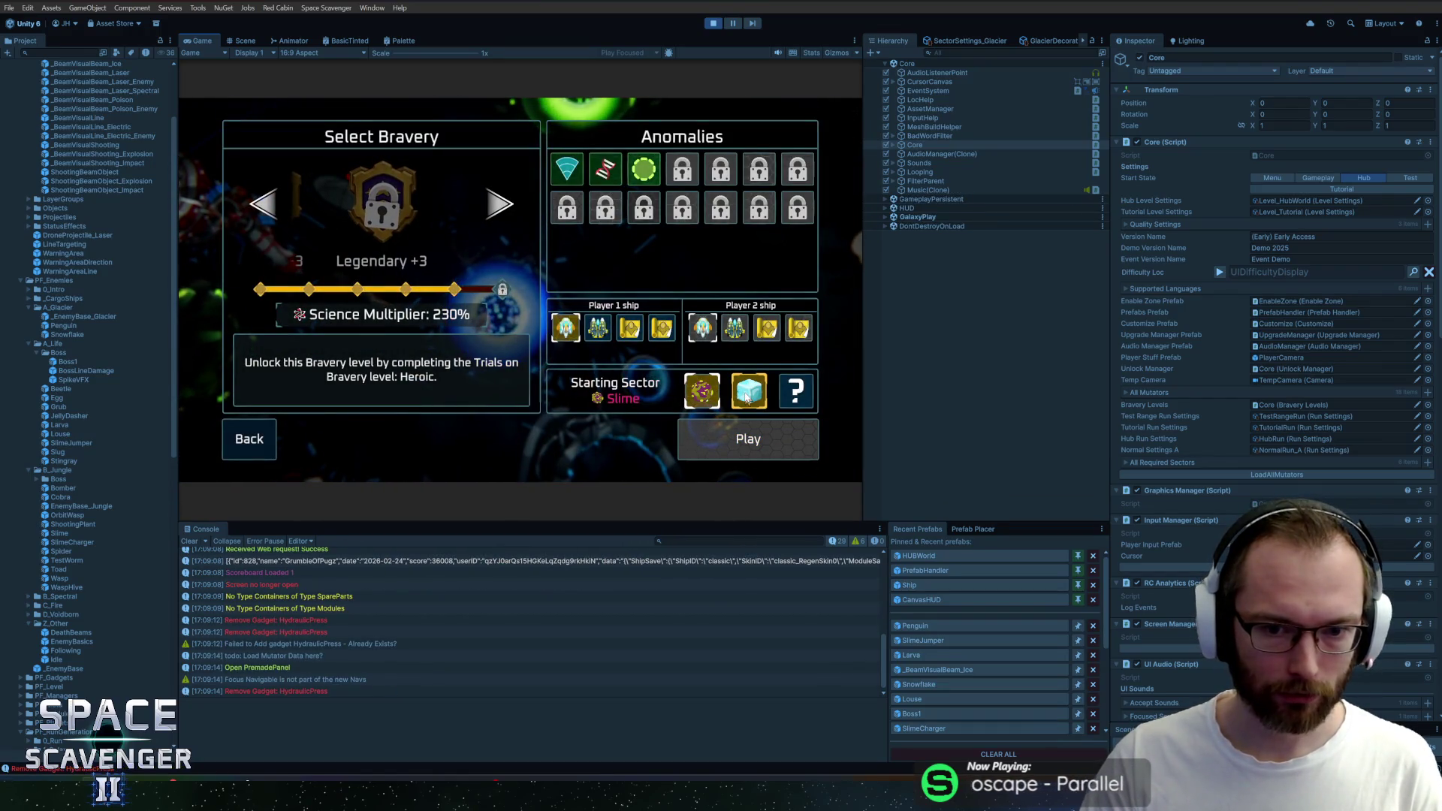
Set the trial to start in the Glacier sector at Heroic +3 bravery and return to the hub
{"action": "left_click", "coordinate": [747, 394]}
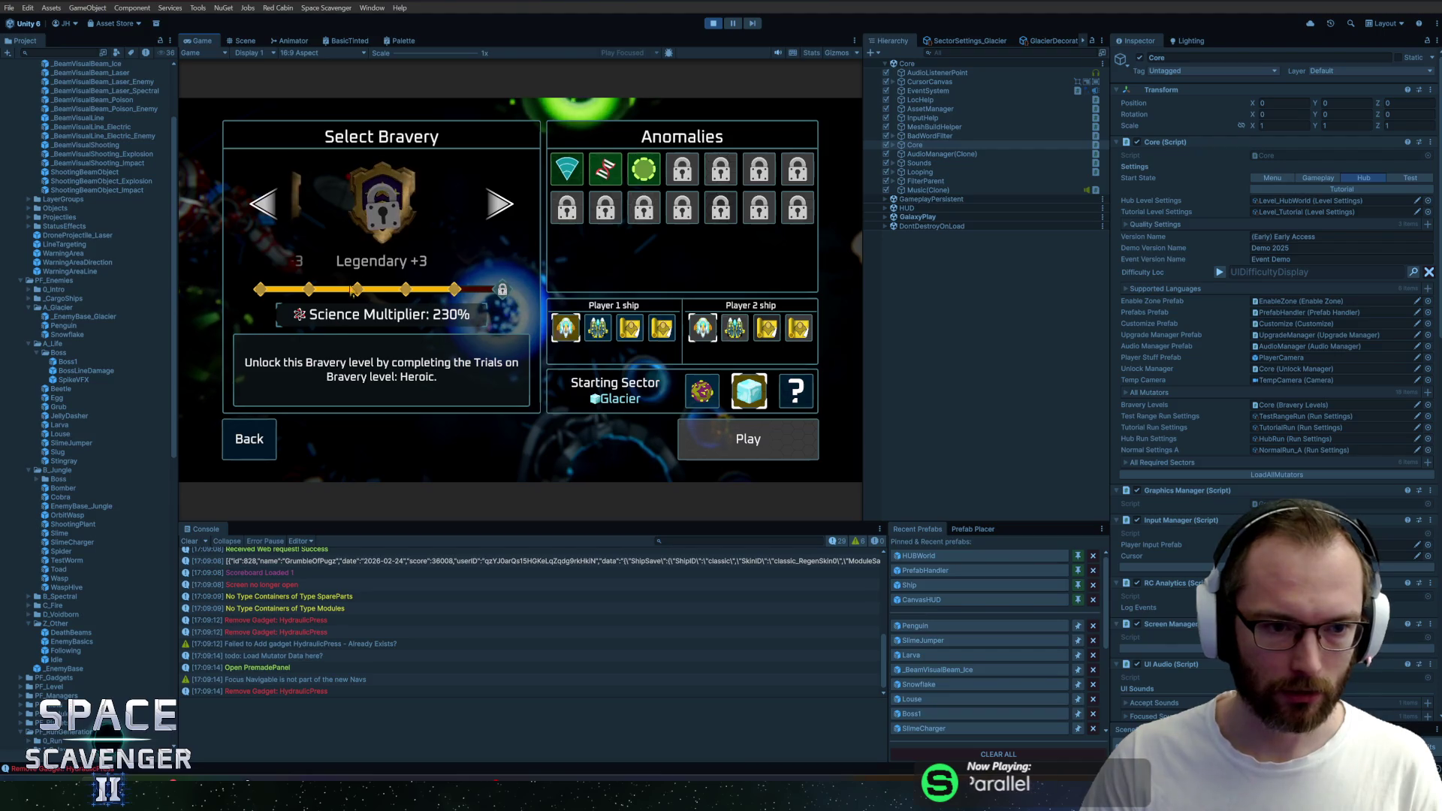
{"action": "key", "text": "Left"}
{"action": "key", "text": "Escape"}
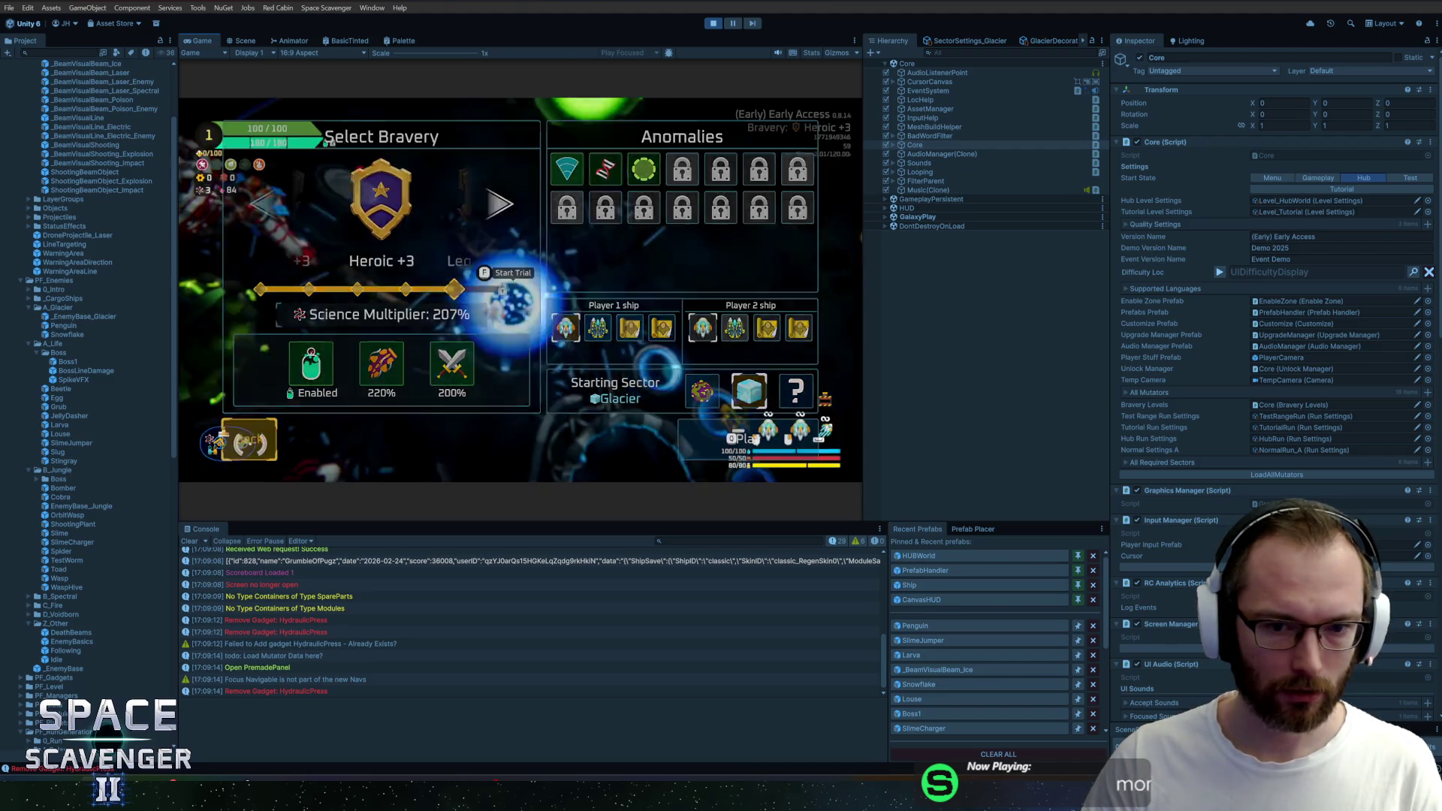
{"action": "key", "text": "f"}
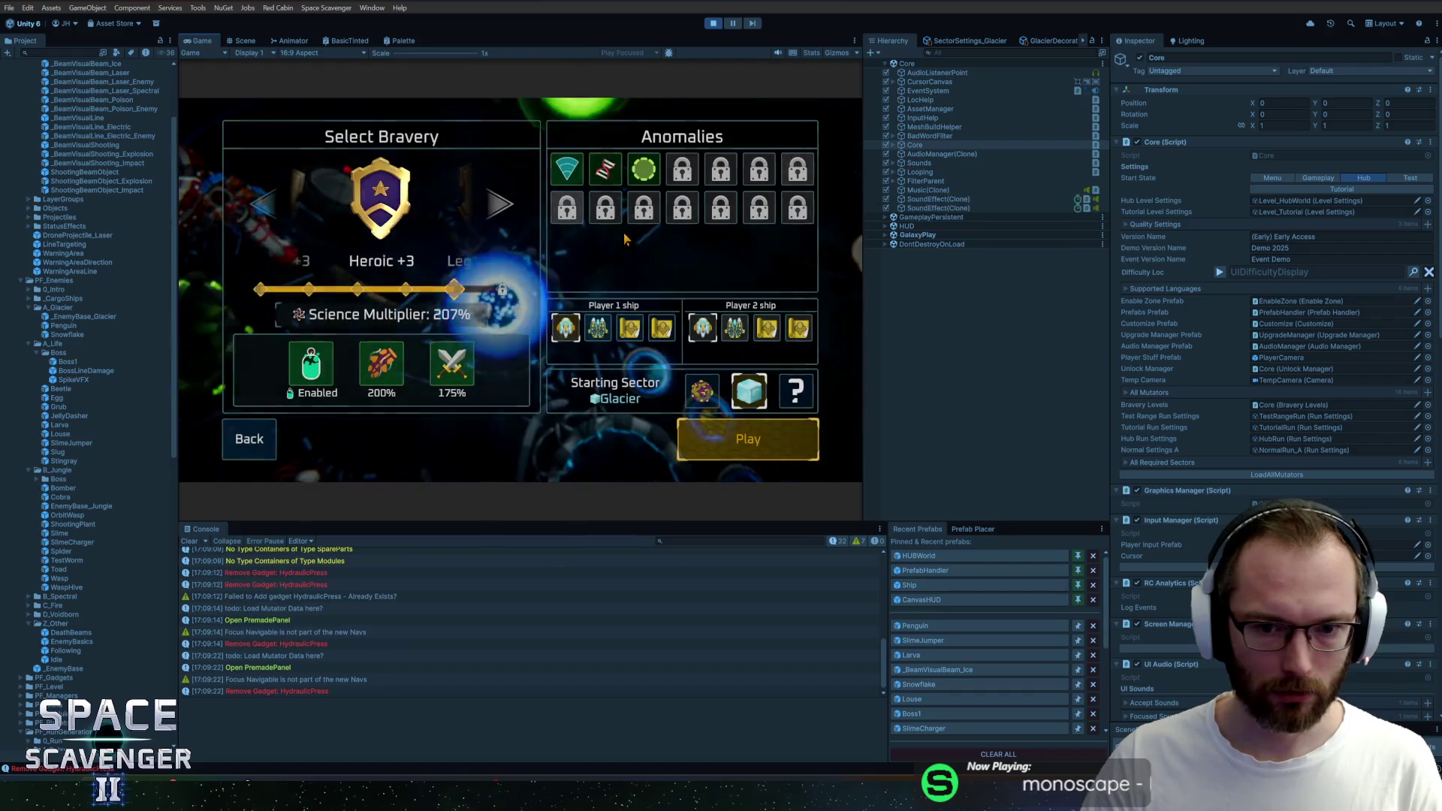
{"action": "left_click", "coordinate": [734, 402]}
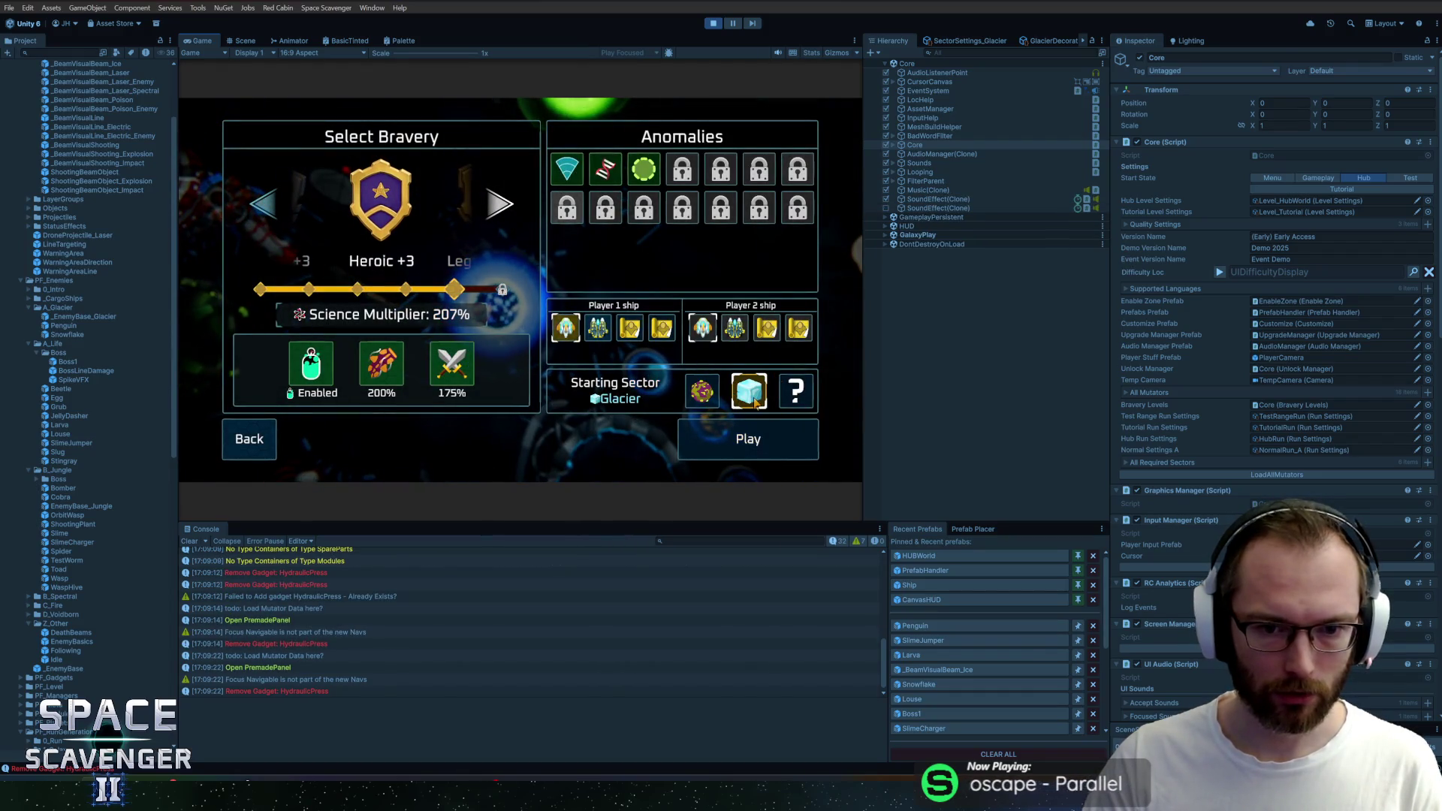
{"action": "left_click", "coordinate": [268, 448]}
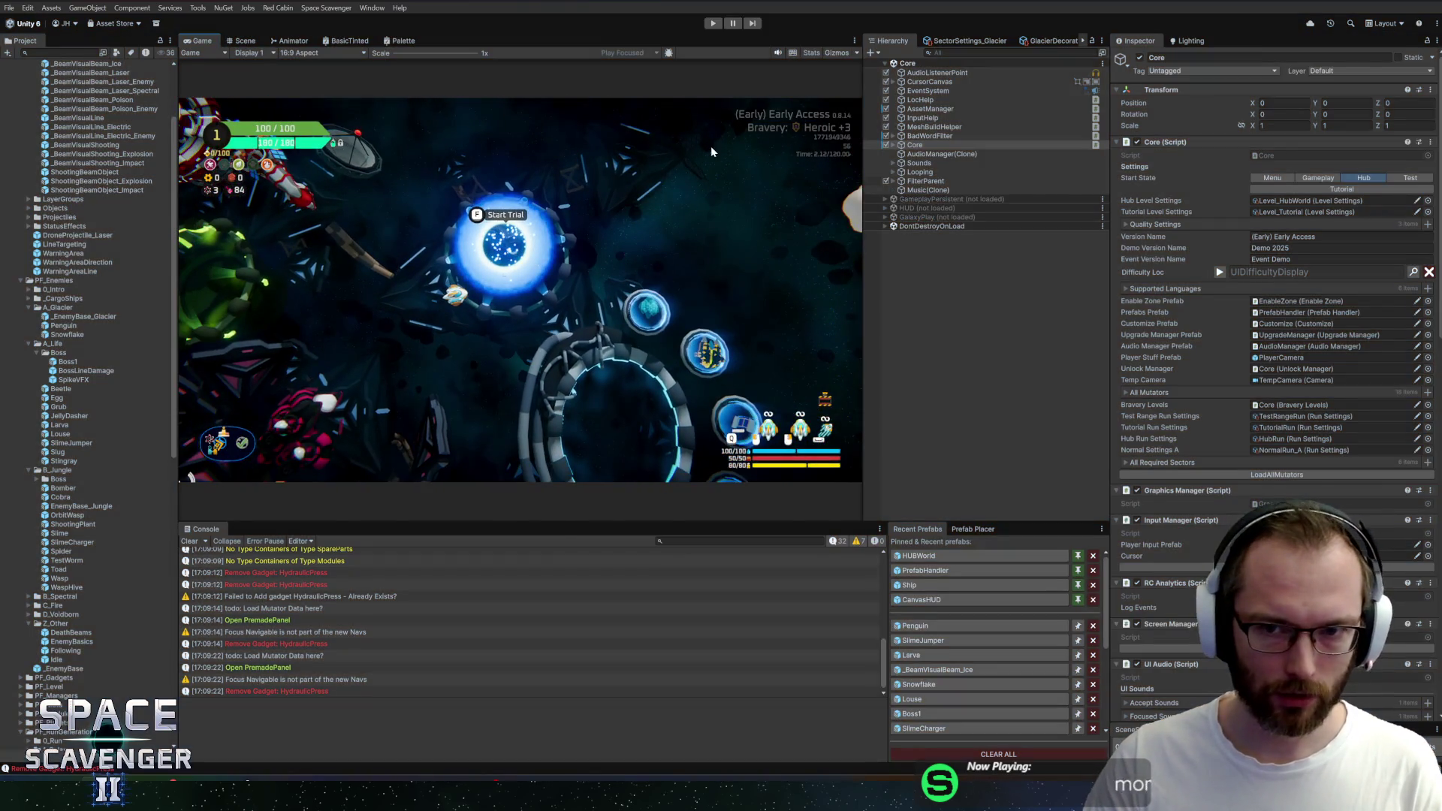
Restart Play so the game loads straight into the glacier level, stop it, and switch to Rider
{"action": "left_click", "coordinate": [712, 23]}
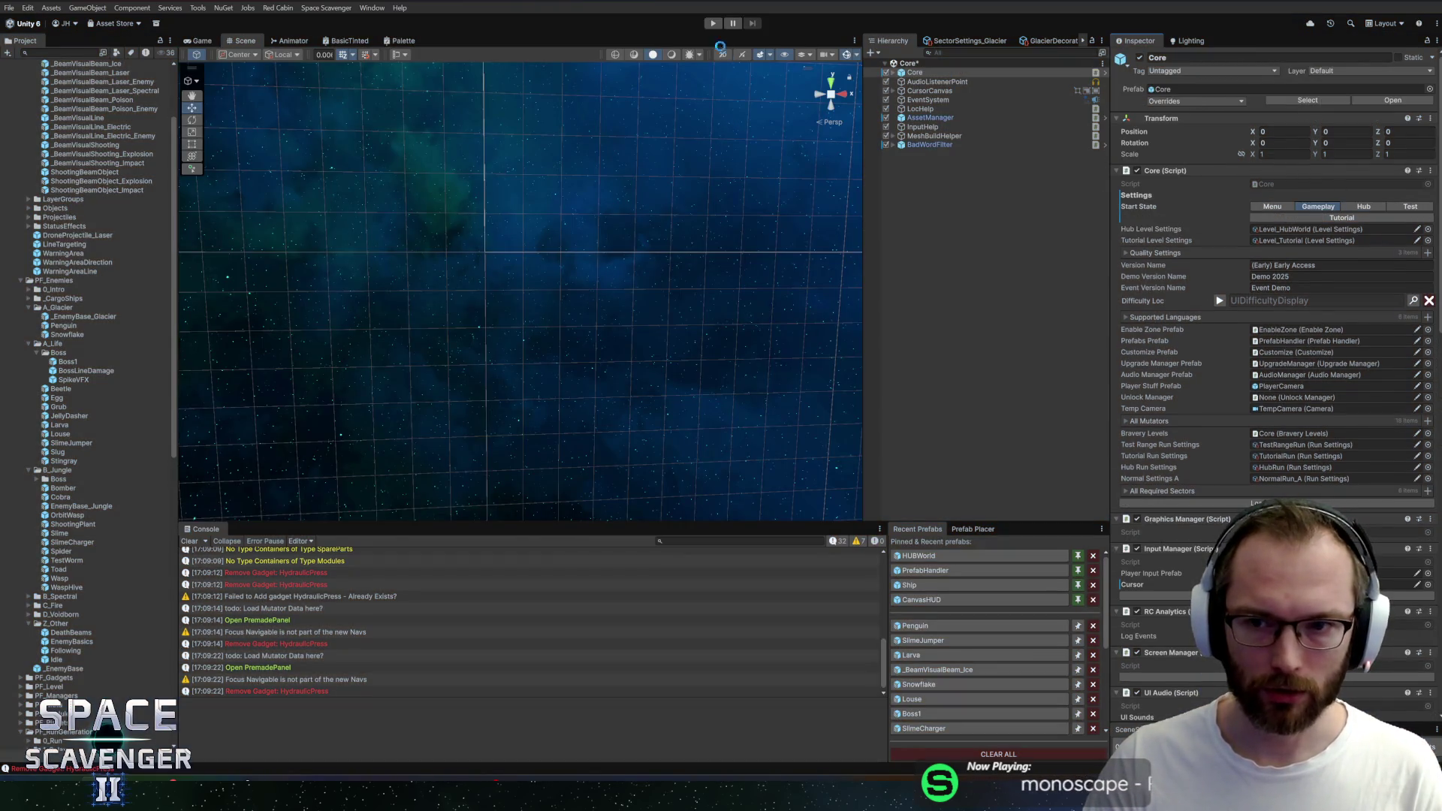
{"action": "left_click", "coordinate": [712, 22]}
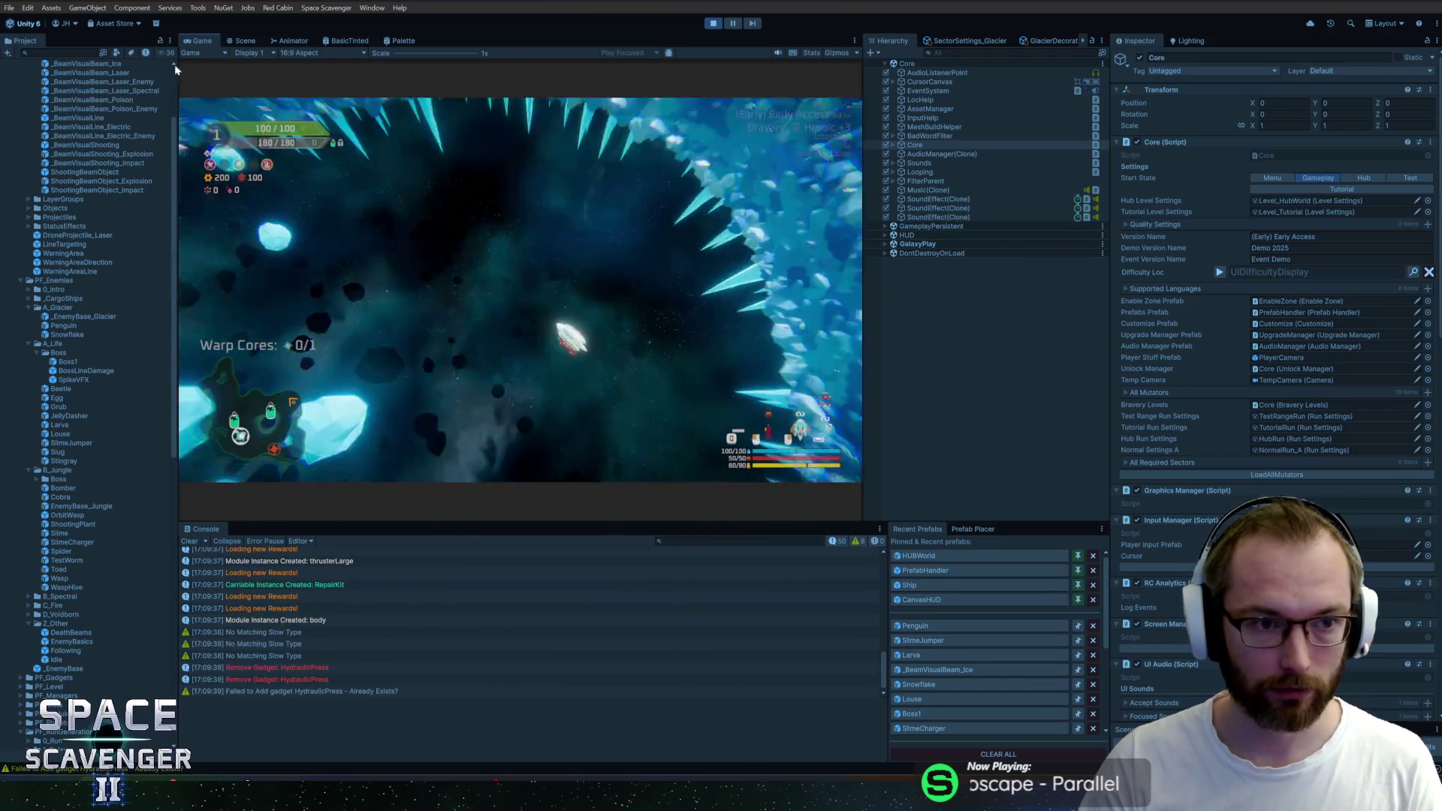
{"action": "key", "text": "w"}
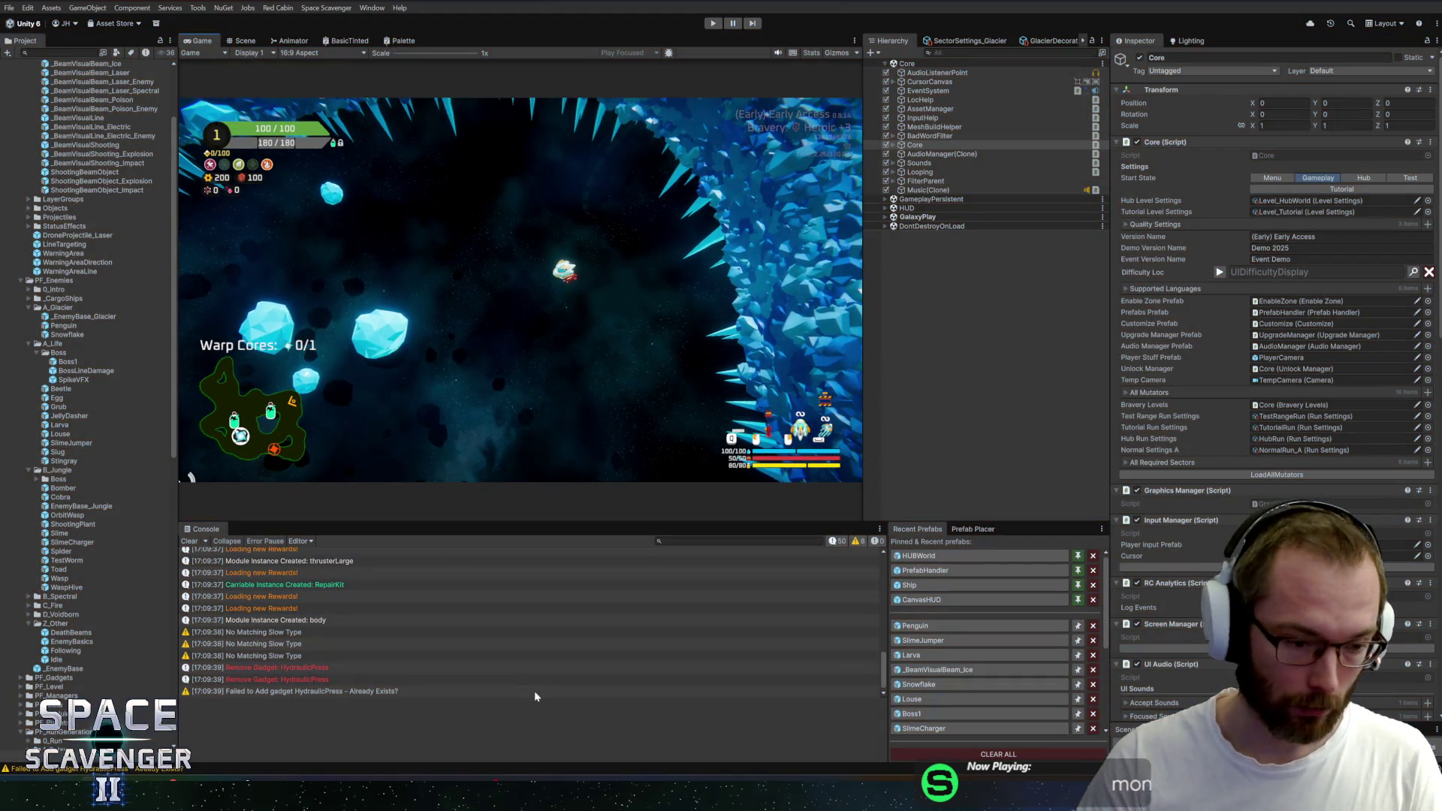
{"action": "key", "text": "ctrl+p"}
{"action": "key", "text": "alt+Tab"}
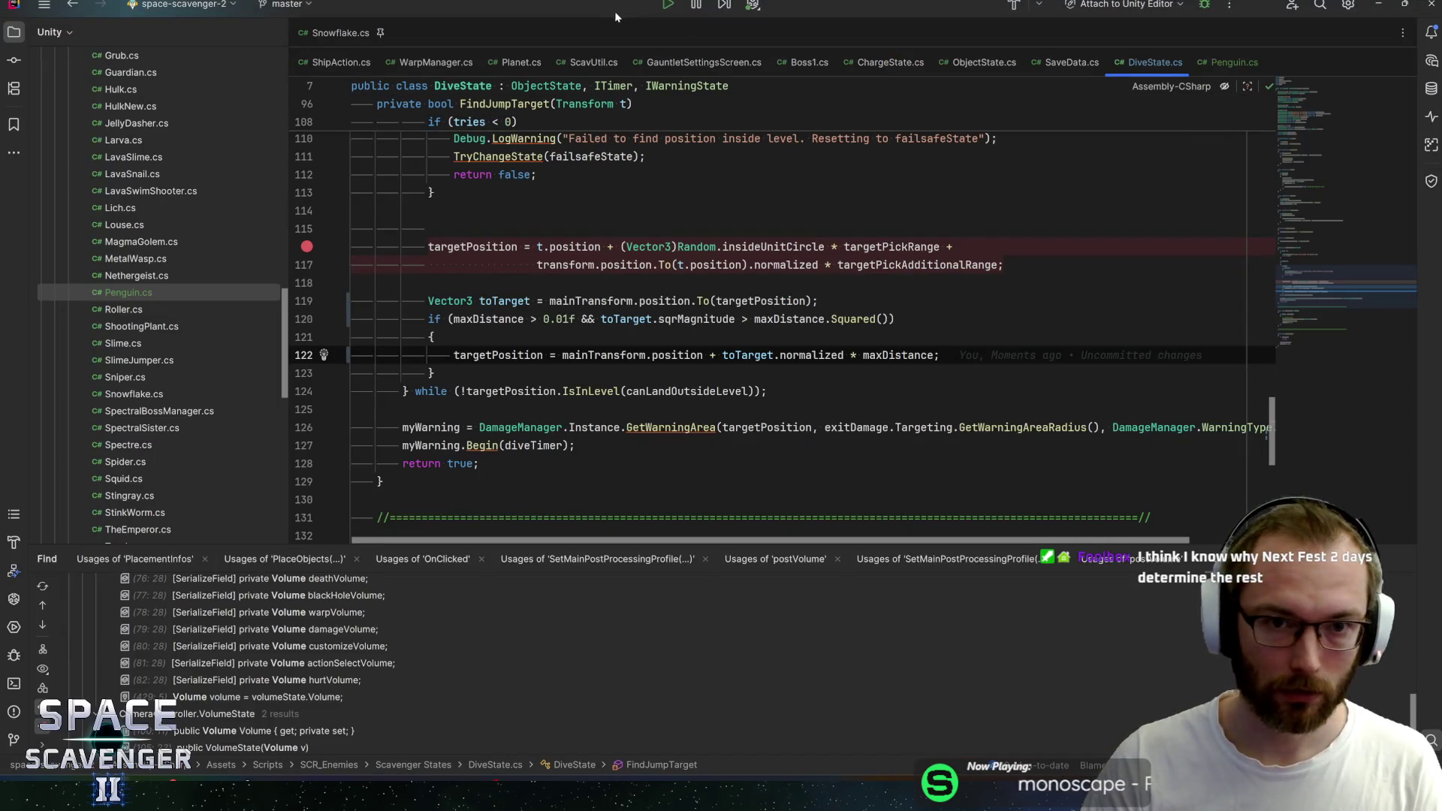
In ConsoleHelper, locate the setLanguage command line and duplicate it
{"action": "key", "text": "ctrl+n"}
{"action": "type", "text": "consolehelper"}
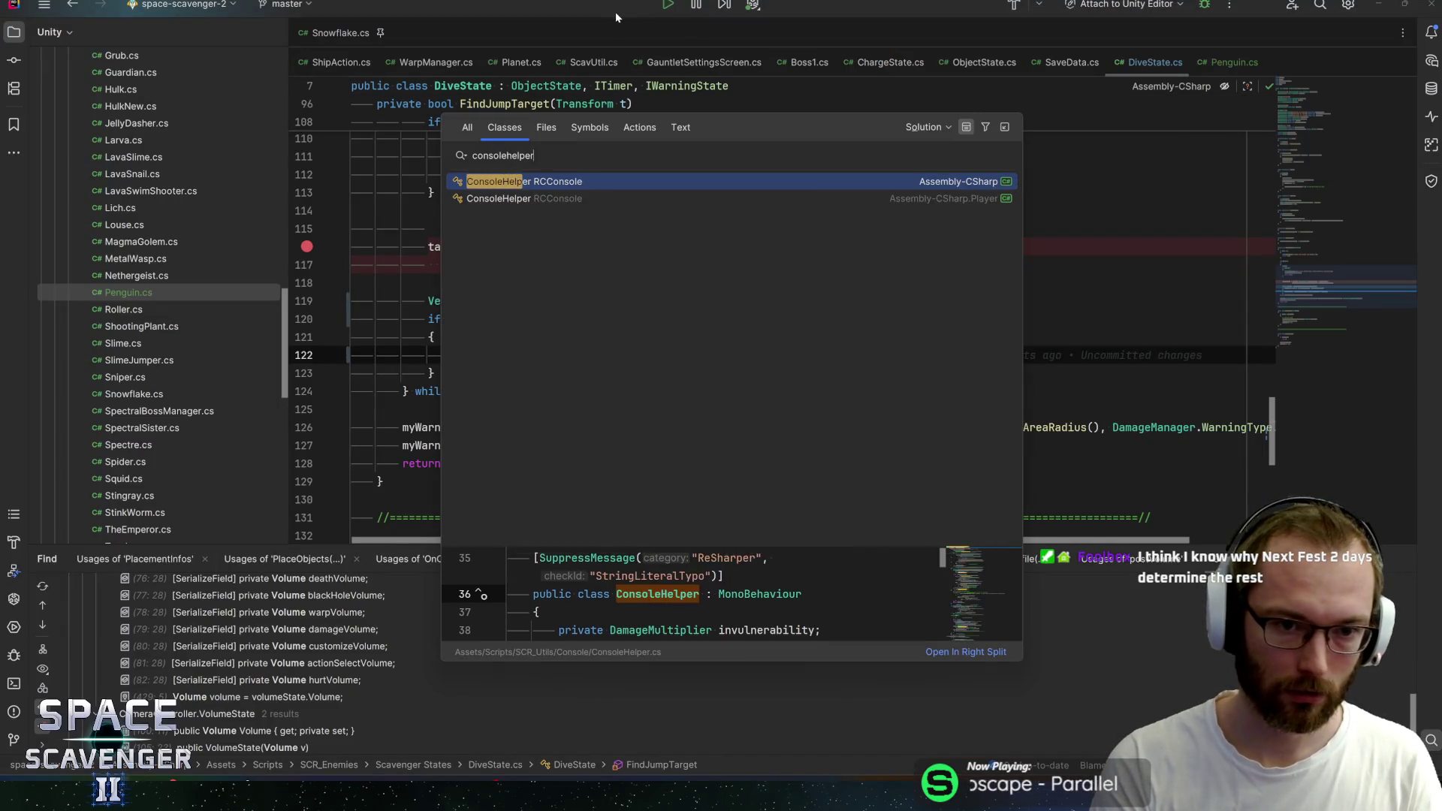
{"action": "key", "text": "Return"}
{"action": "key", "text": "ctrl+f"}
{"action": "type", "text": "ga"}
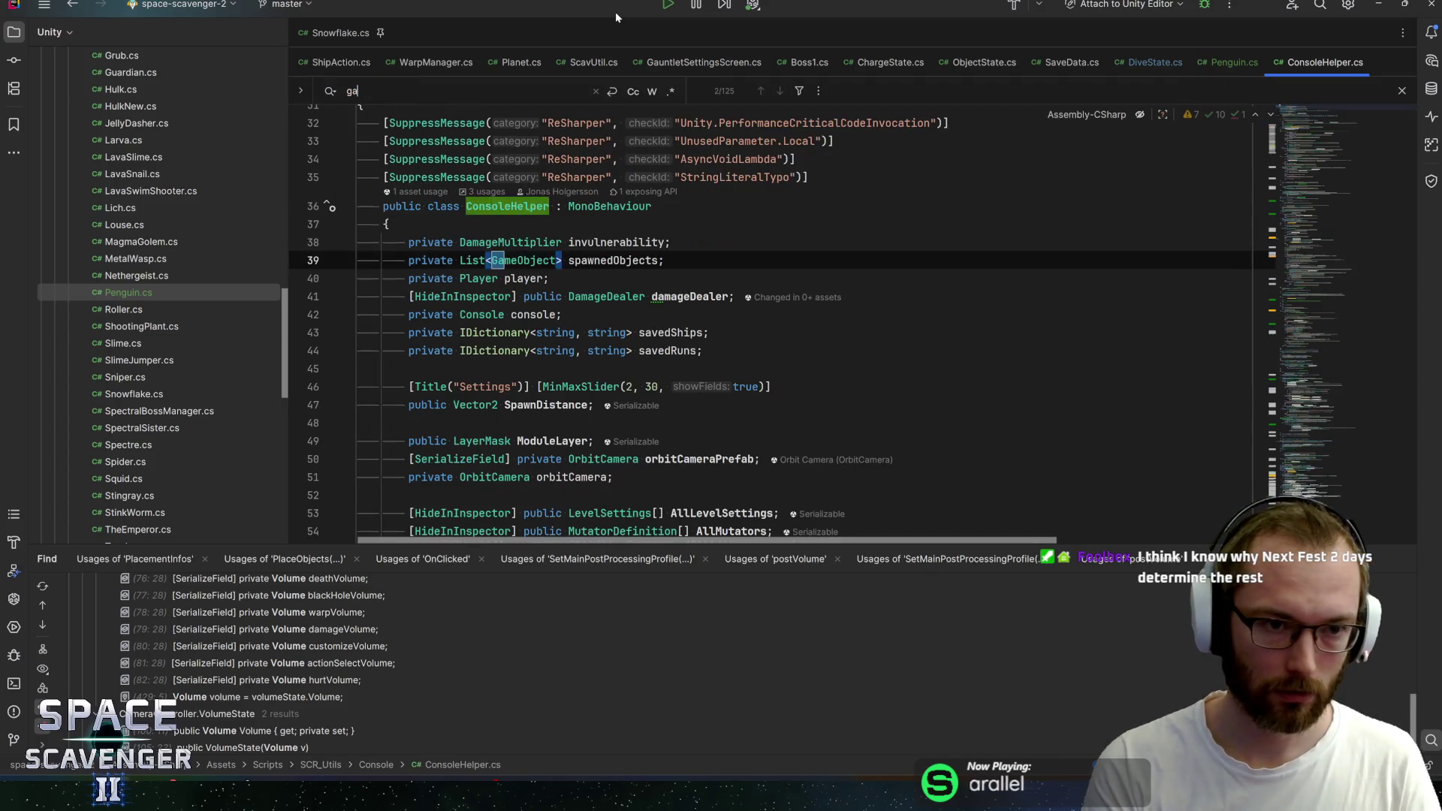
{"action": "type", "text": "mestart"}
{"action": "scroll", "coordinate": [777, 338], "scroll_direction": "down", "scroll_amount": 2}
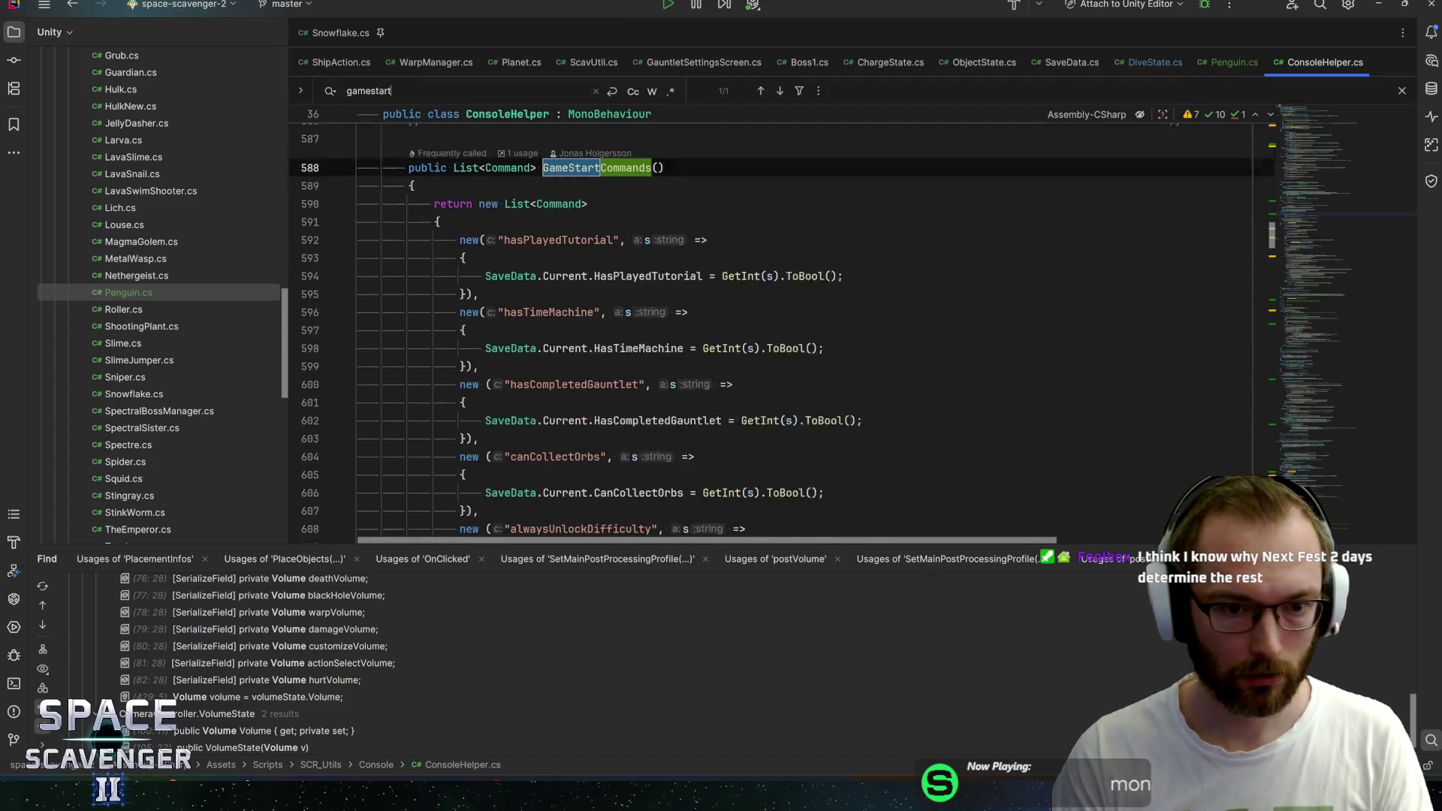
{"action": "scroll", "coordinate": [777, 338], "scroll_direction": "down", "scroll_amount": 2}
{"action": "scroll", "coordinate": [777, 338], "scroll_direction": "down", "scroll_amount": 1}
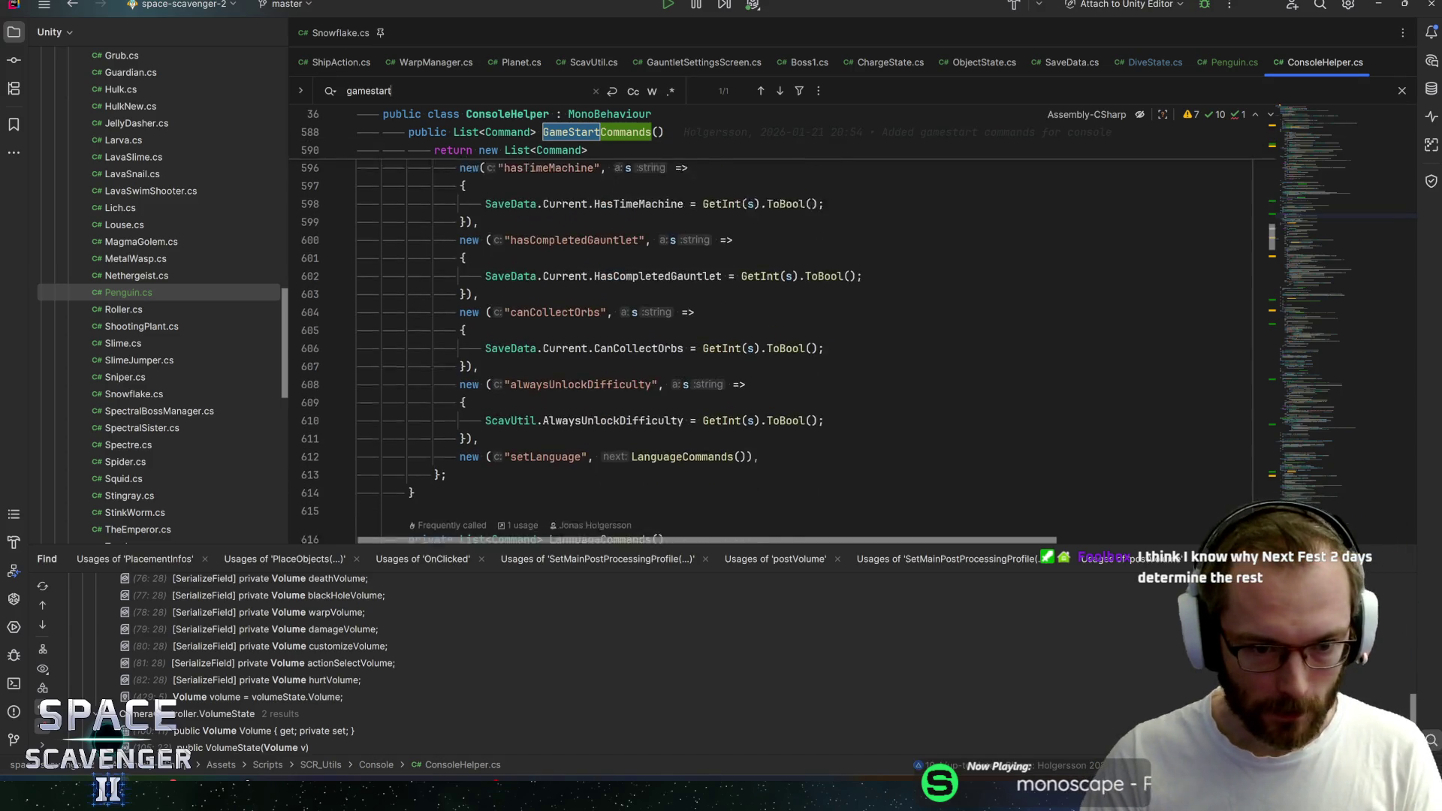
{"action": "left_click", "coordinate": [762, 446]}
{"action": "key", "text": "ctrl+d"}
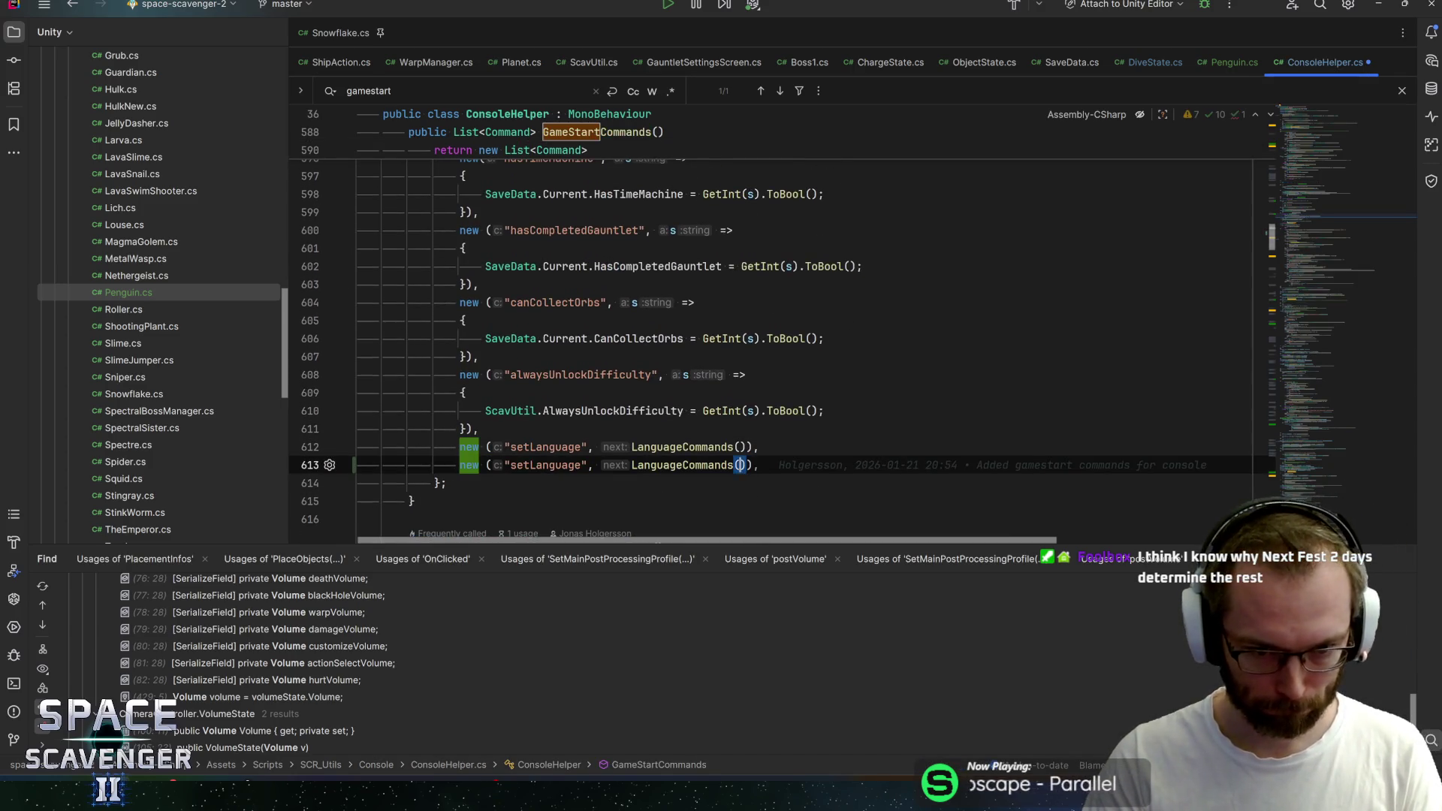
Rewrite the copy as a startingSector command setting SaveData.Current.SectorsSaveData.StartingSectorID, then return to Unity
{"action": "key", "text": "Left"}
{"action": "key", "text": "ctrl+shift+Left"}
{"action": "key", "text": "BackSpace"}
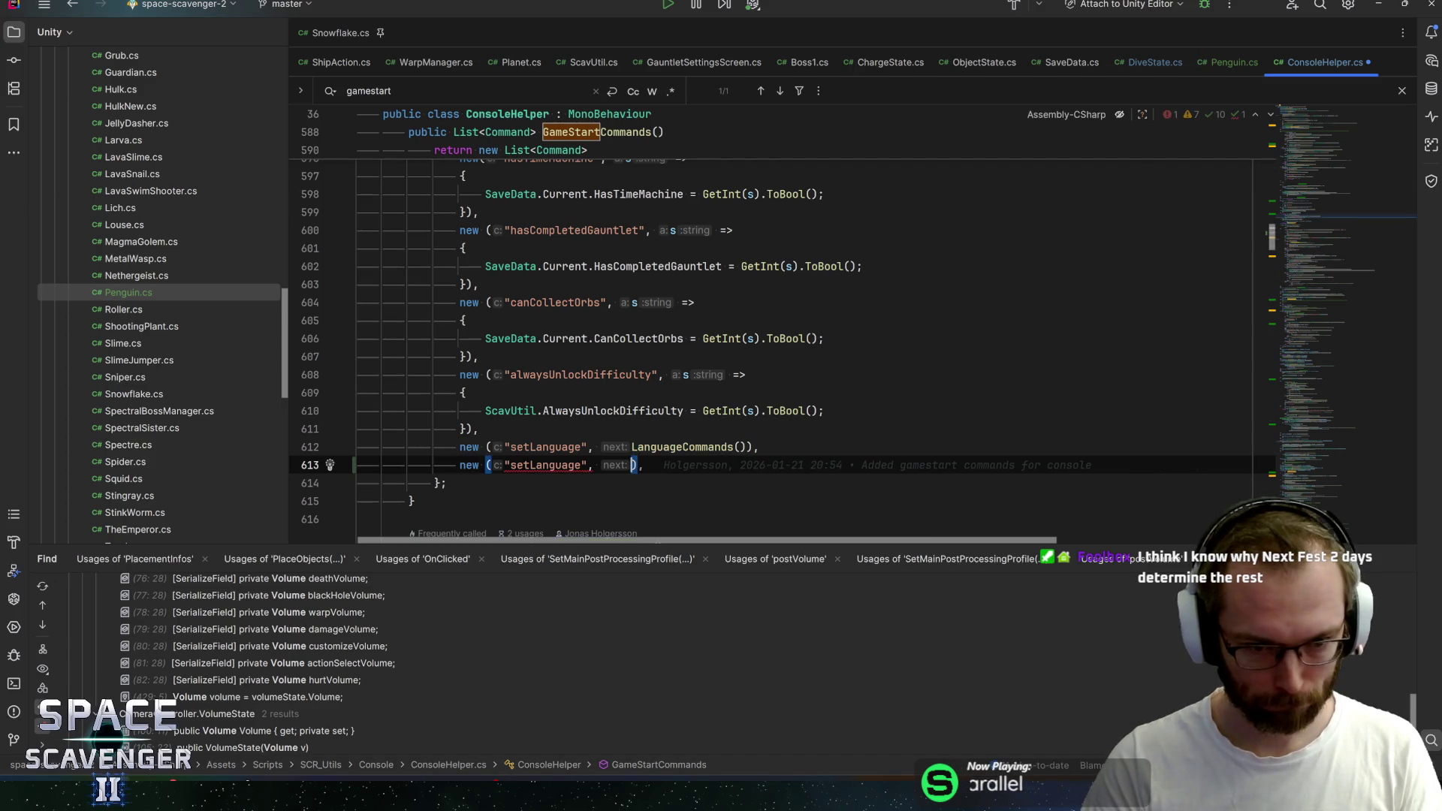
{"action": "type", "text": "start"}
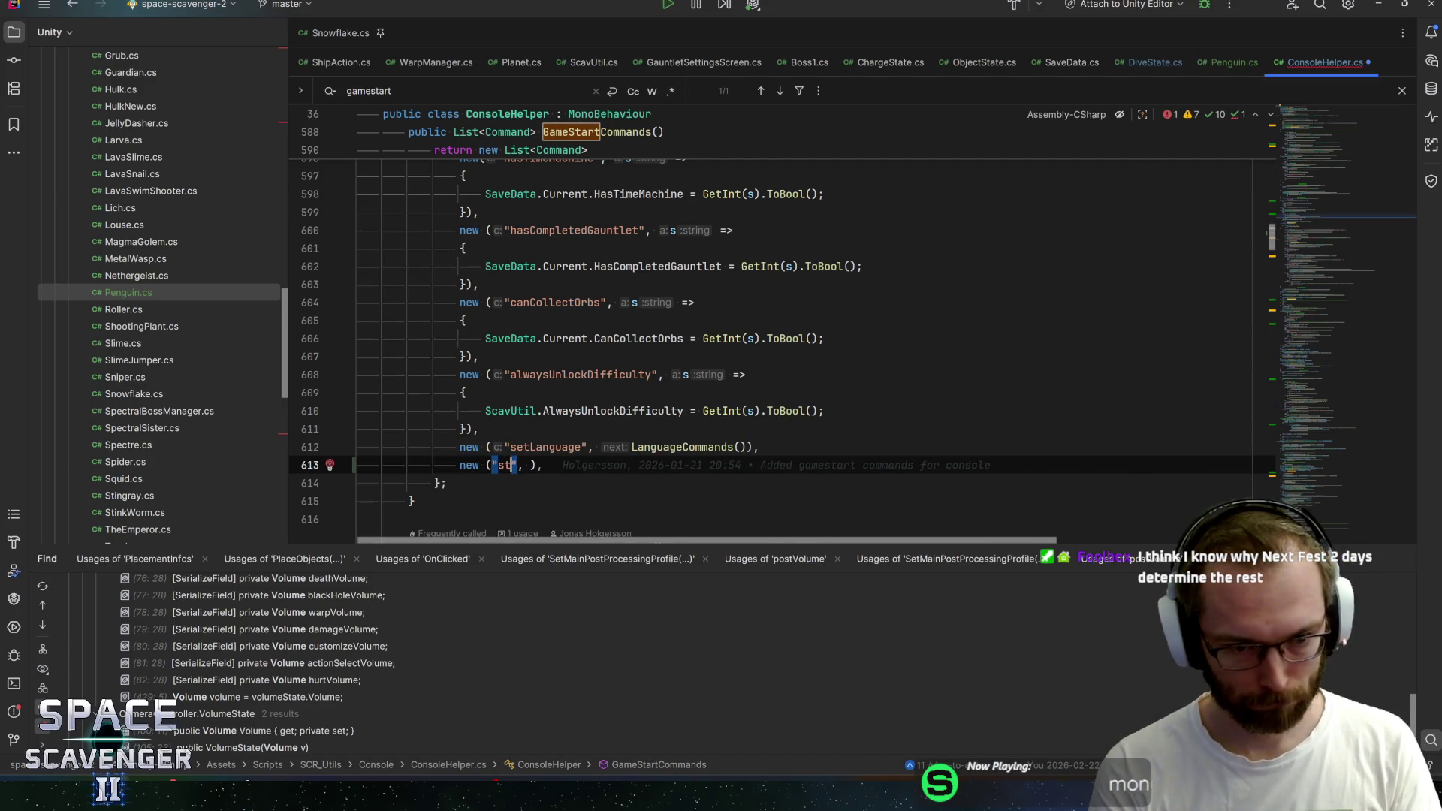
{"action": "type", "text": "ingSector\", "}
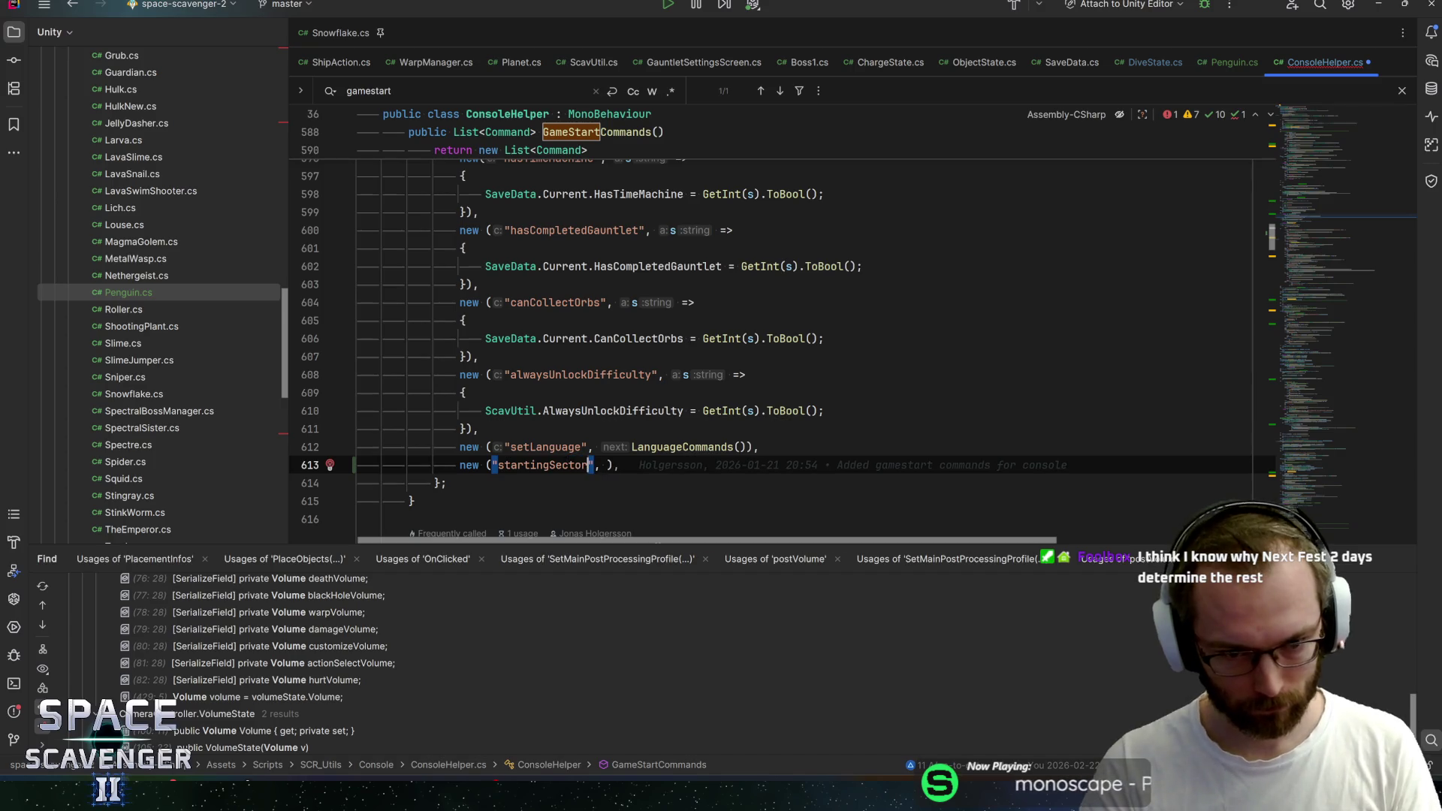
{"action": "type", "text": "s"}
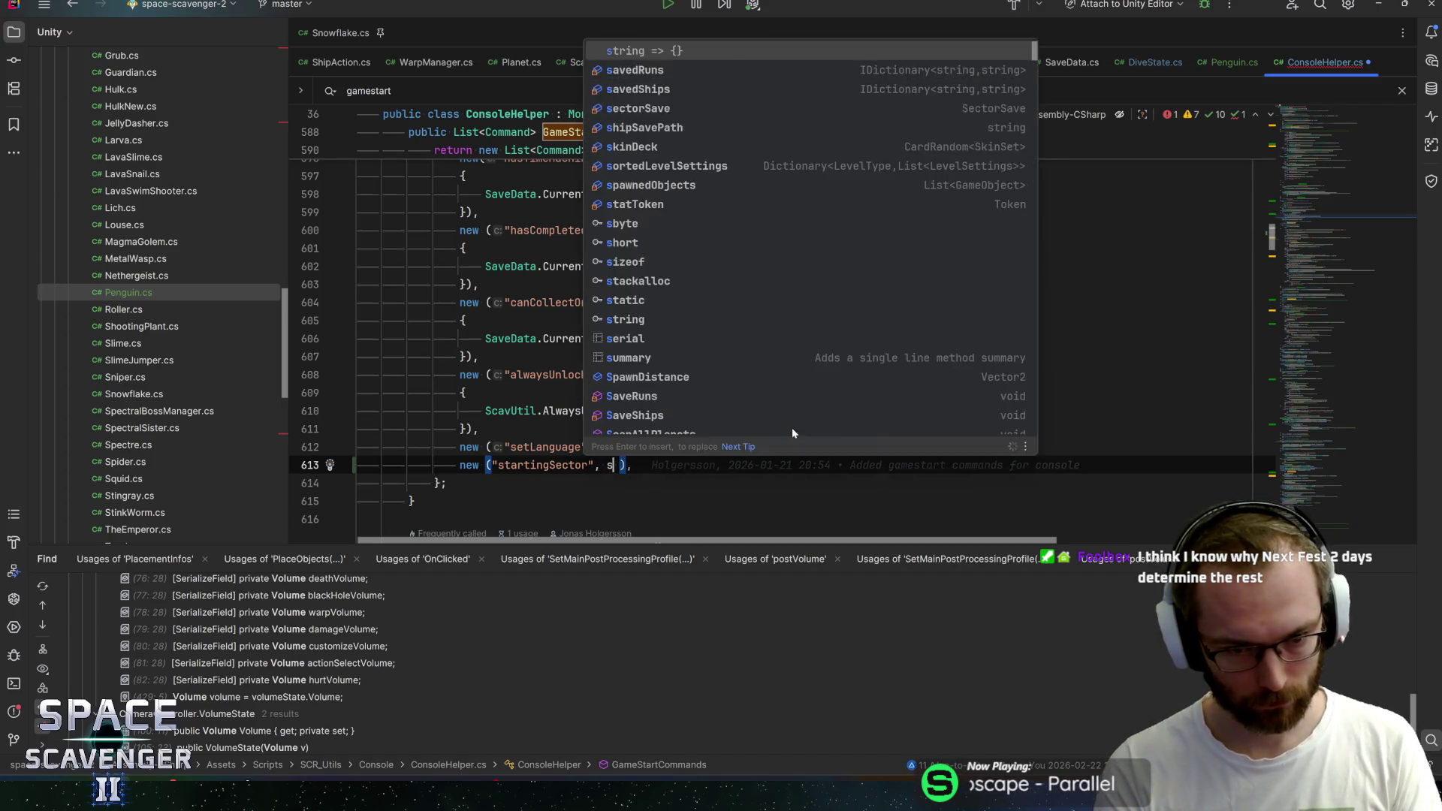
{"action": "type", "text": " => {"}
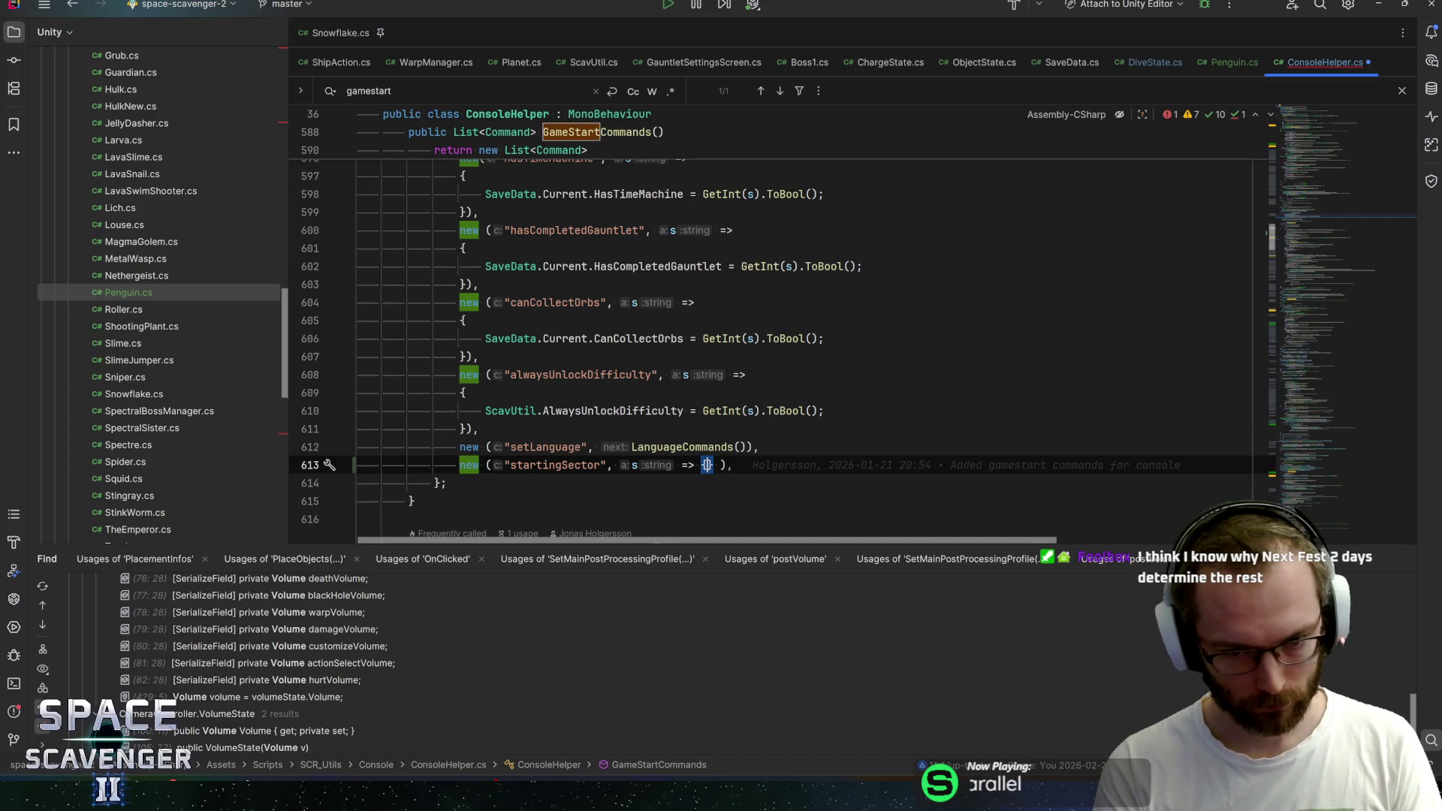
{"action": "type", "text": " SaveDat"}
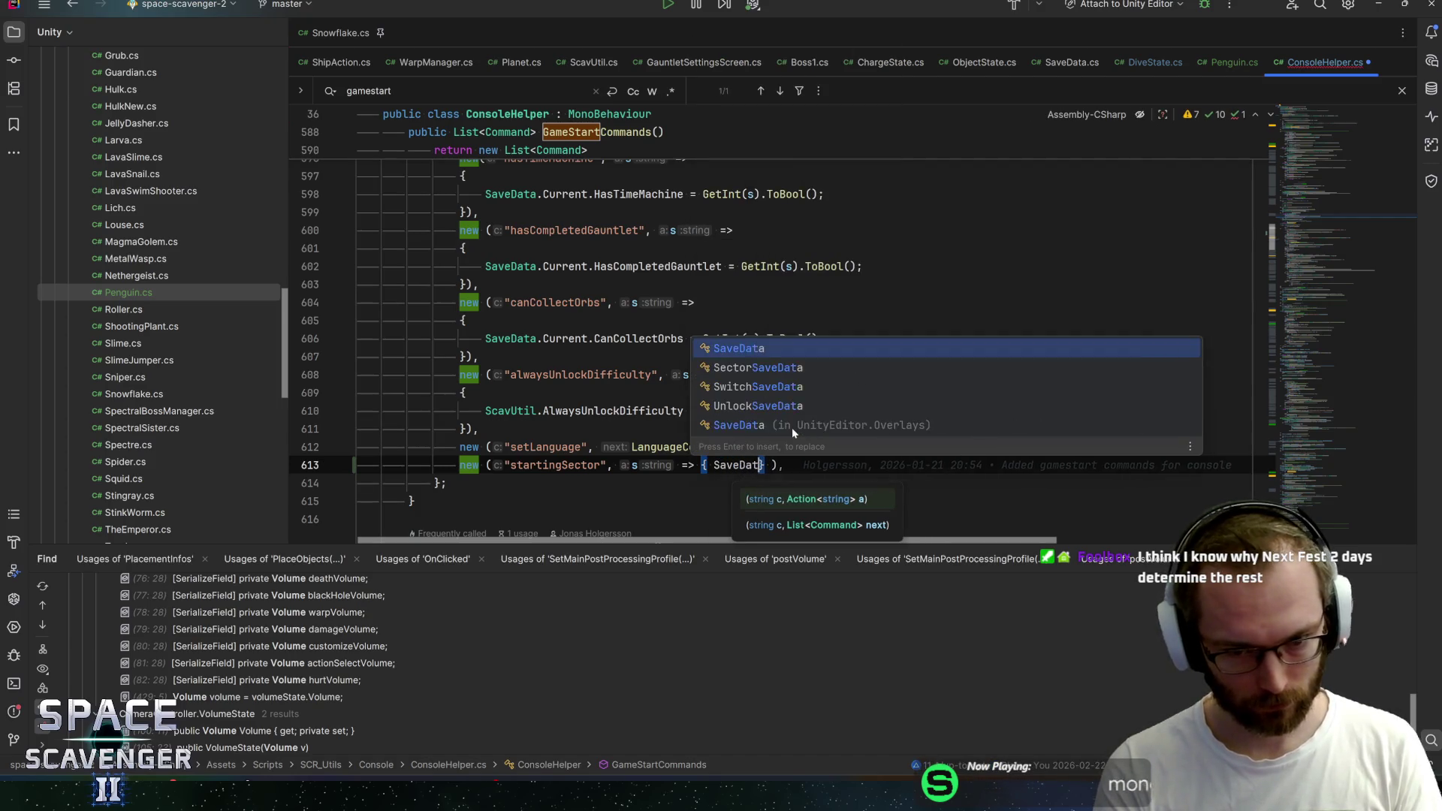
{"action": "type", "text": "a.Current.startin"}
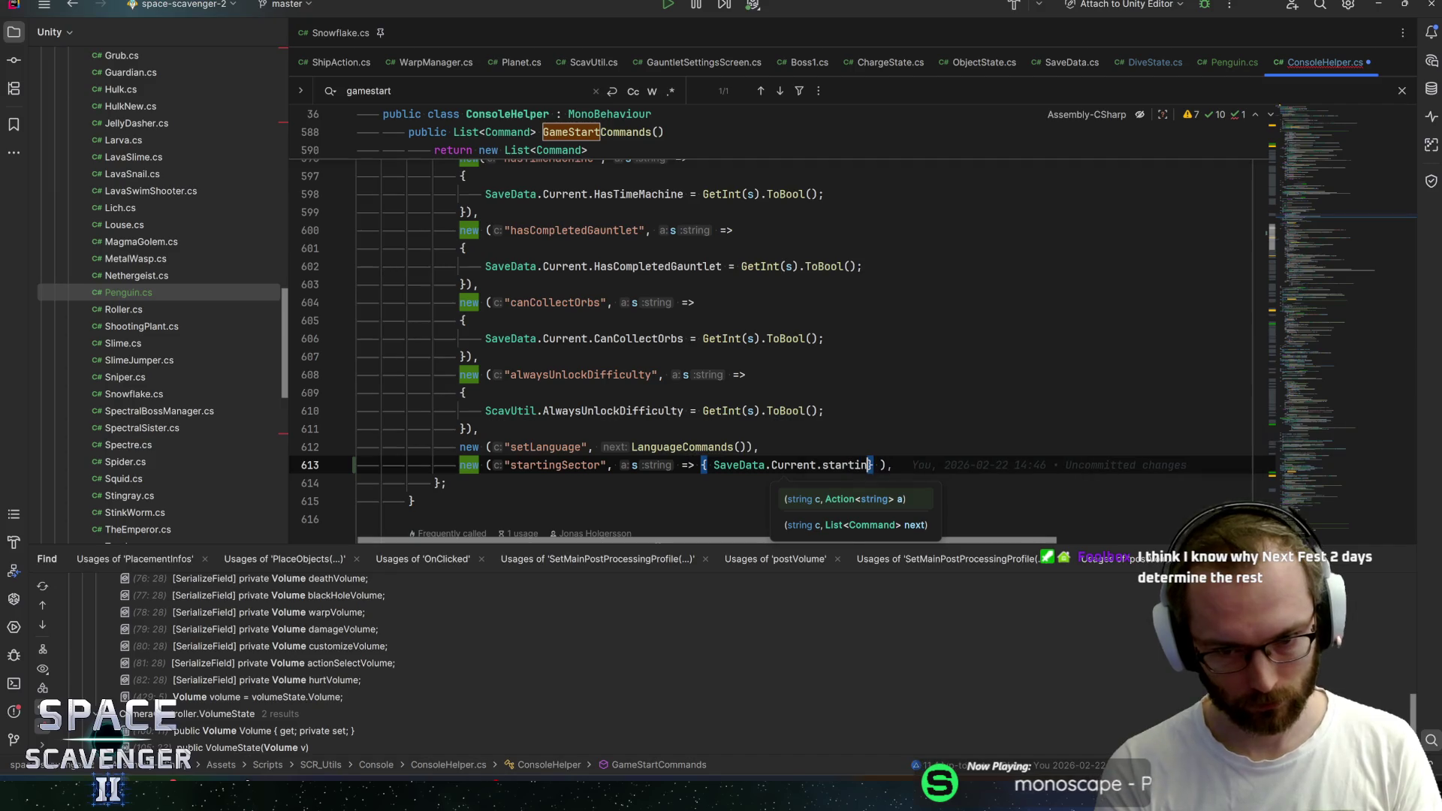
{"action": "key", "text": "BackSpace"}
{"action": "key", "text": "BackSpace"}
{"action": "key", "text": "BackSpace"}
{"action": "type", "text": "Sec"}
{"action": "key", "text": "Return"}
{"action": "type", "text": "."}
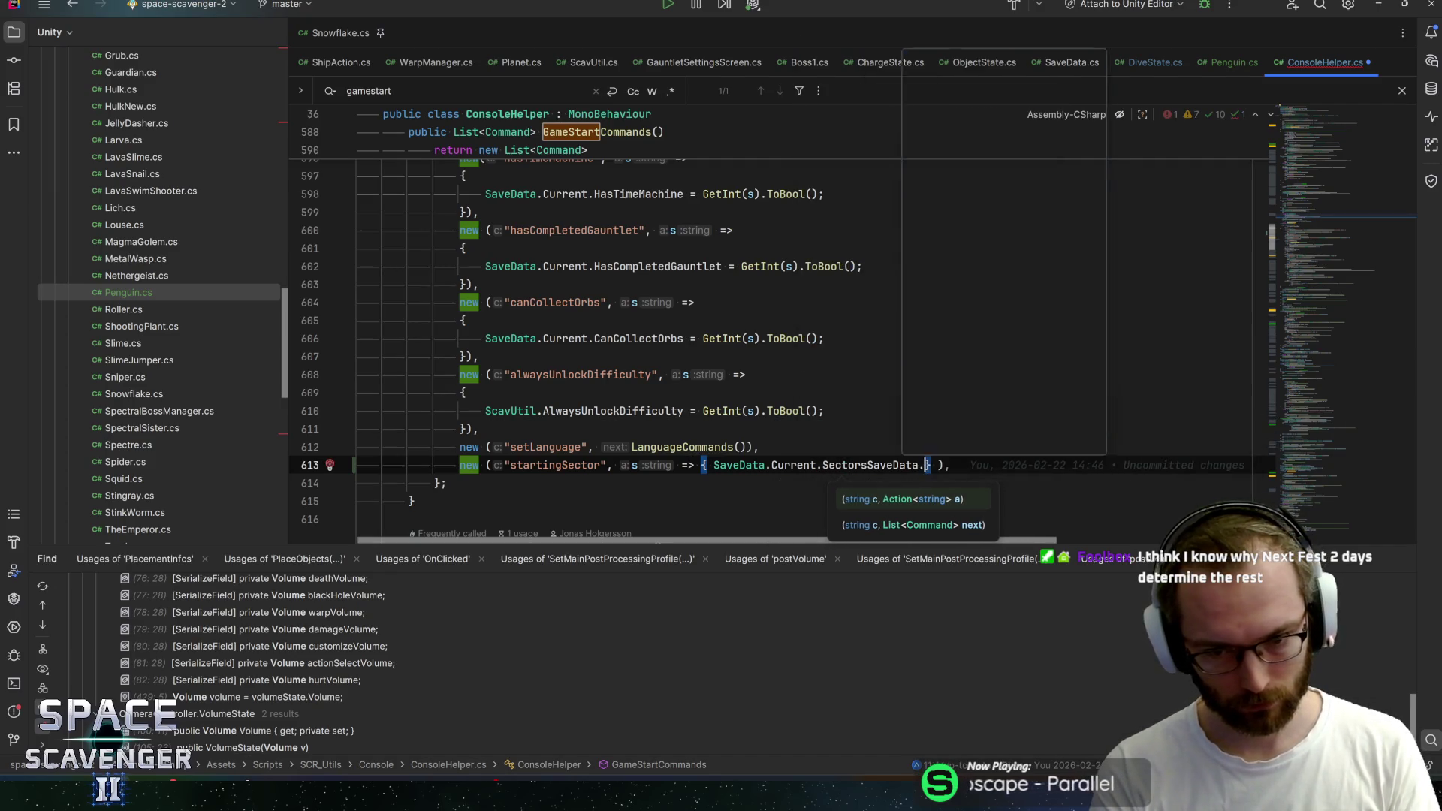
{"action": "type", "text": "star"}
{"action": "key", "text": "Return"}
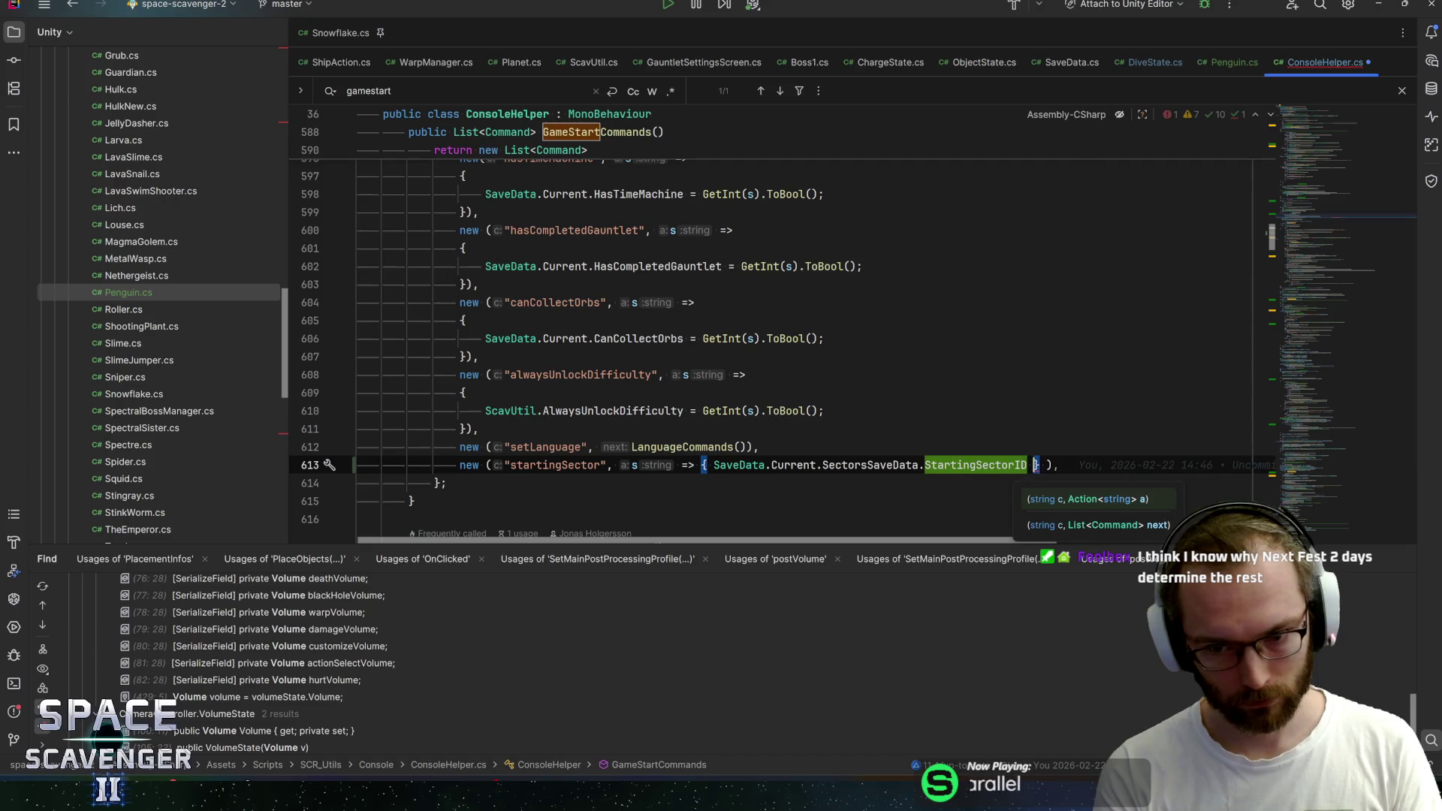
{"action": "type", "text": "= s"}
{"action": "key", "text": "Escape"}
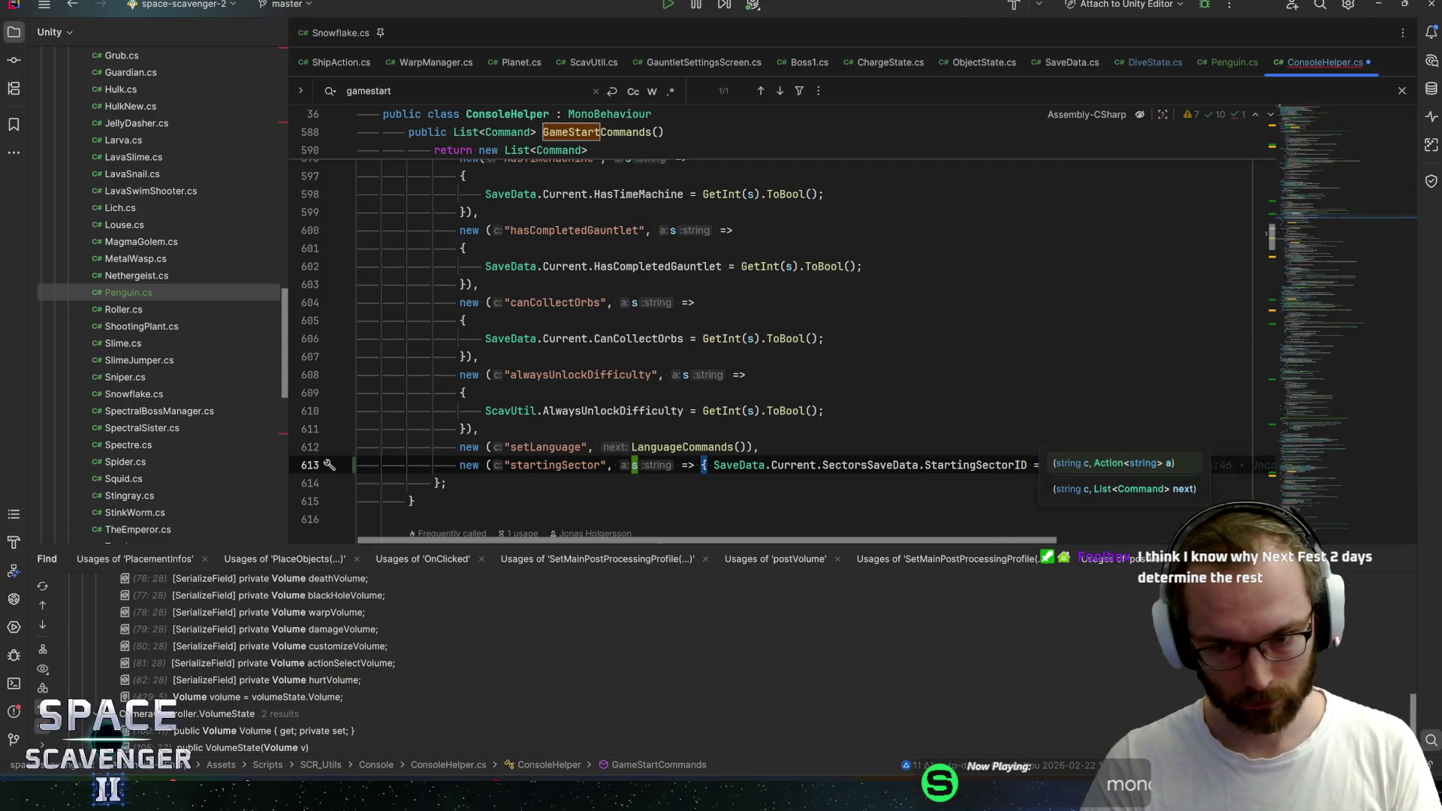
{"action": "key", "text": "End"}
{"action": "key", "text": "Left"}
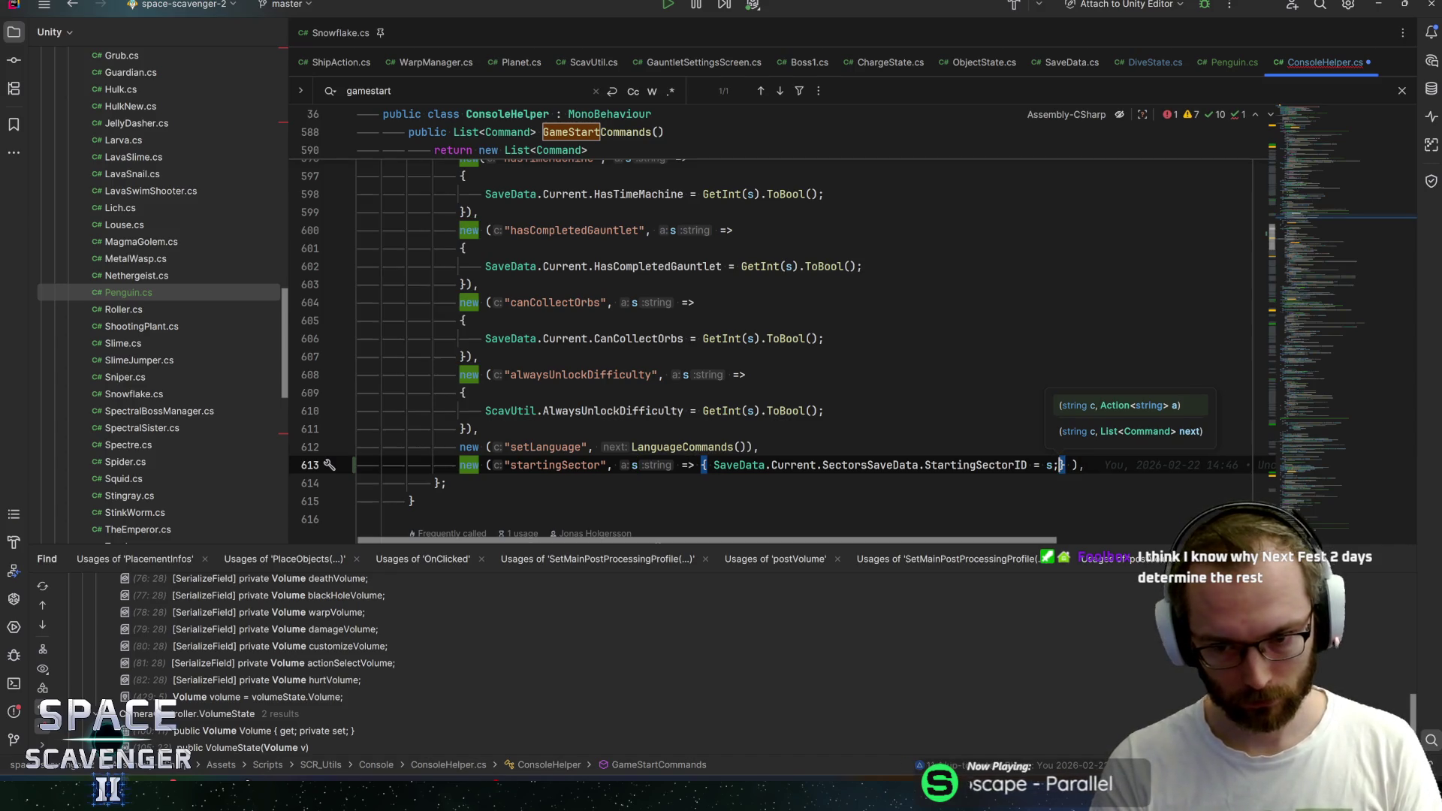
{"action": "key", "text": "Left"}
{"action": "key", "text": "Left"}
{"action": "key", "text": "Left"}
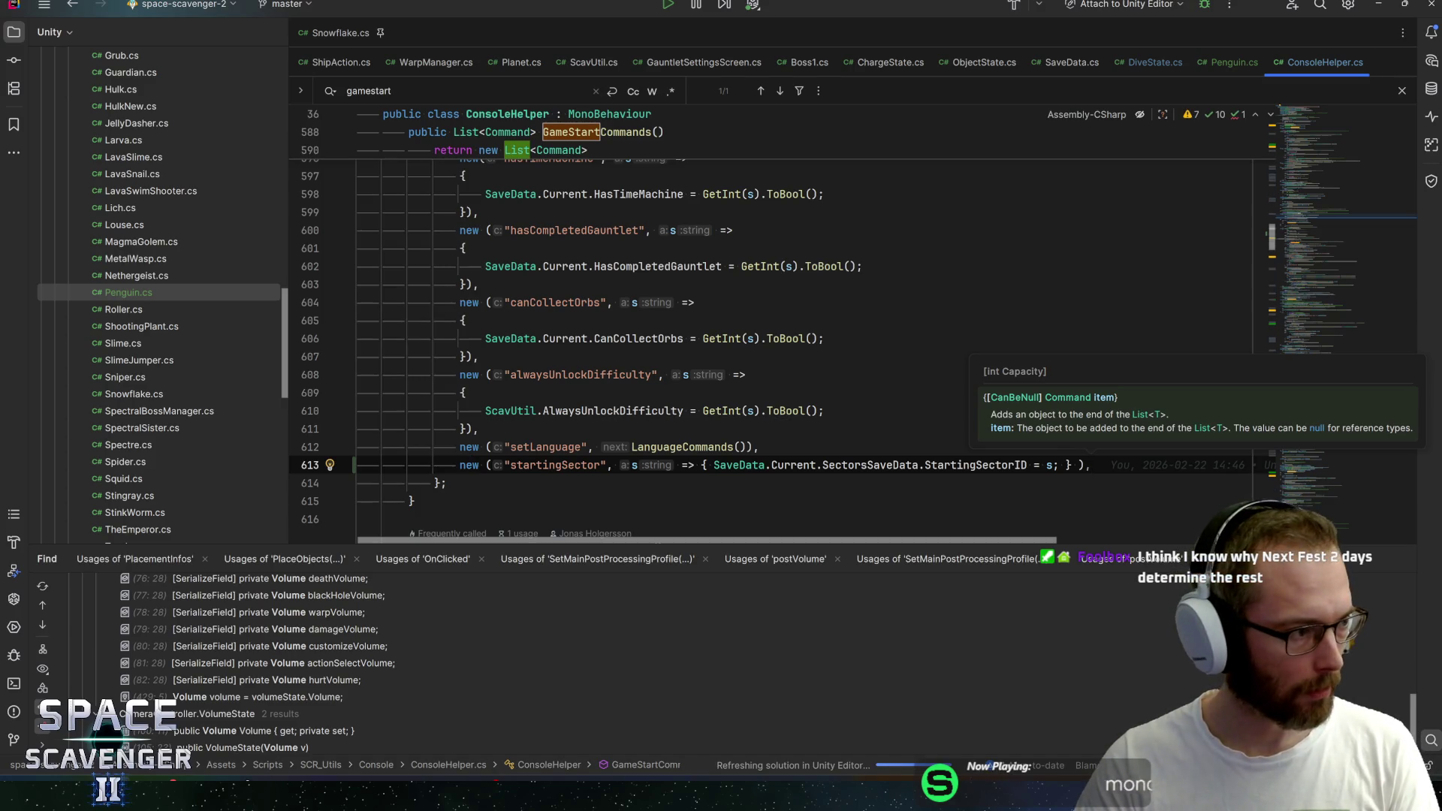
{"action": "key", "text": "alt+Tab"}
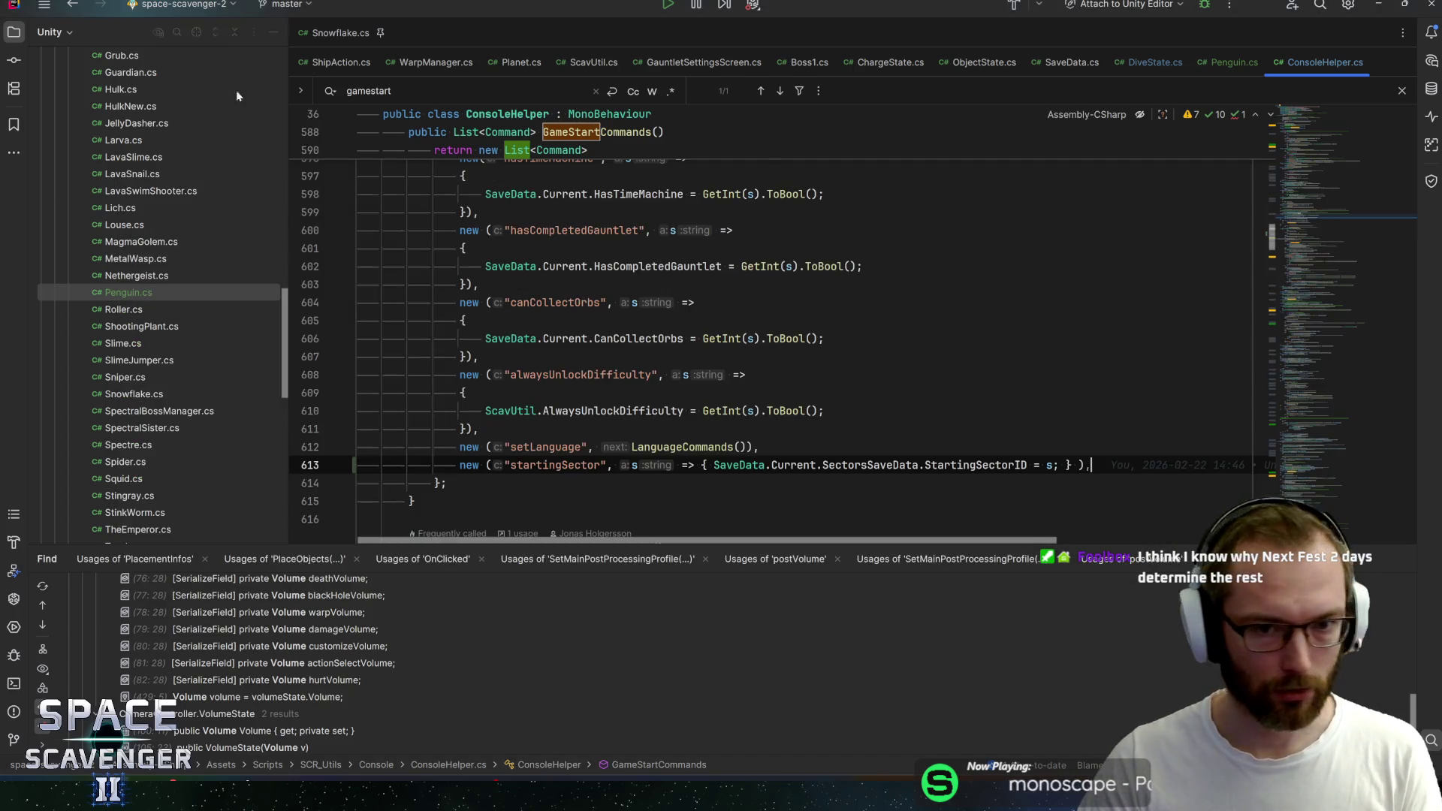
{"action": "key", "text": "alt+Tab"}
Start Play mode and fly the ship up through the ice tunnels, shooting blocks along the walls
{"action": "left_click", "coordinate": [713, 24]}
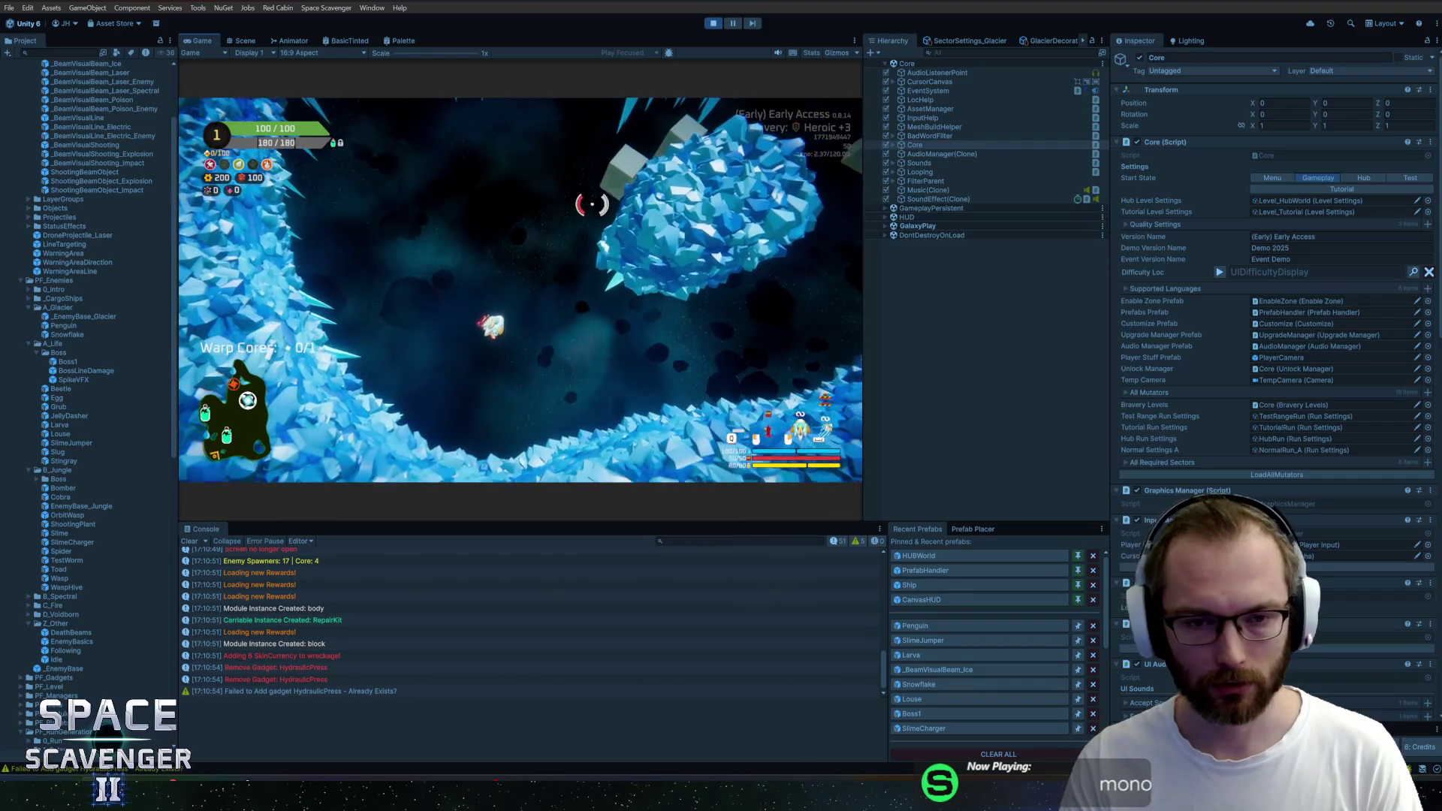
{"action": "key", "text": "w"}
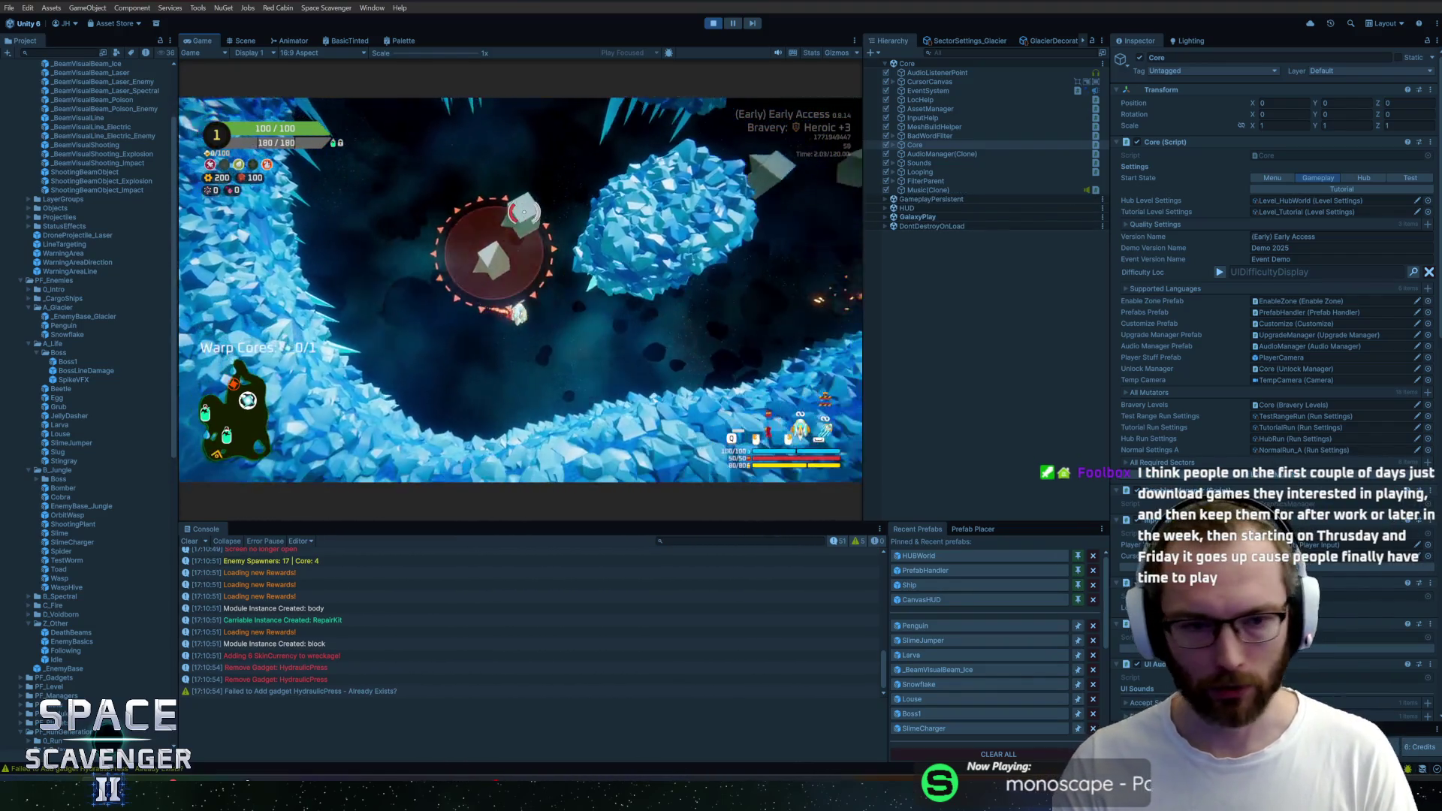
{"action": "key", "text": "w"}
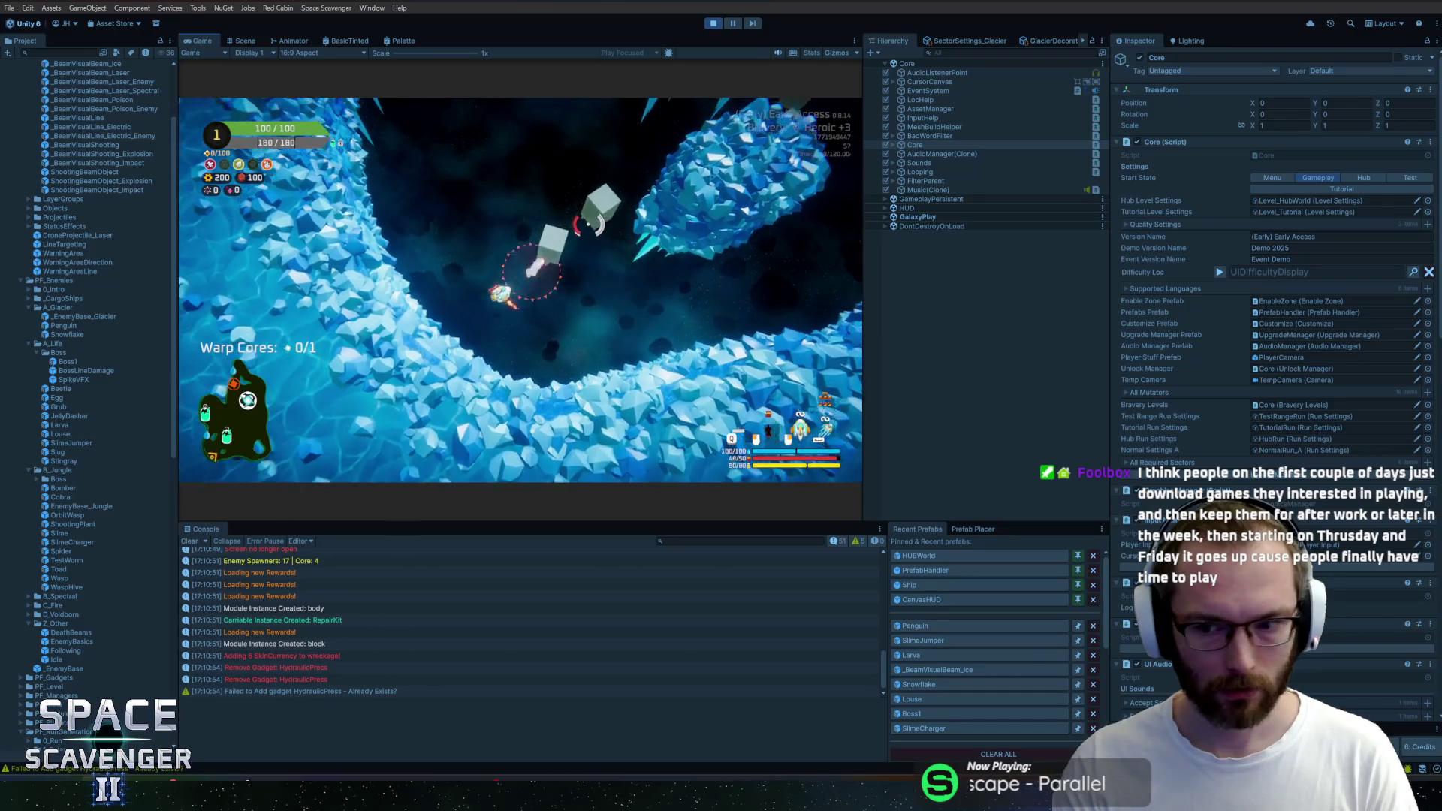
{"action": "key", "text": "w"}
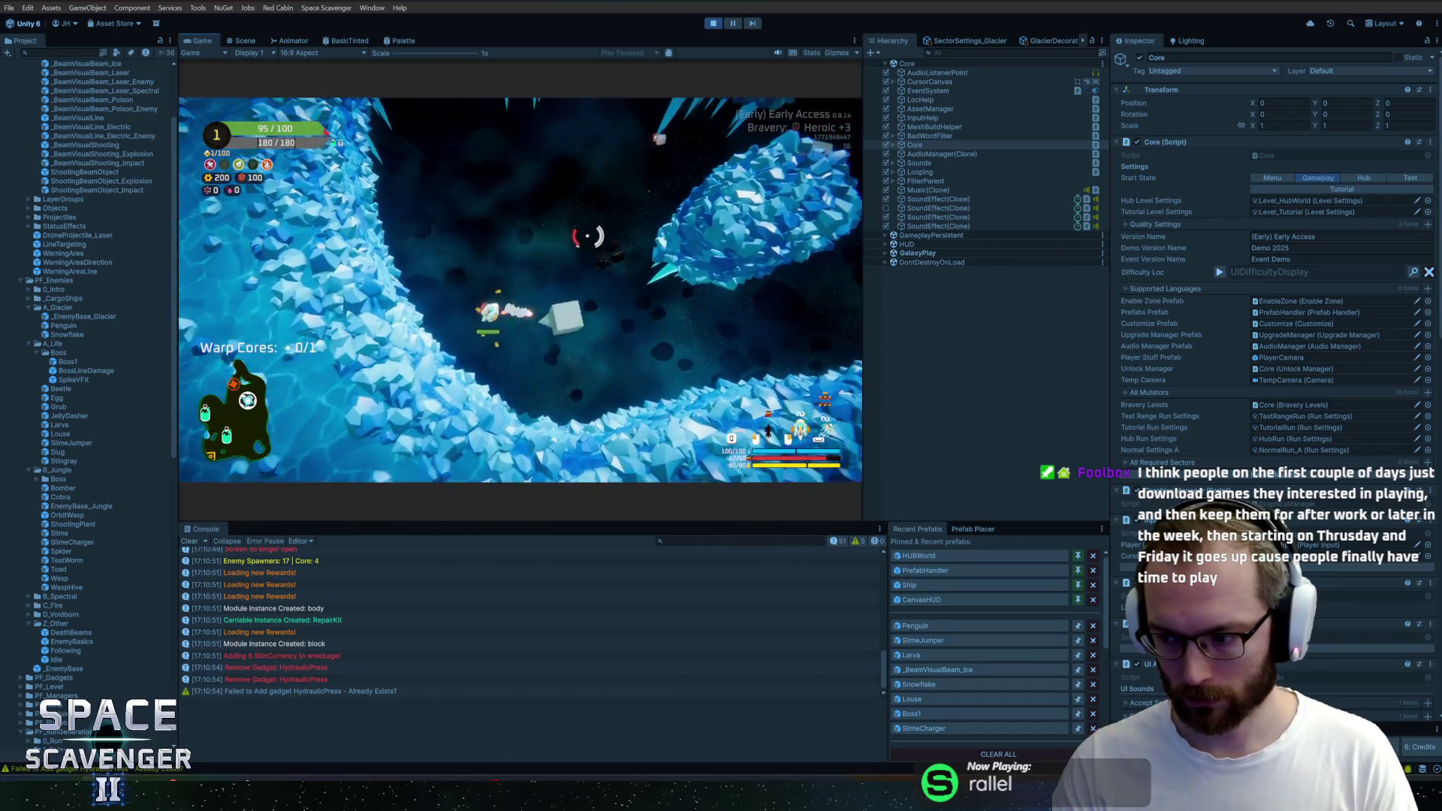
{"action": "key", "text": "w"}
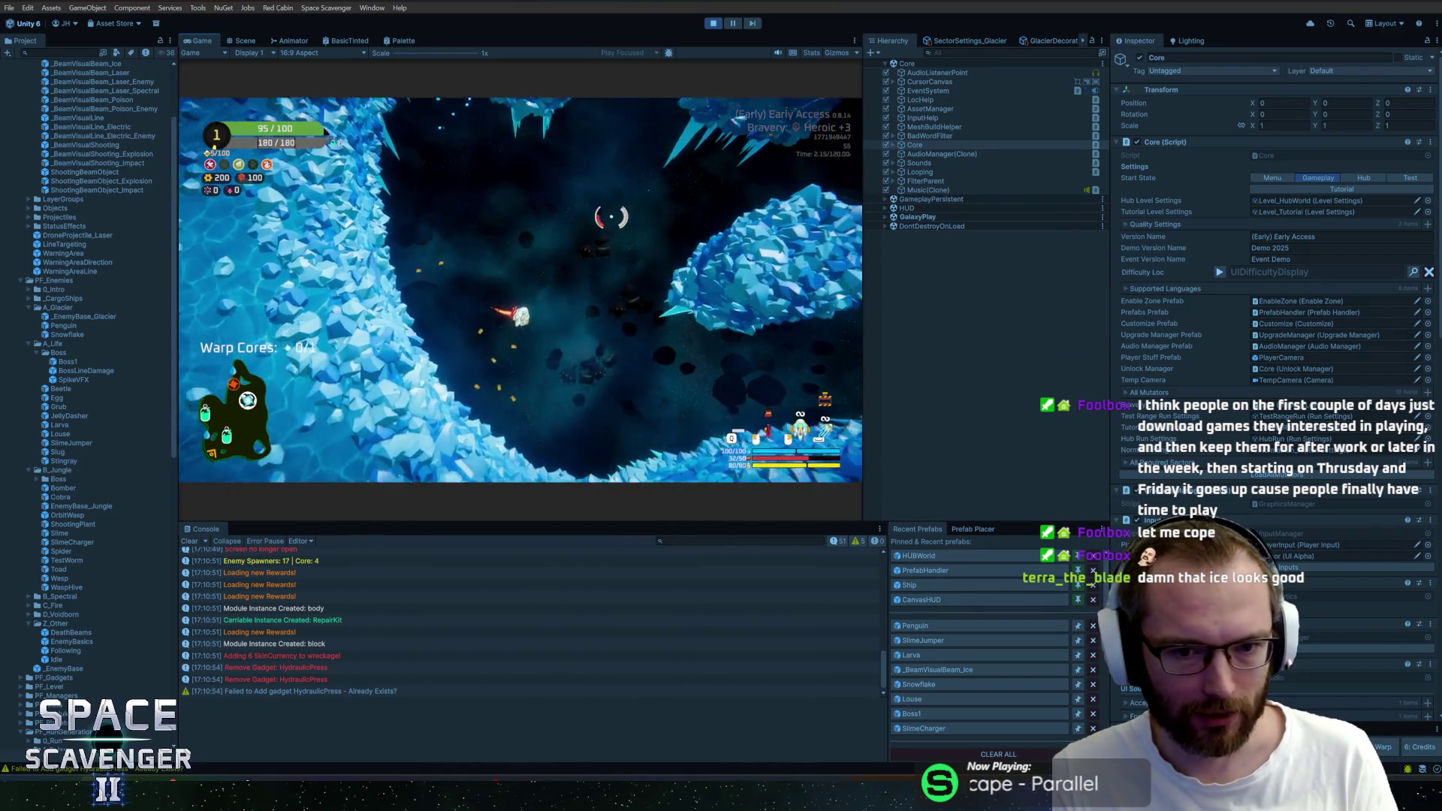
{"action": "key", "text": "w"}
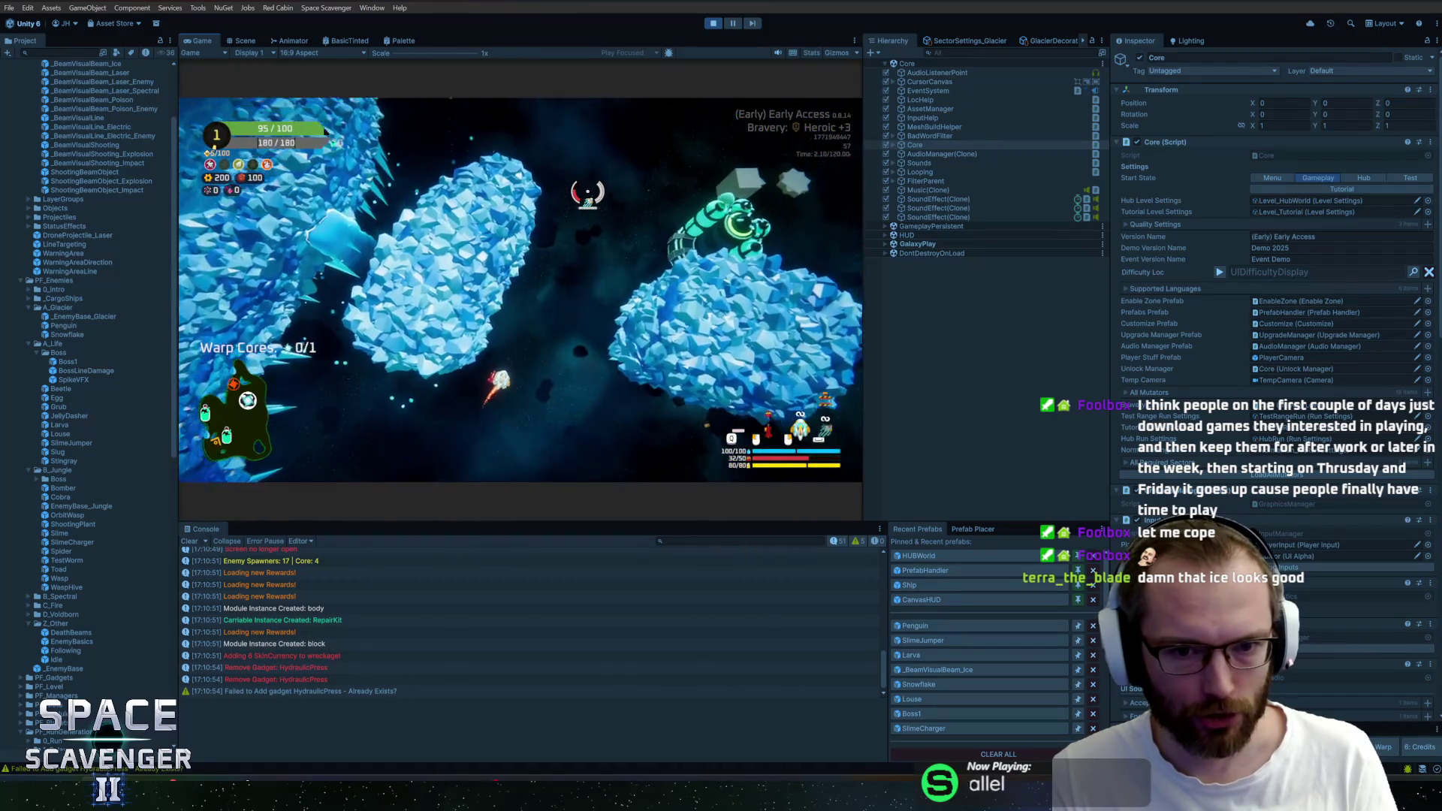
{"action": "key", "text": "w"}
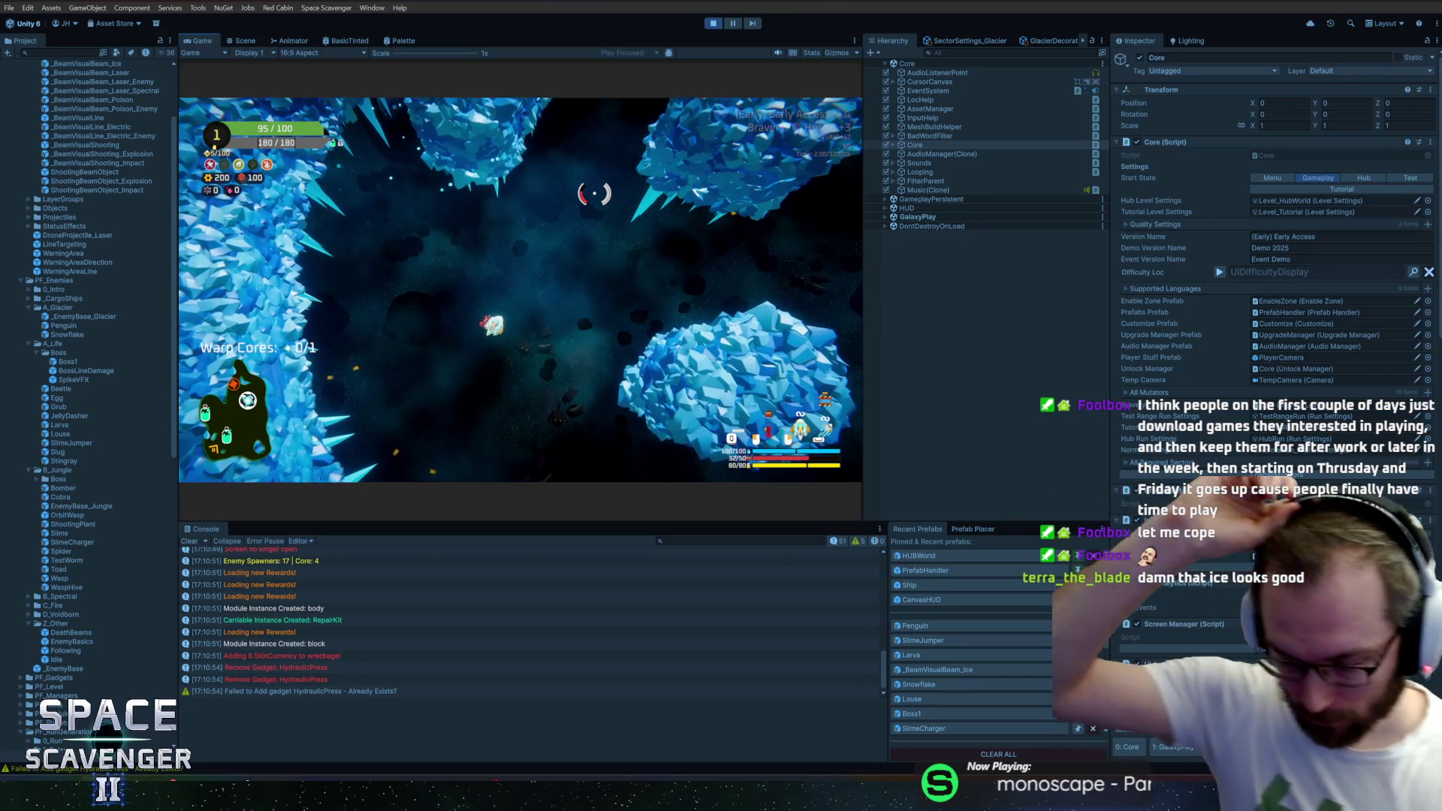
{"action": "key", "text": "w"}
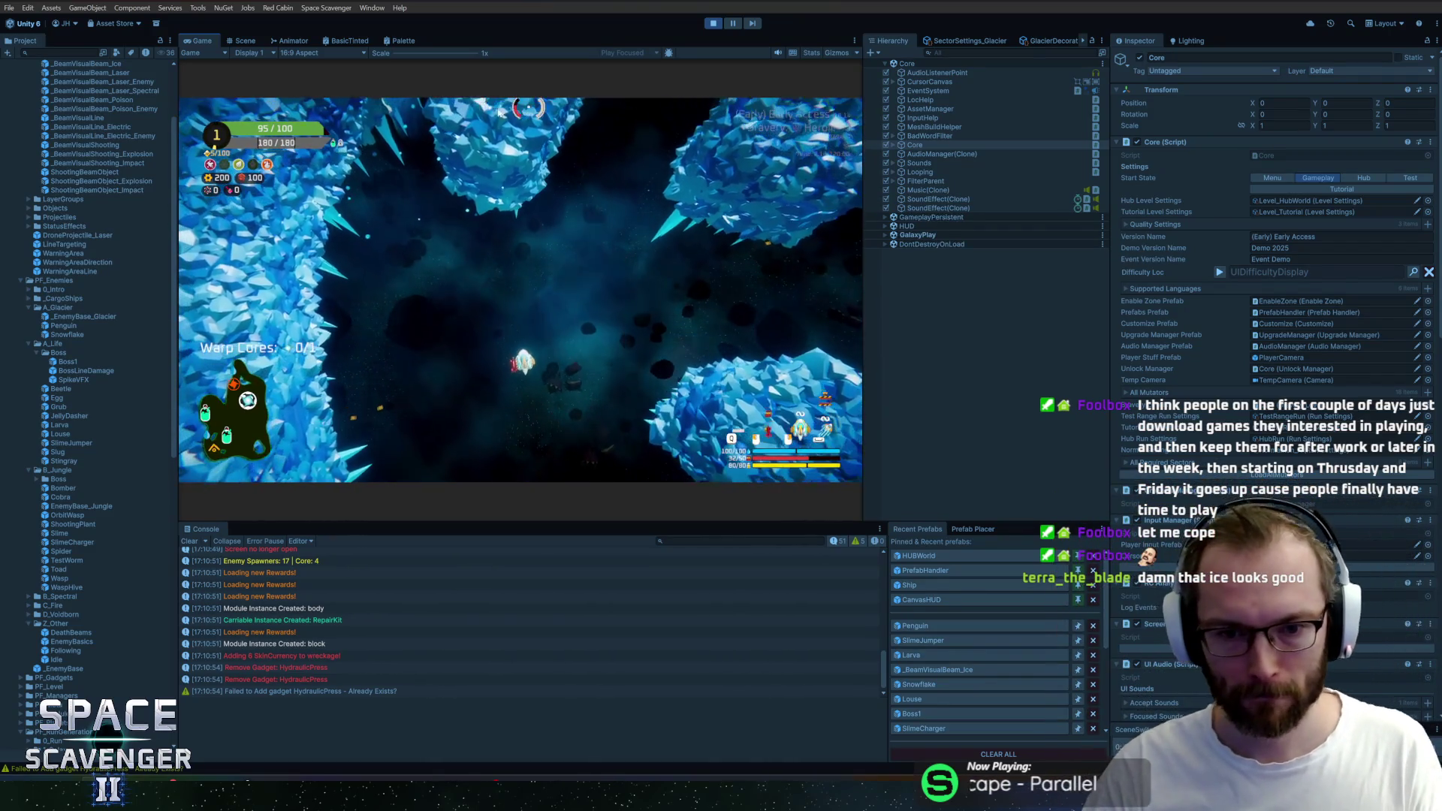
{"action": "key", "text": "w"}
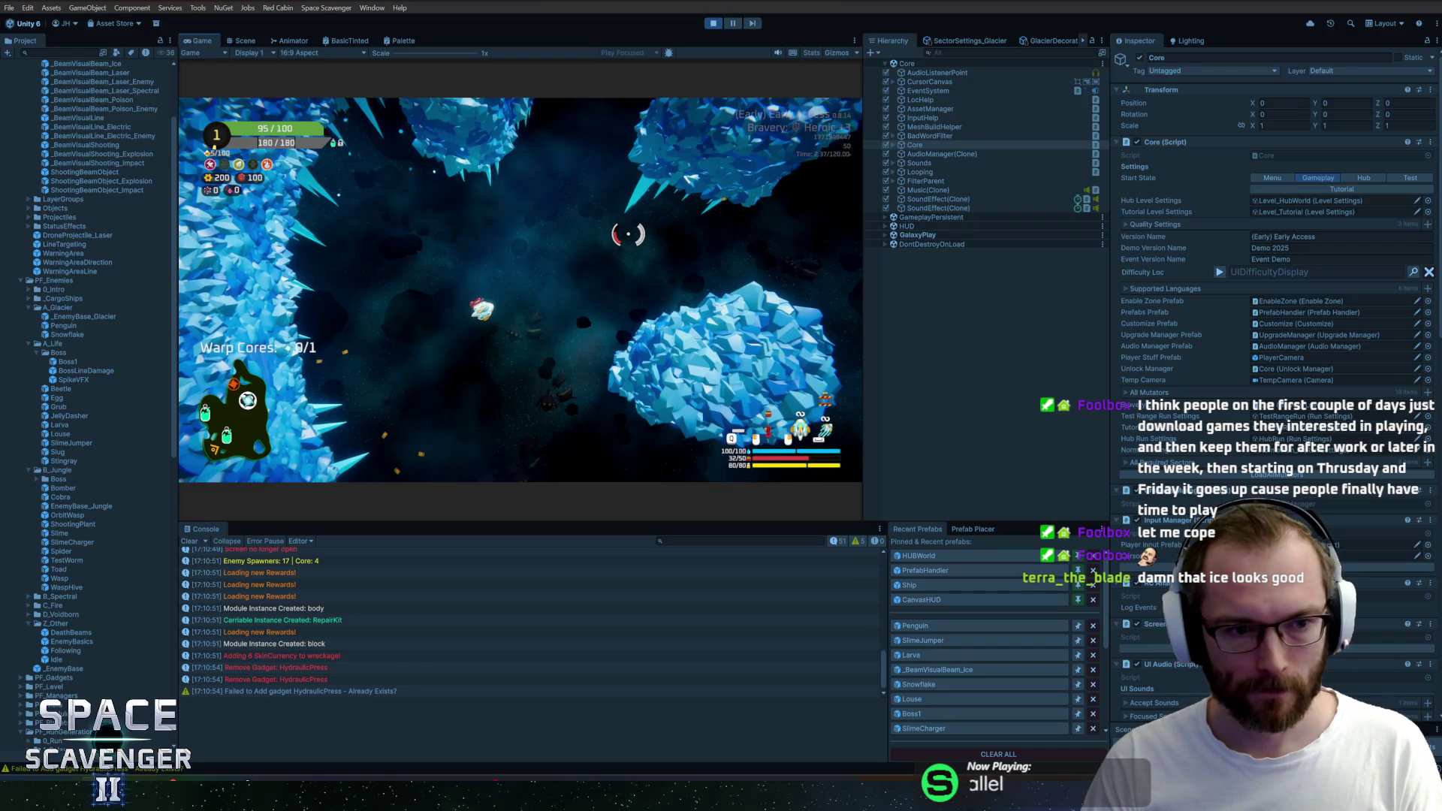
{"action": "key", "text": "a"}
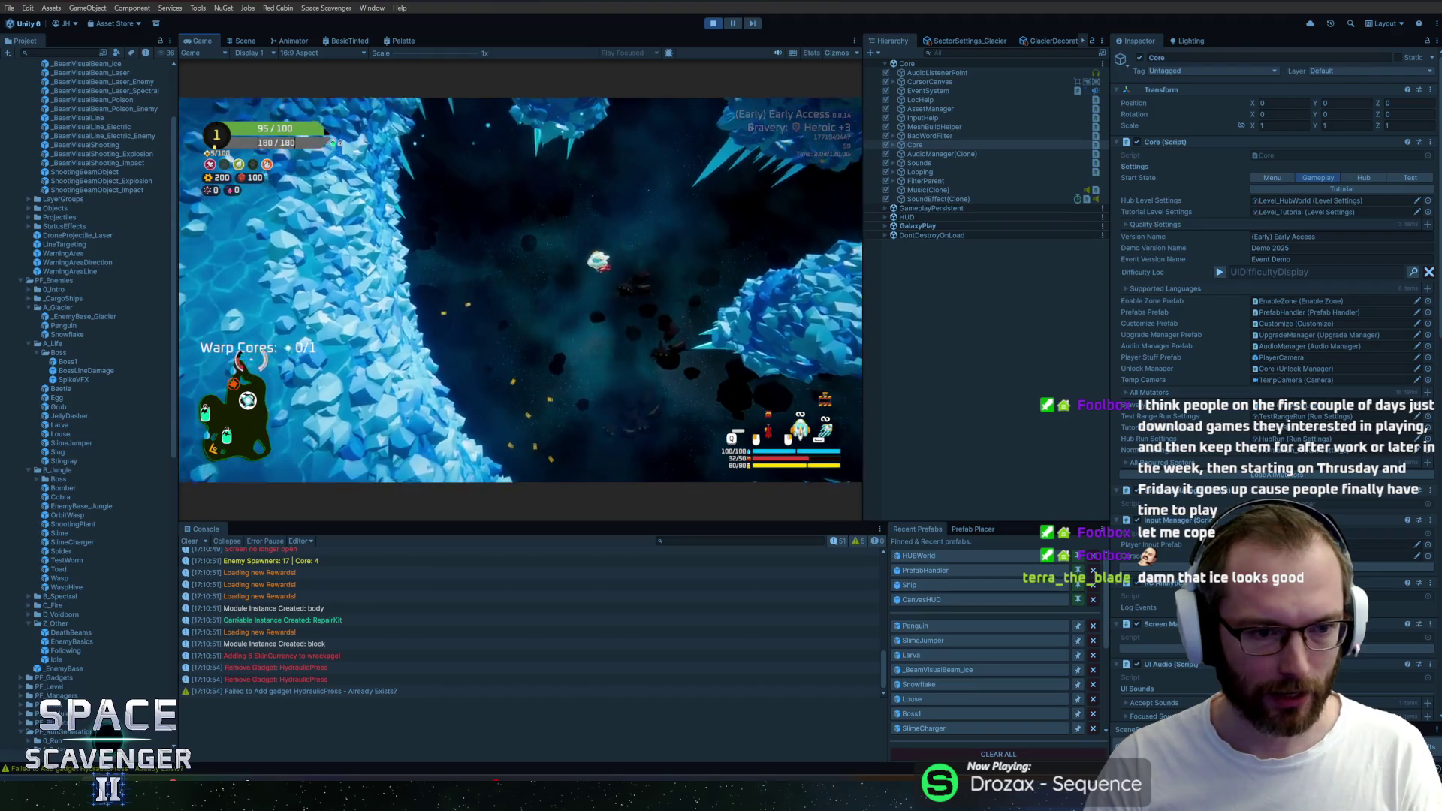
{"action": "key", "text": "w"}
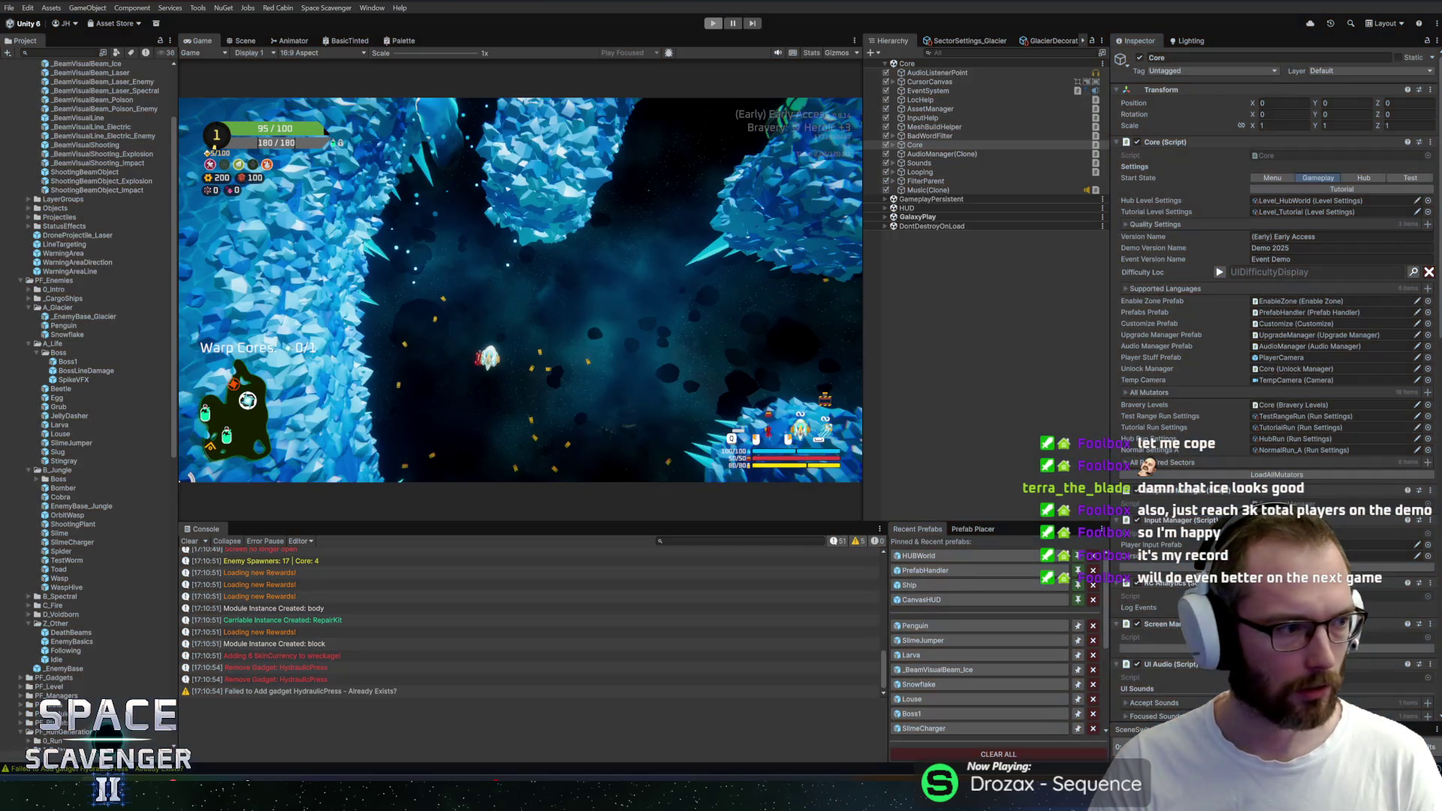
Stop and re-enter Play mode twice to reload the glacier level
{"action": "key", "text": "ctrl+p"}
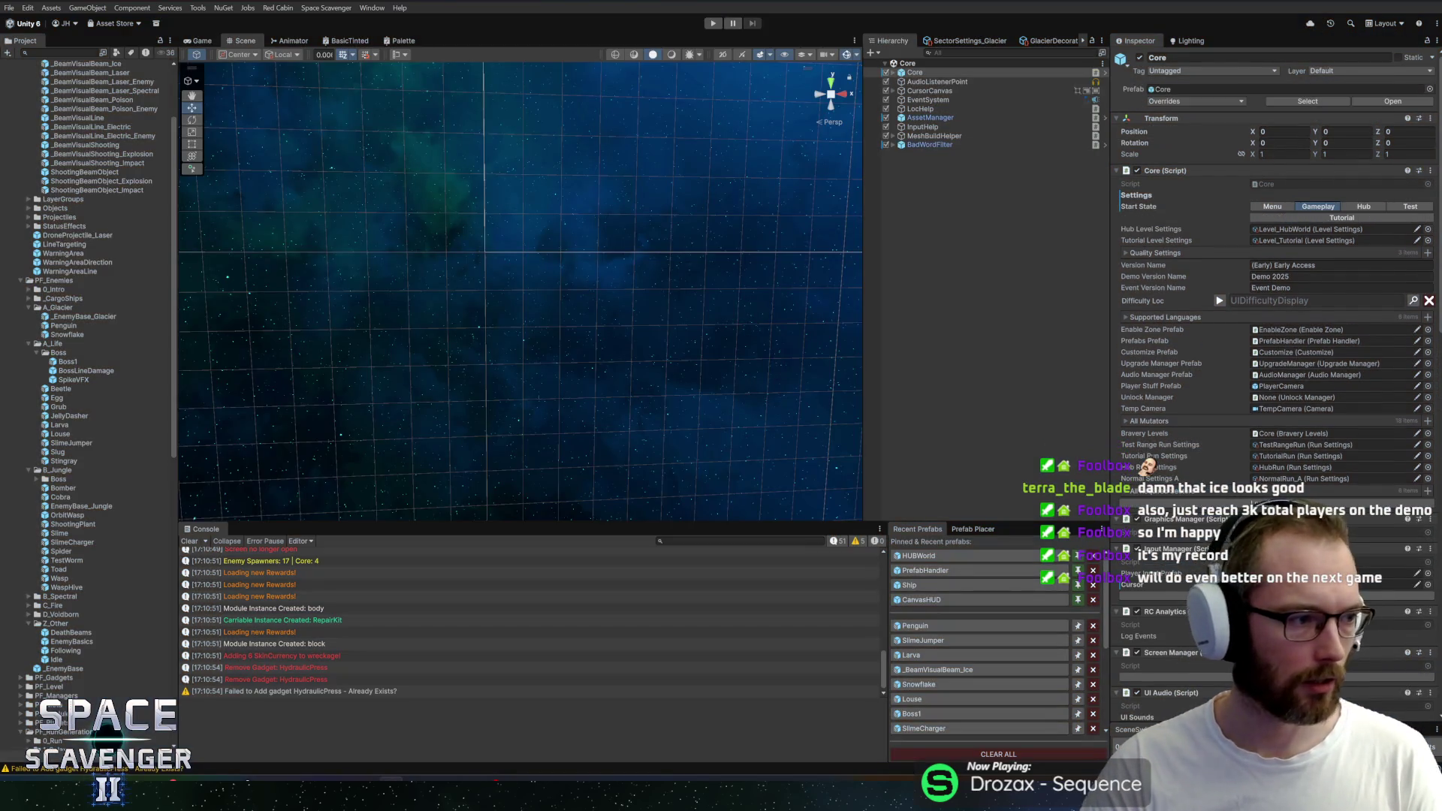
{"action": "left_click", "coordinate": [712, 23]}
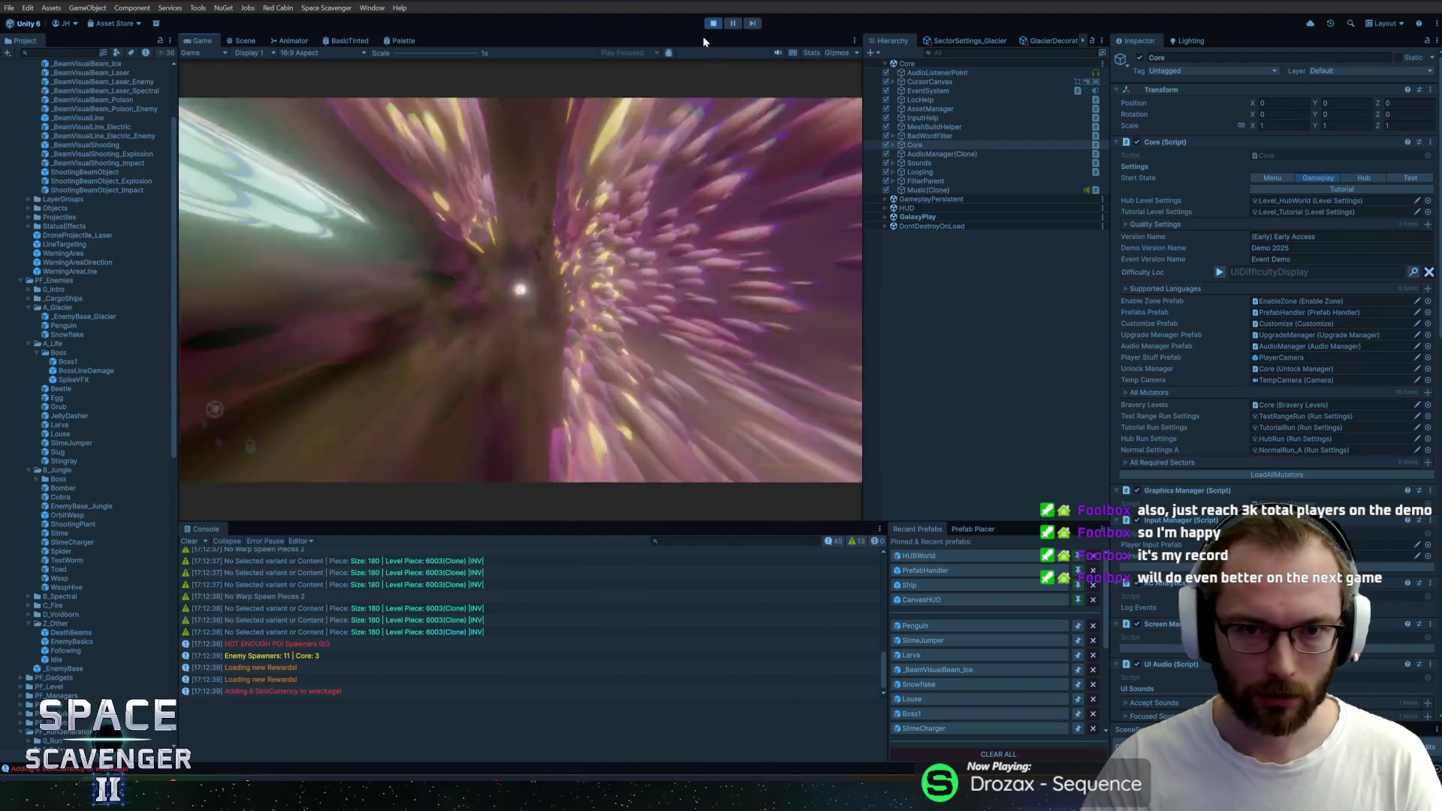
{"action": "key", "text": "ctrl+p"}
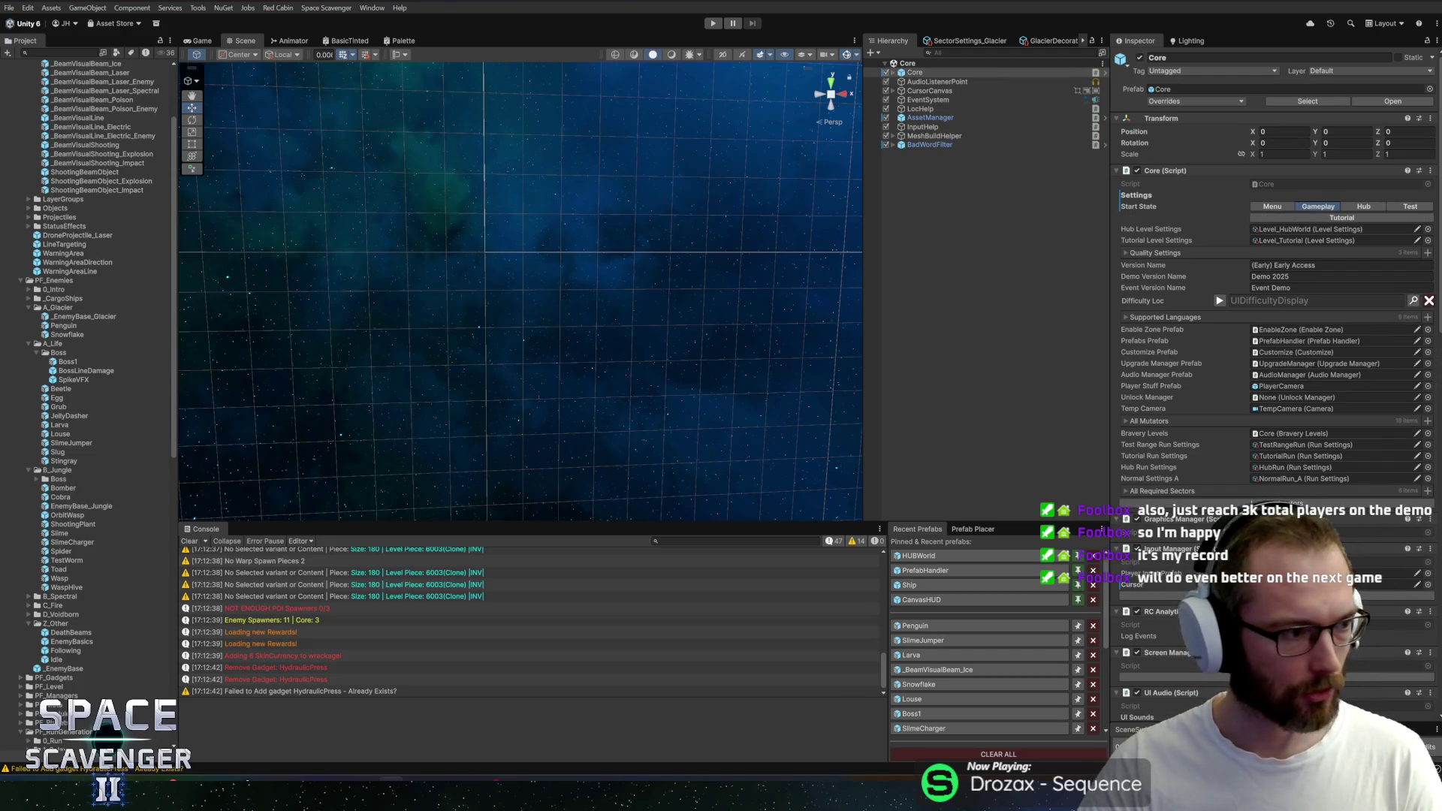
{"action": "key", "text": "ctrl+p"}
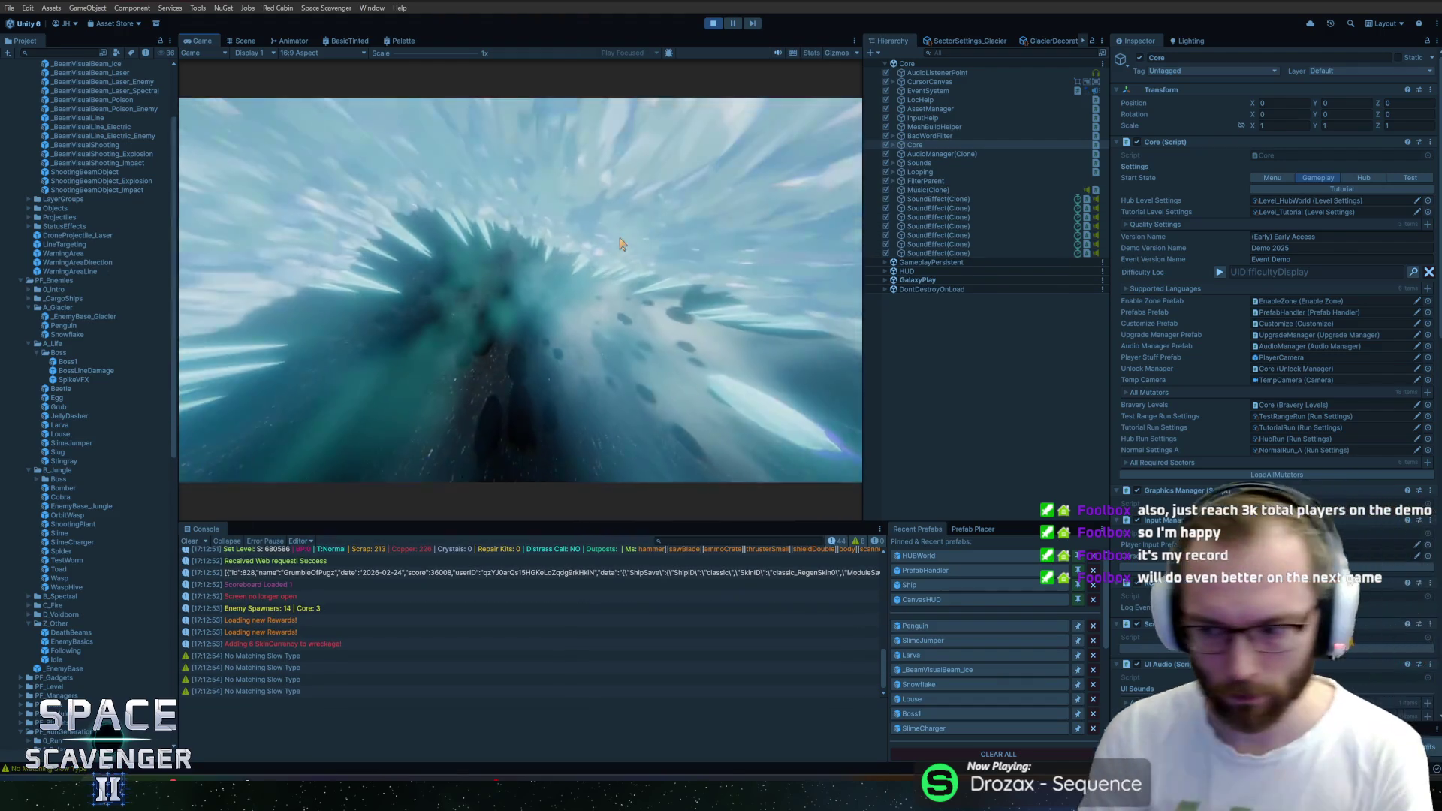
Fly and fire through the ice cave, reach the oxygen station and skip its reward choice
{"action": "key", "text": "a"}
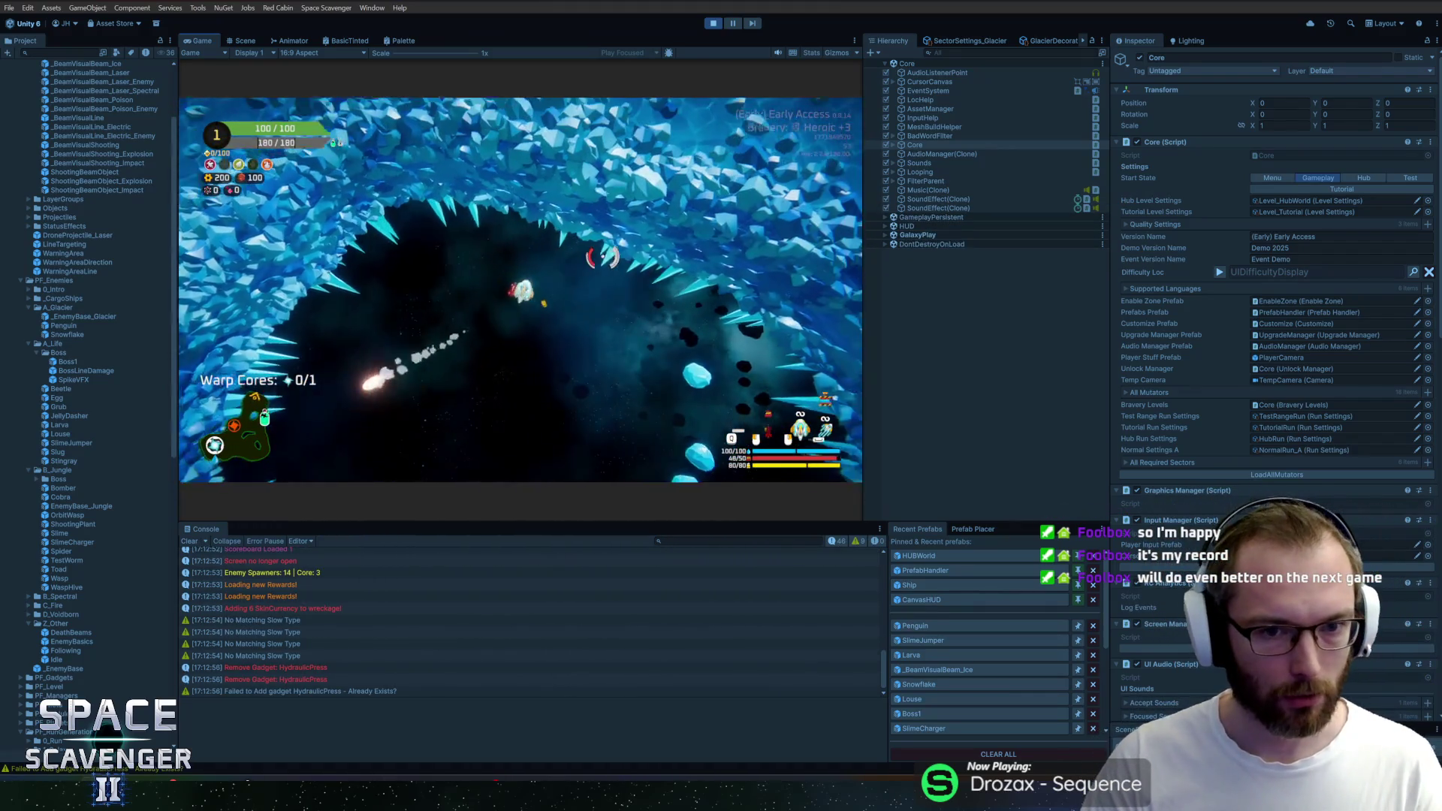
{"action": "key", "text": "w"}
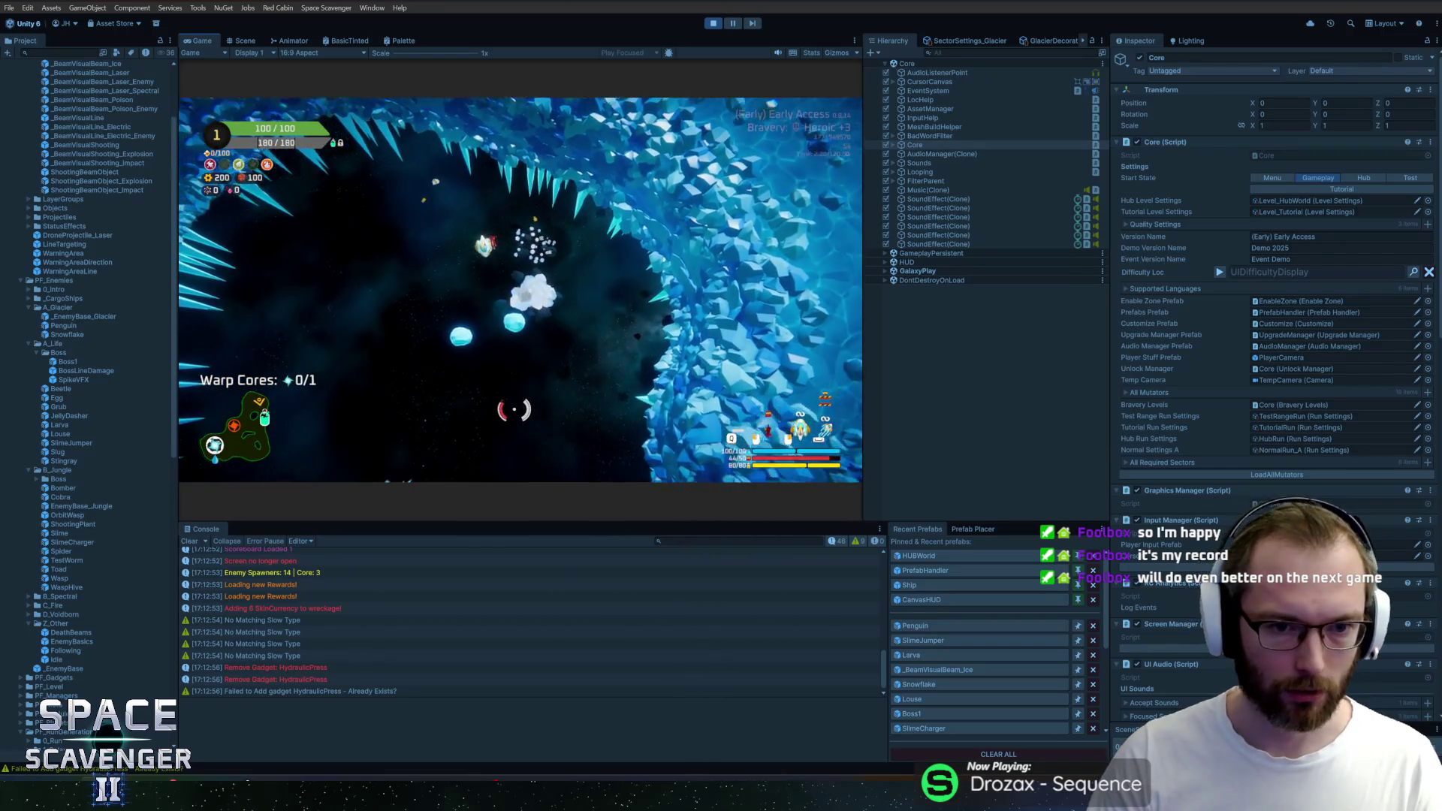
{"action": "key", "text": "s"}
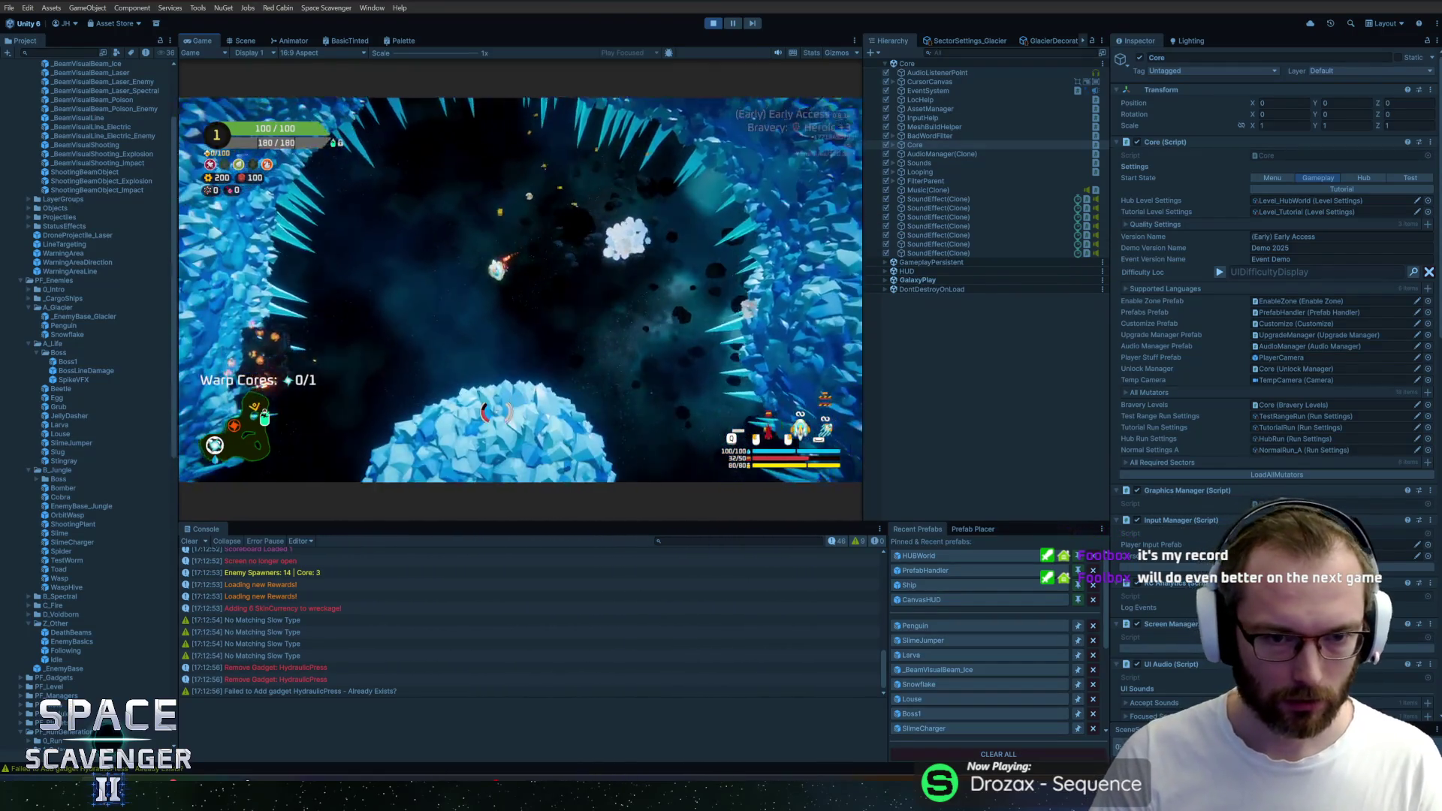
{"action": "key", "text": "a"}
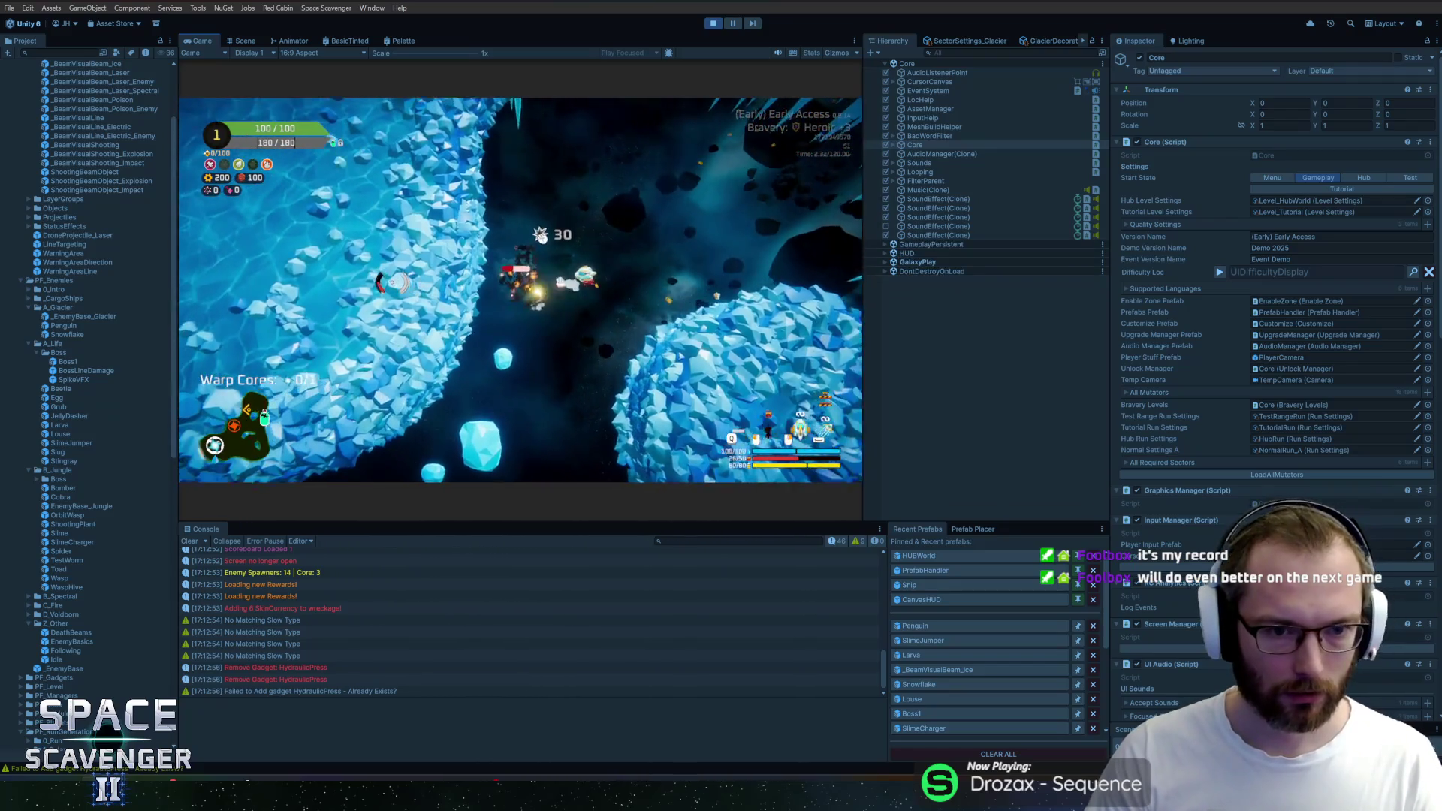
{"action": "key", "text": "d"}
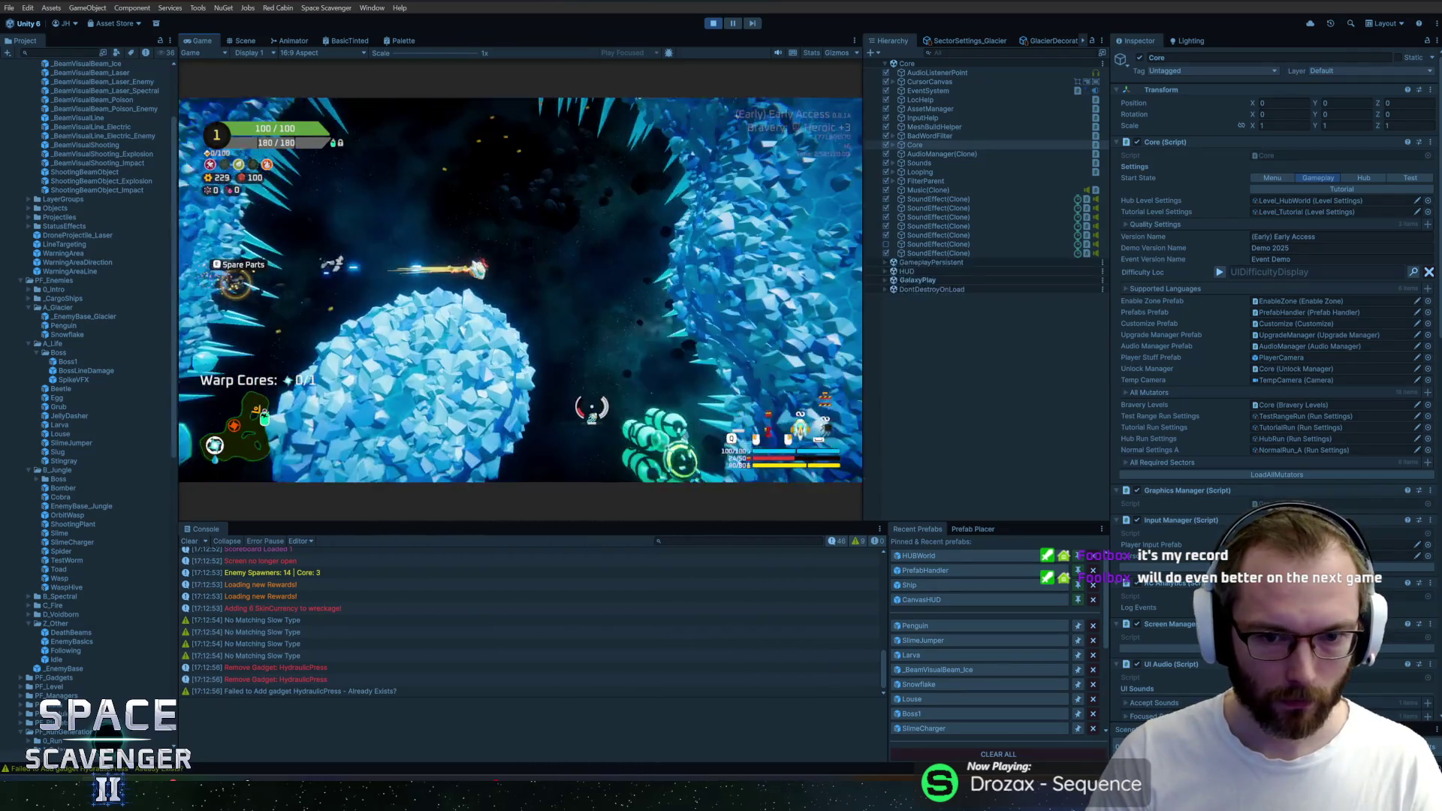
{"action": "key", "text": "w"}
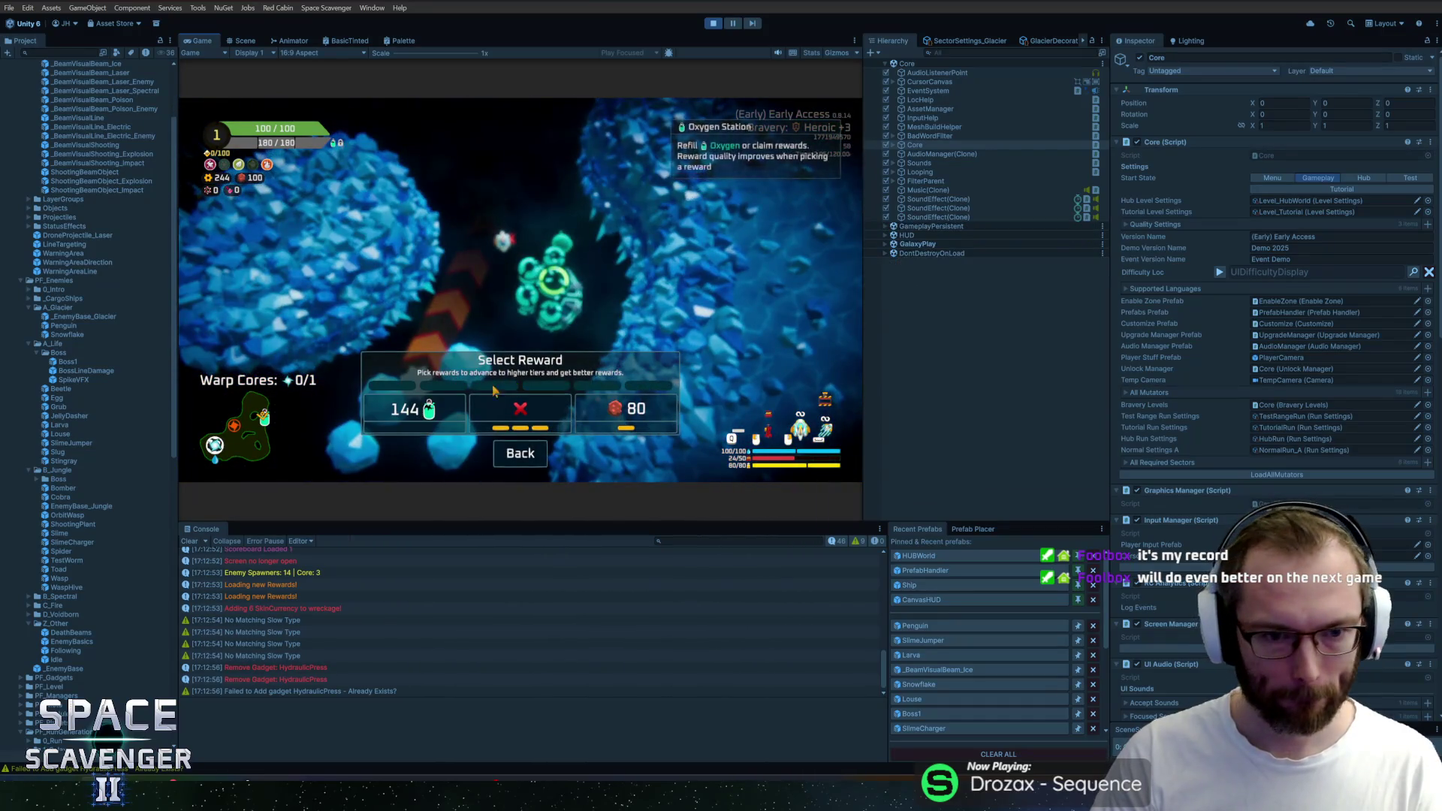
{"action": "key", "text": "Escape"}
{"action": "key", "text": "a"}
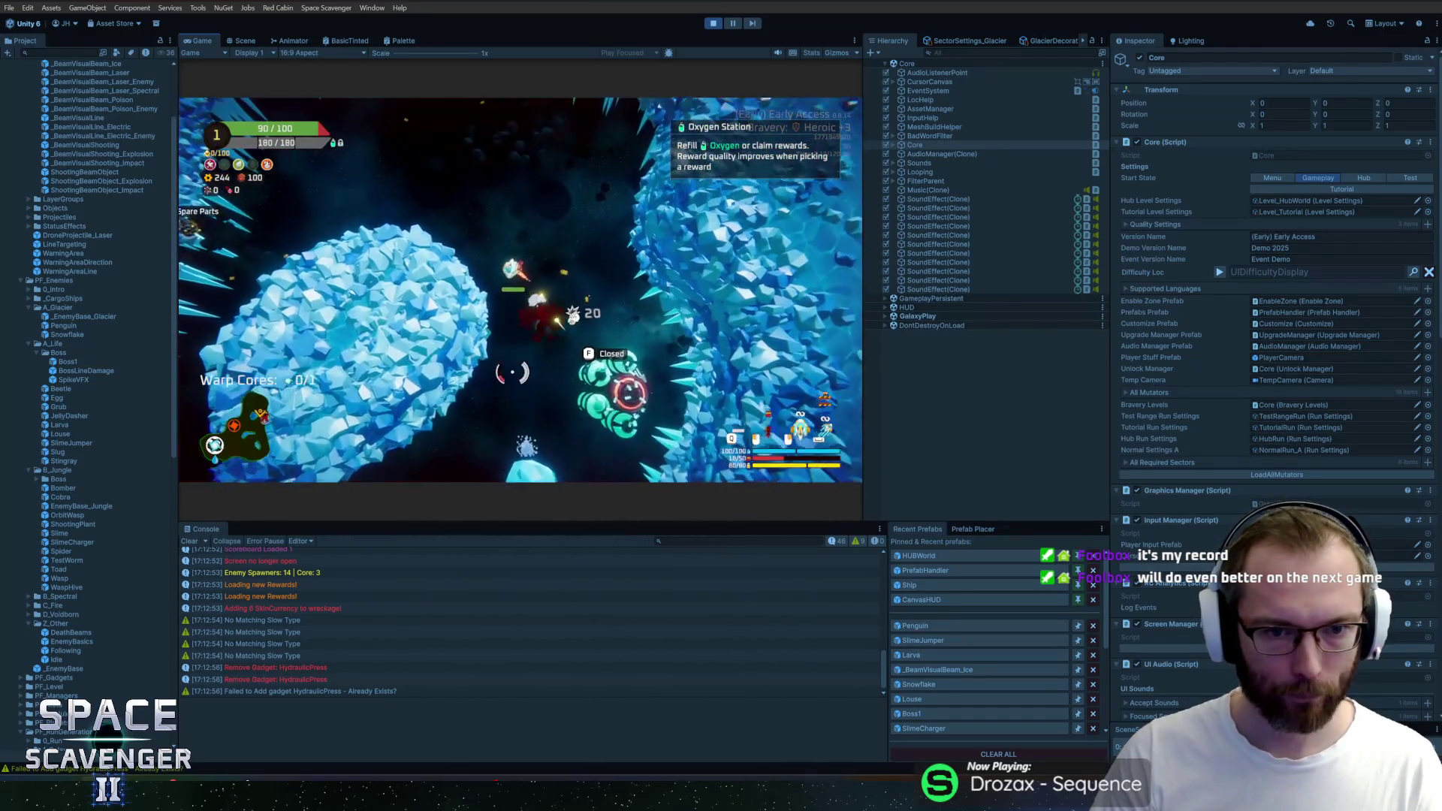
{"action": "key", "text": "w"}
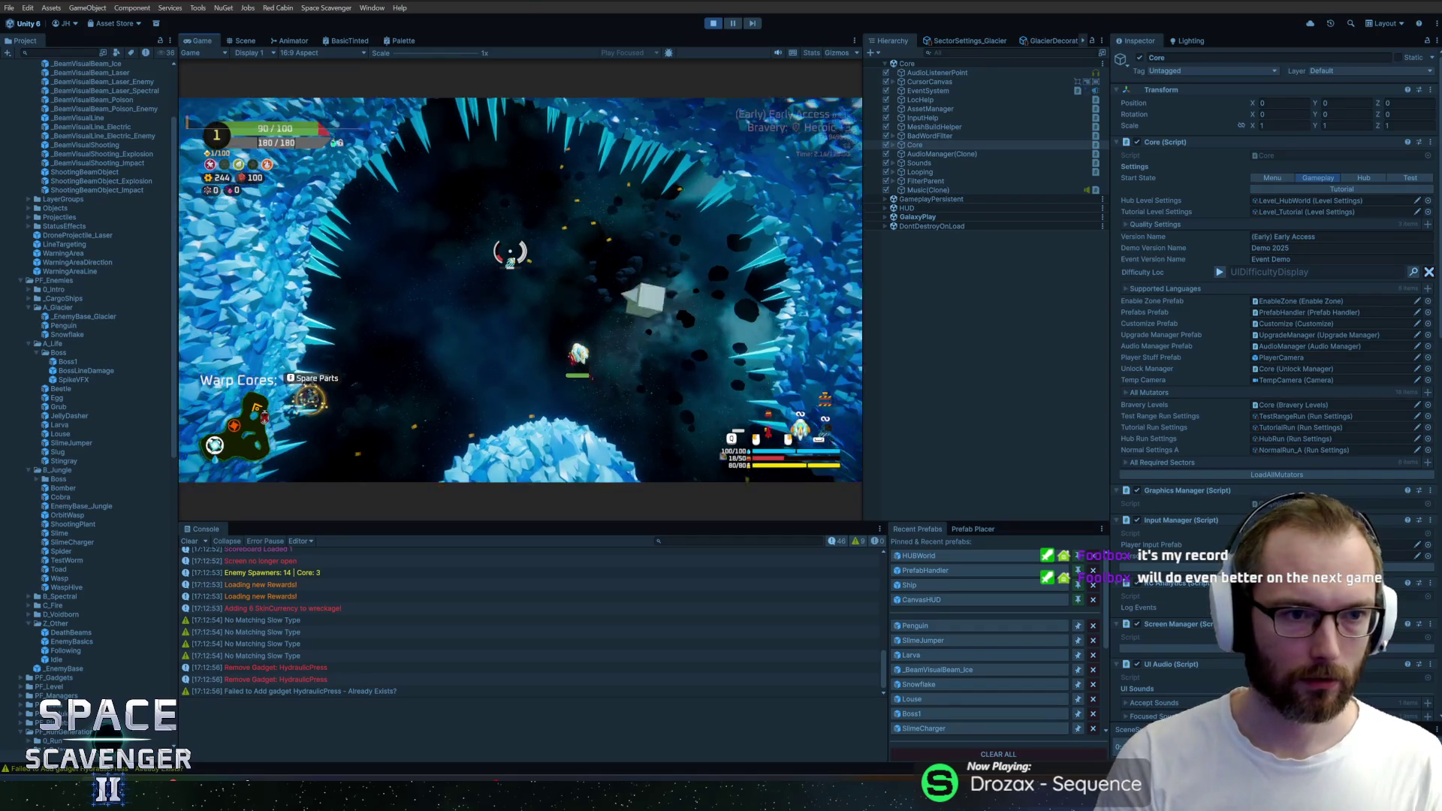
{"action": "key", "text": "w"}
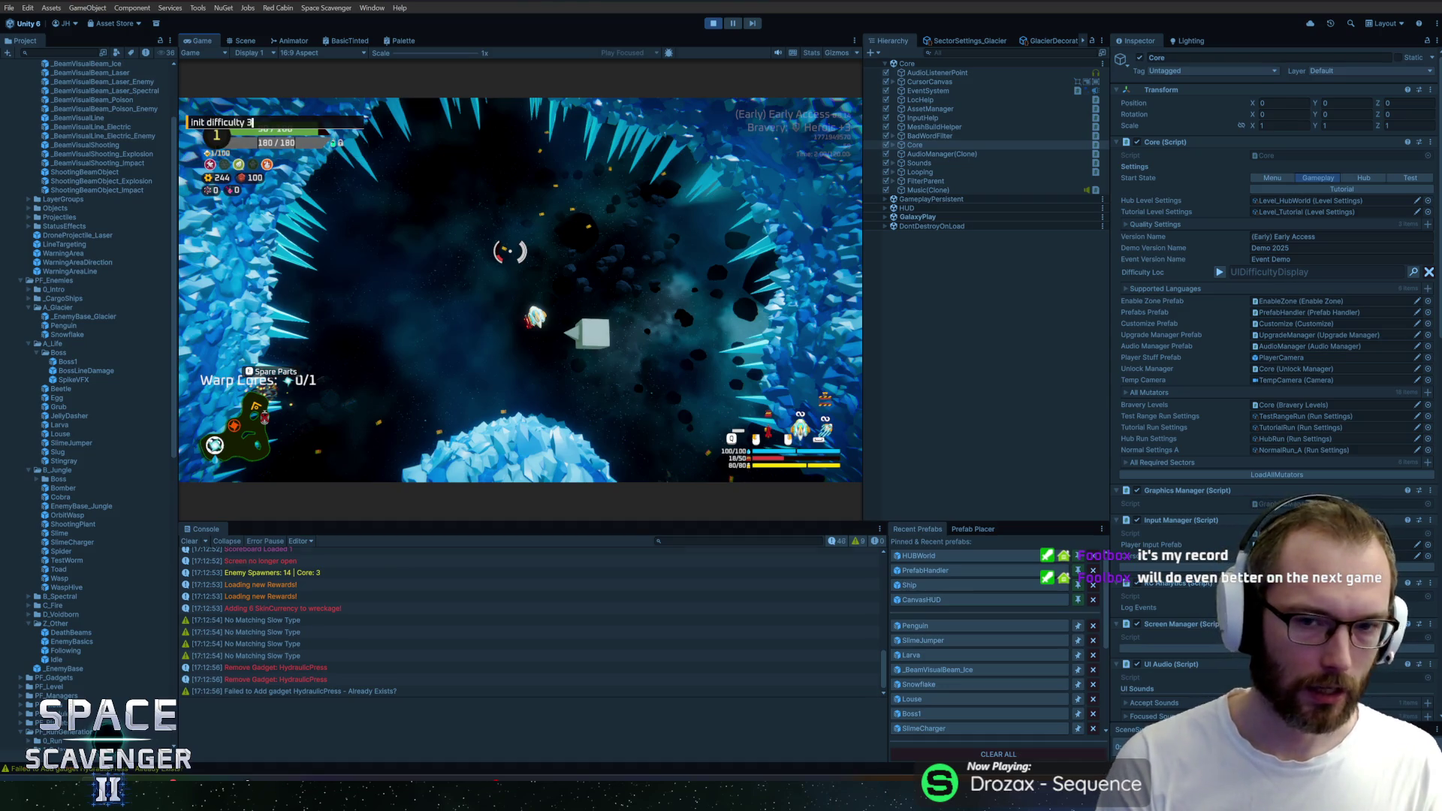
Restart the playtest and maximize the Game view to fill the editor
{"action": "key", "text": "ctrl+p"}
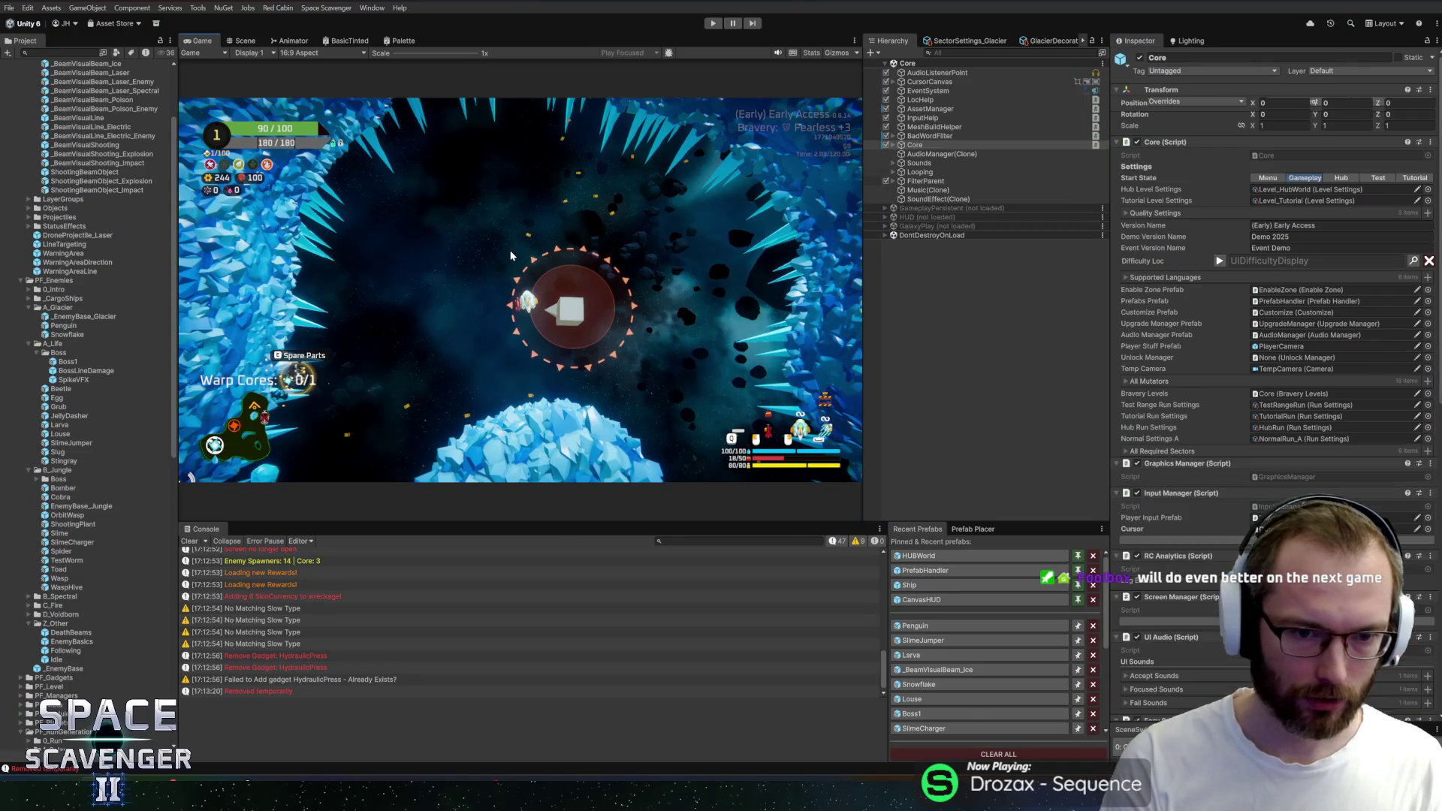
{"action": "key", "text": "ctrl+p"}
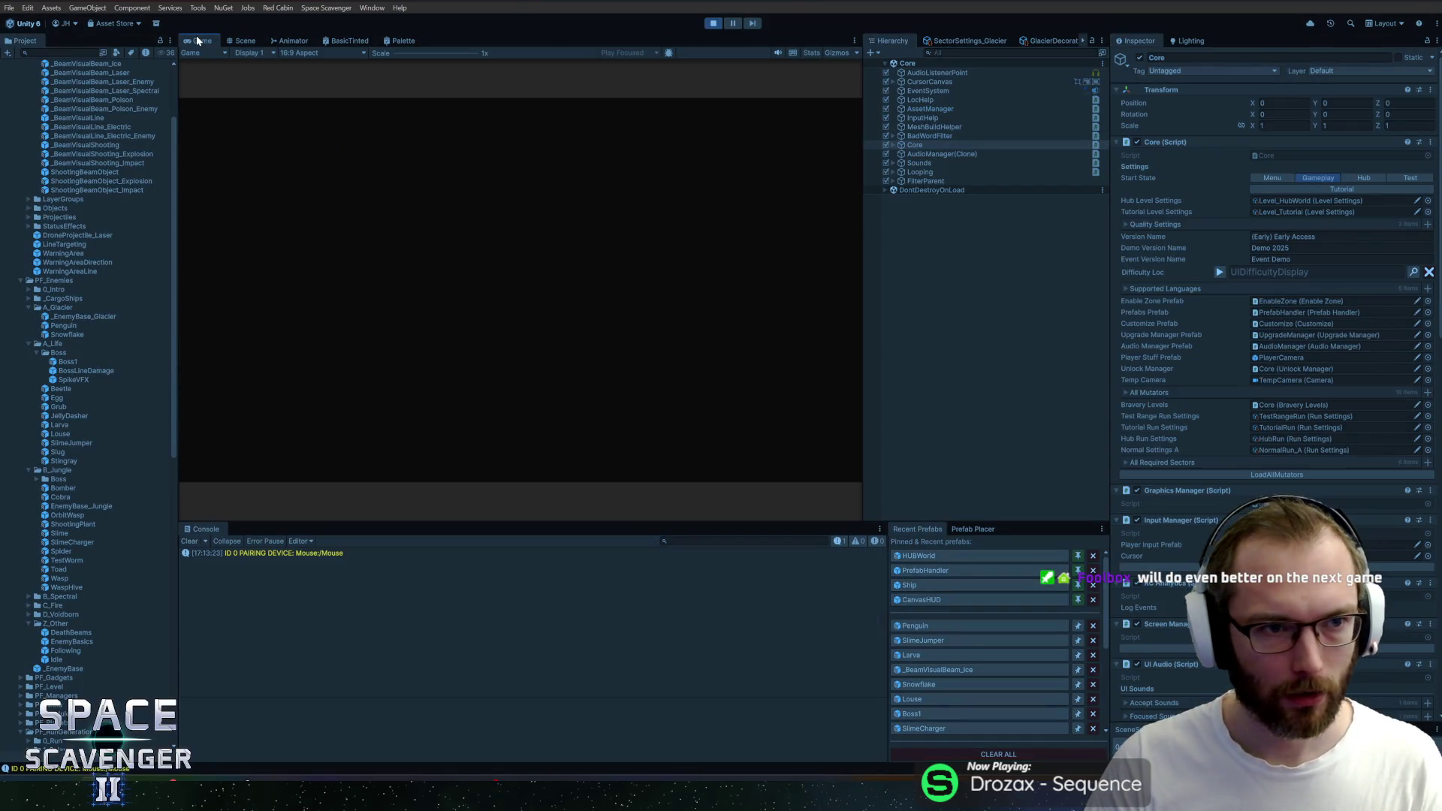
{"action": "double_click", "coordinate": [198, 42]}
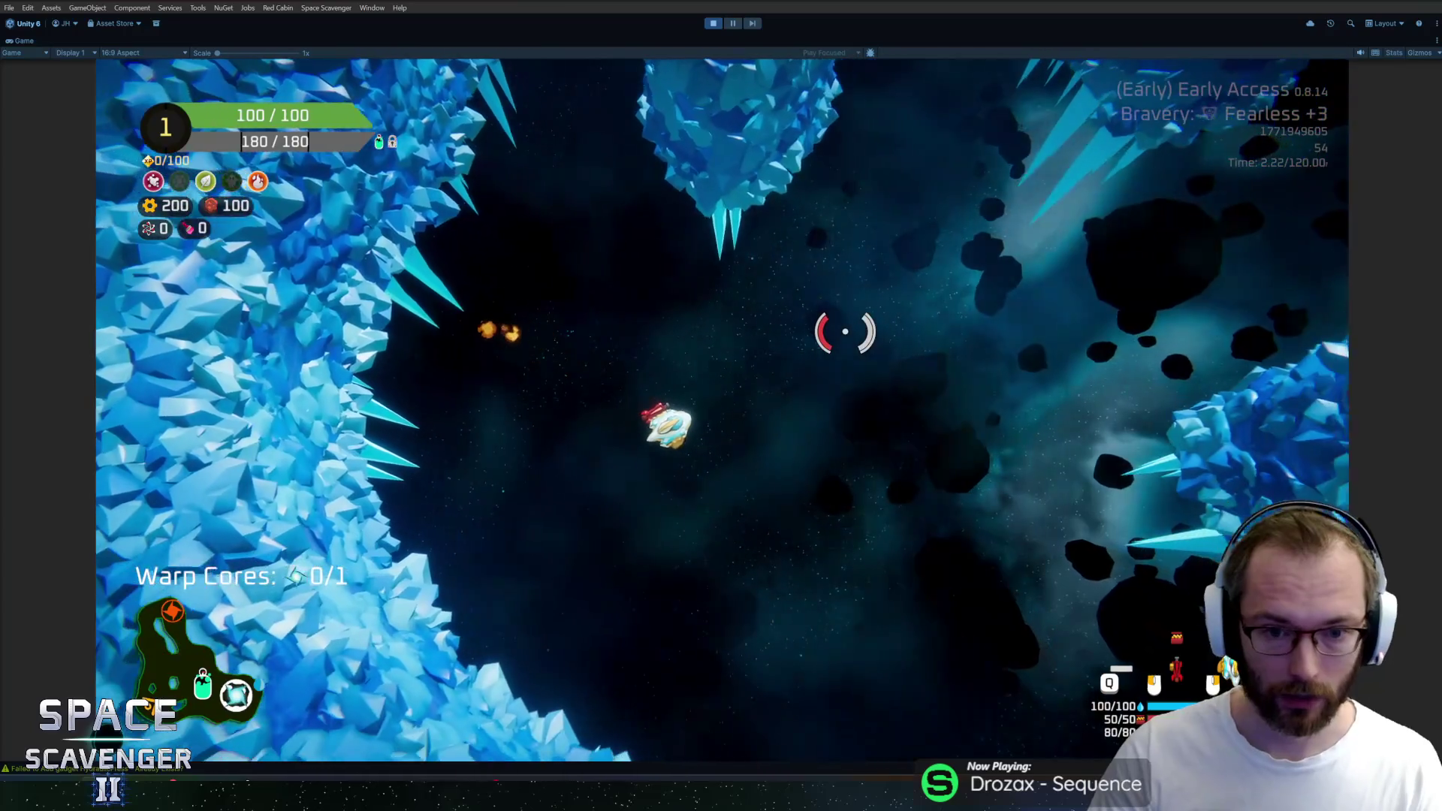
Run 'spawn Penguin' and 'spawn Larva' from the debug console, then restore the full editor layout
{"action": "key", "text": "grave"}
{"action": "type", "text": "spawn p"}
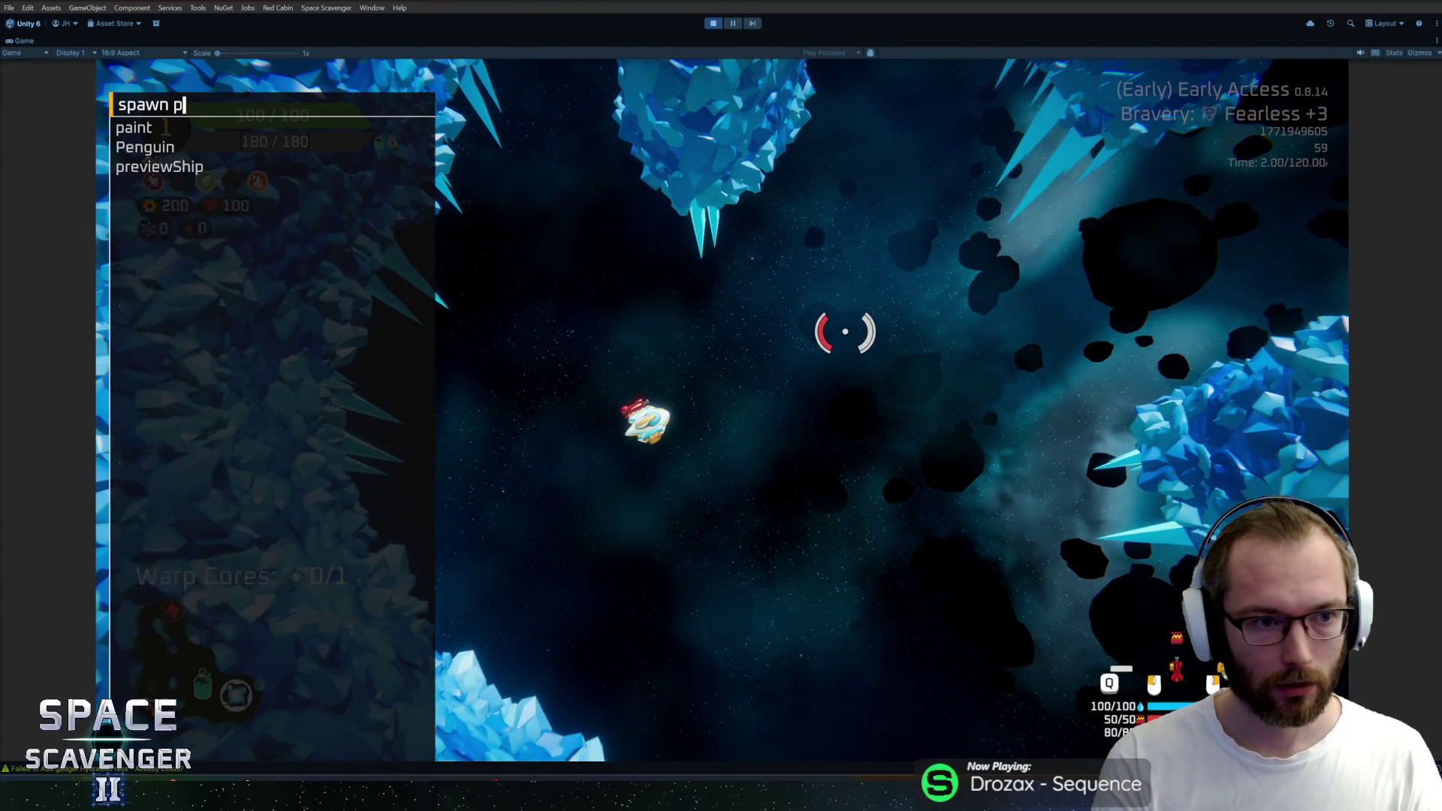
{"action": "key", "text": "Tab"}
{"action": "key", "text": "Return"}
{"action": "type", "text": "spawn larv"}
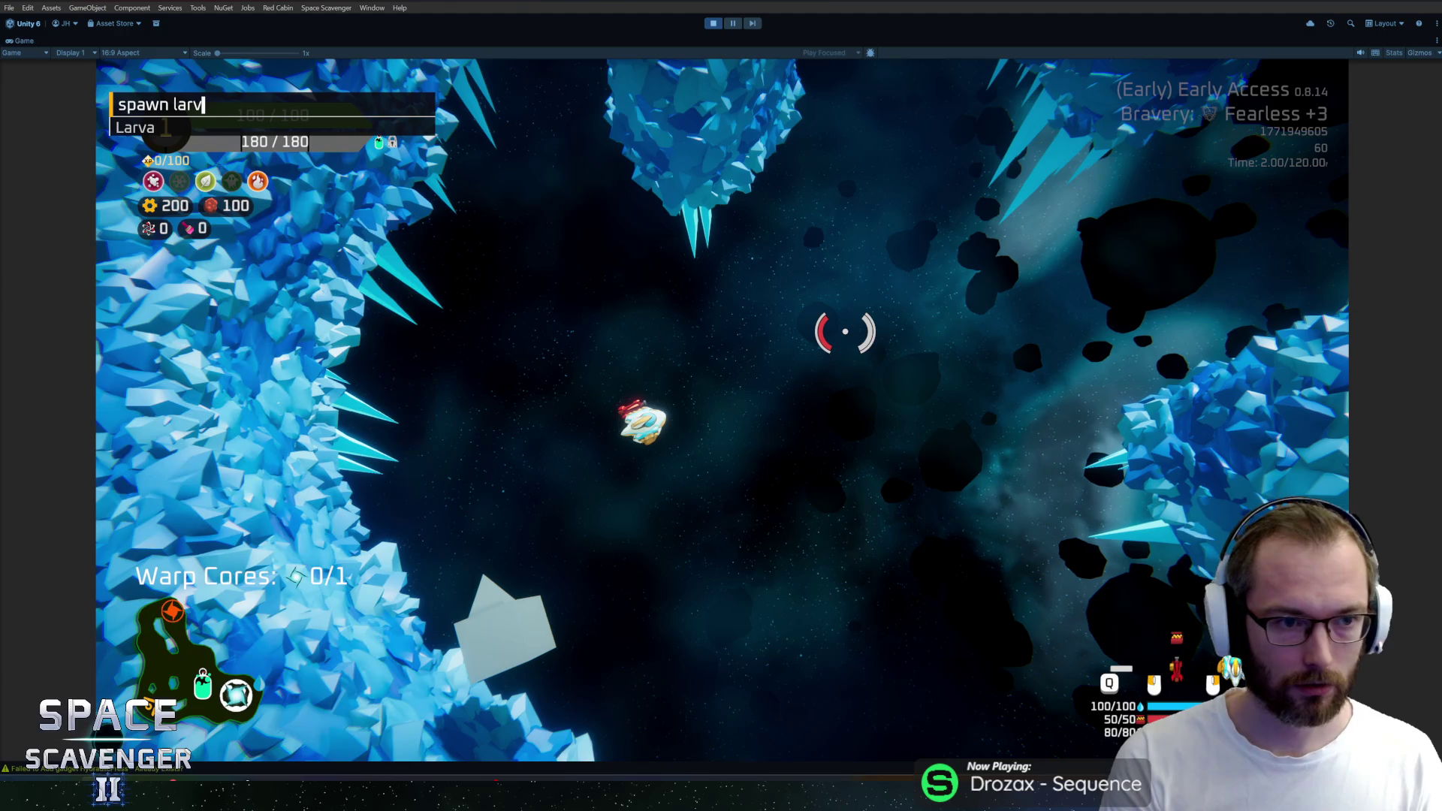
{"action": "key", "text": "Tab"}
{"action": "key", "text": "Return"}
{"action": "key", "text": "grave"}
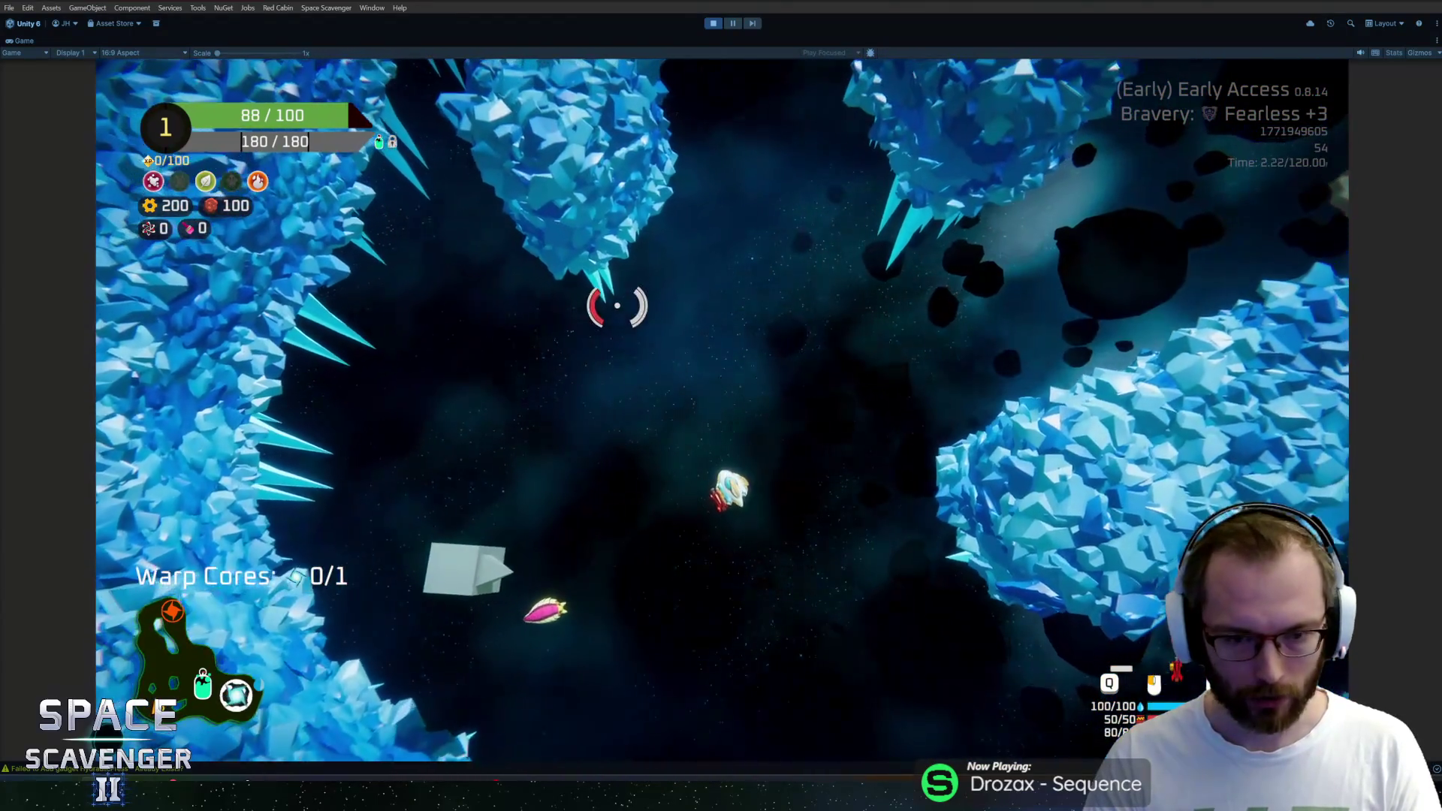
{"action": "key", "text": "shift+space"}
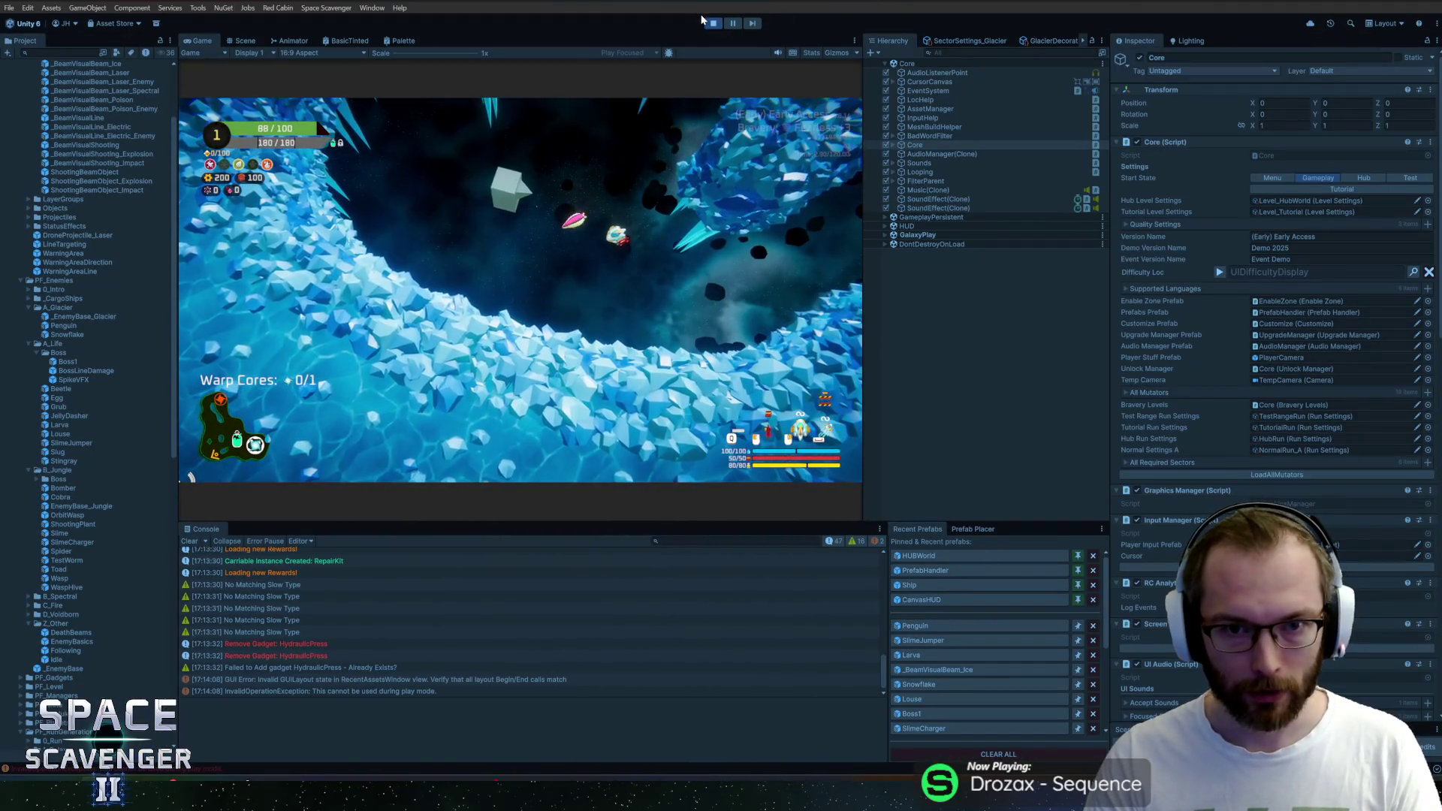
Exit Play mode, open the Penguin prefab and set its LandDamage radius to 5
{"action": "left_click", "coordinate": [951, 555]}
{"action": "left_click", "coordinate": [934, 626]}
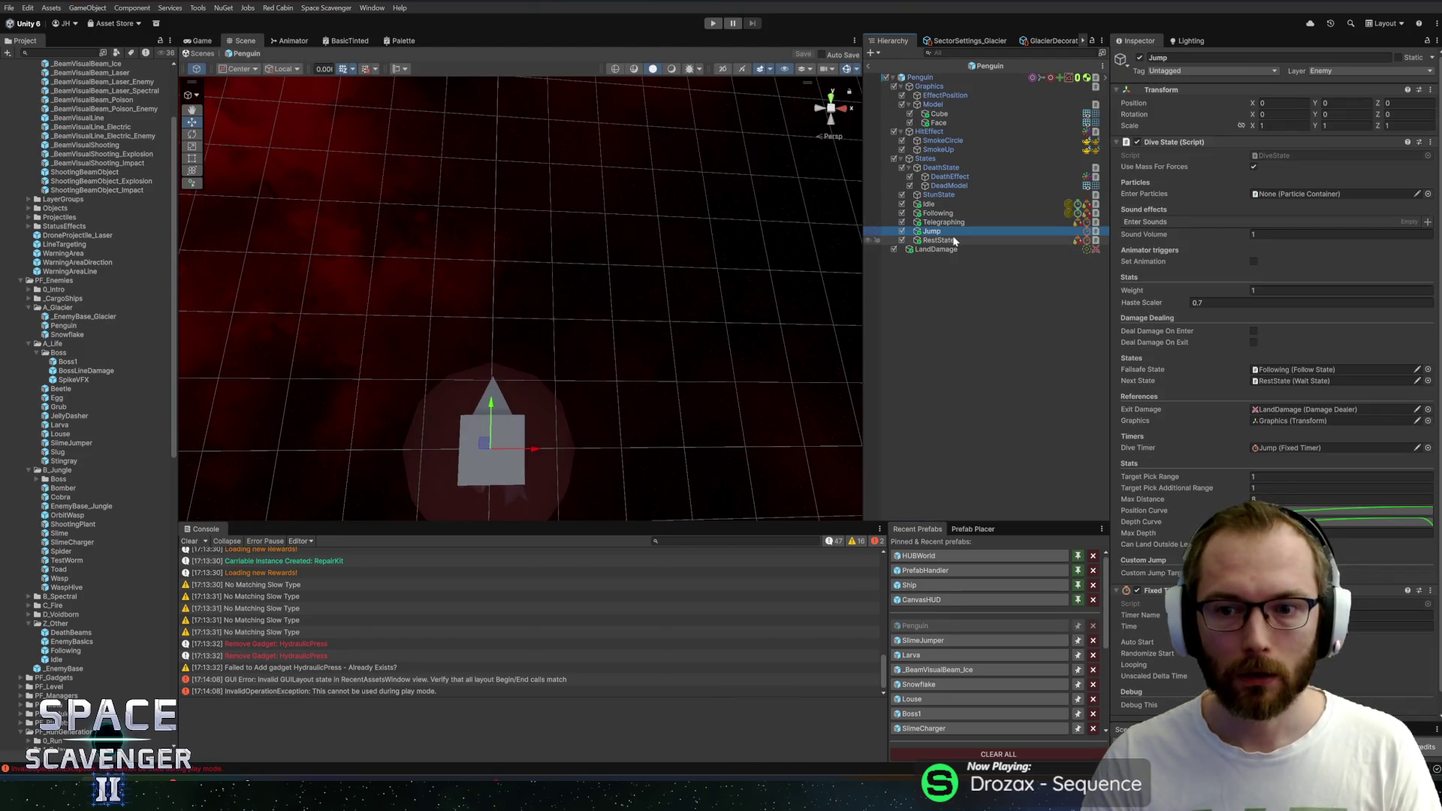
{"action": "left_click", "coordinate": [936, 249]}
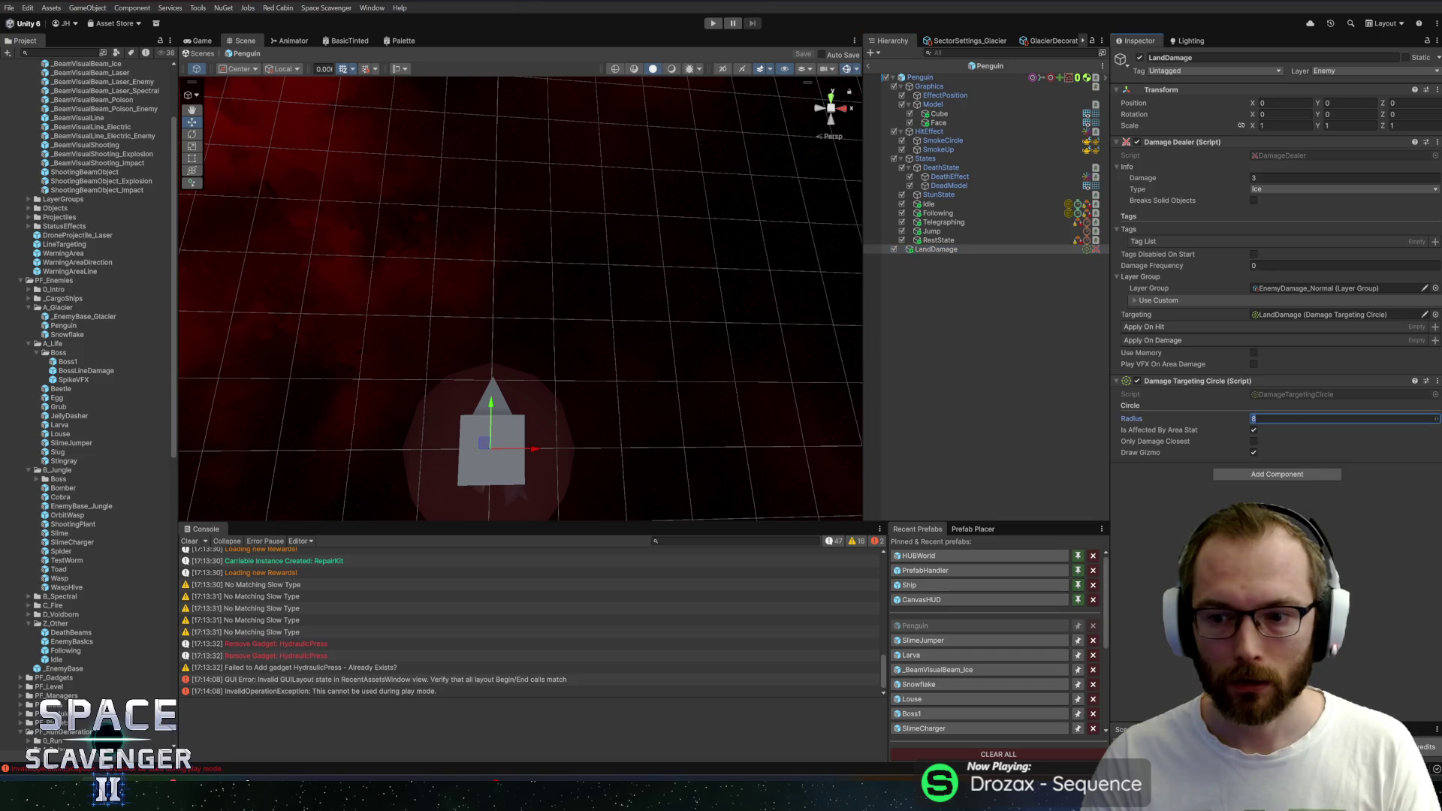
{"action": "type", "text": "5"}
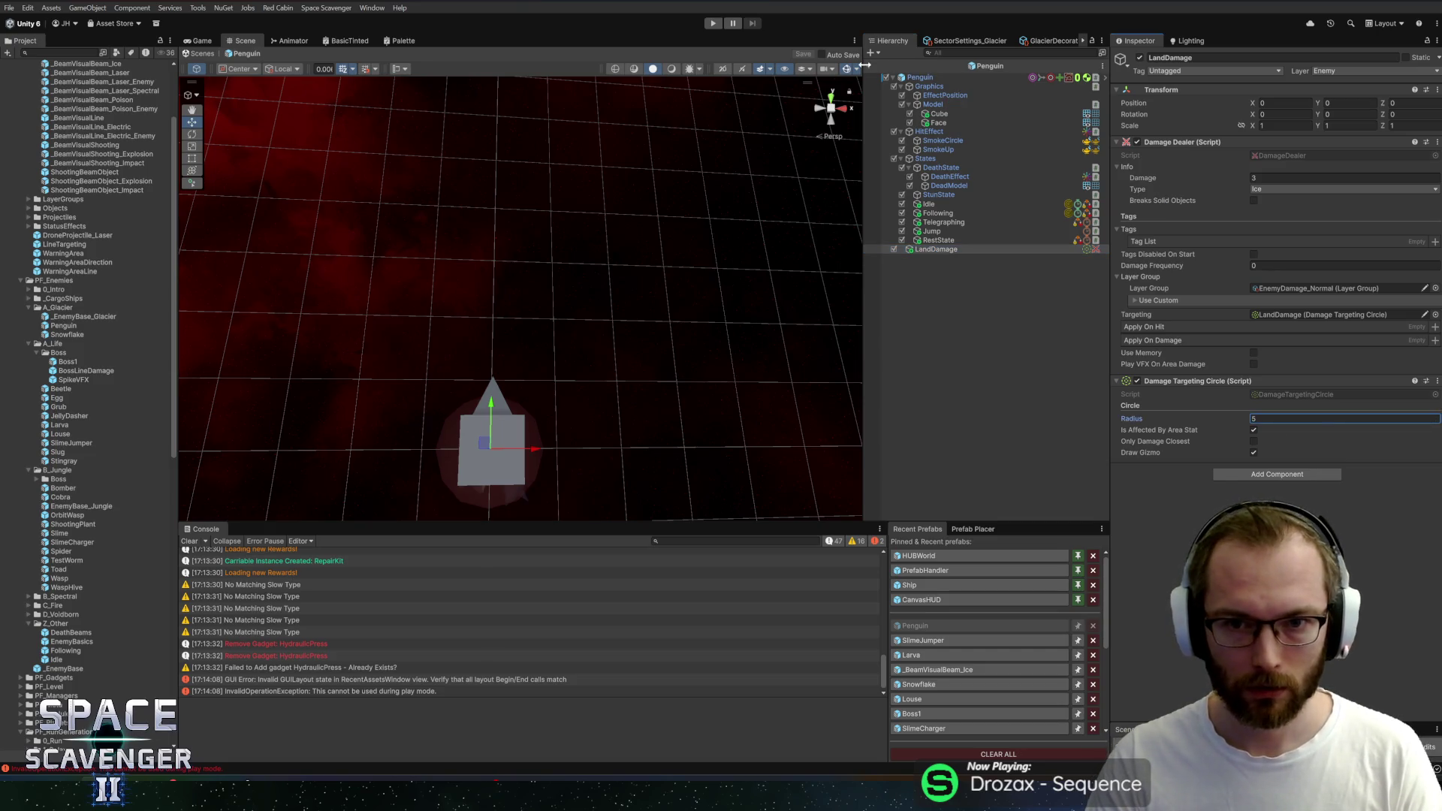
On the Penguin root, remove the Capsule Collider 2D and add a Circle Collider
{"action": "left_click", "coordinate": [918, 76]}
{"action": "scroll", "coordinate": [515, 259], "scroll_direction": "up", "scroll_amount": 2}
{"action": "scroll", "coordinate": [541, 315], "scroll_direction": "up", "scroll_amount": 2}
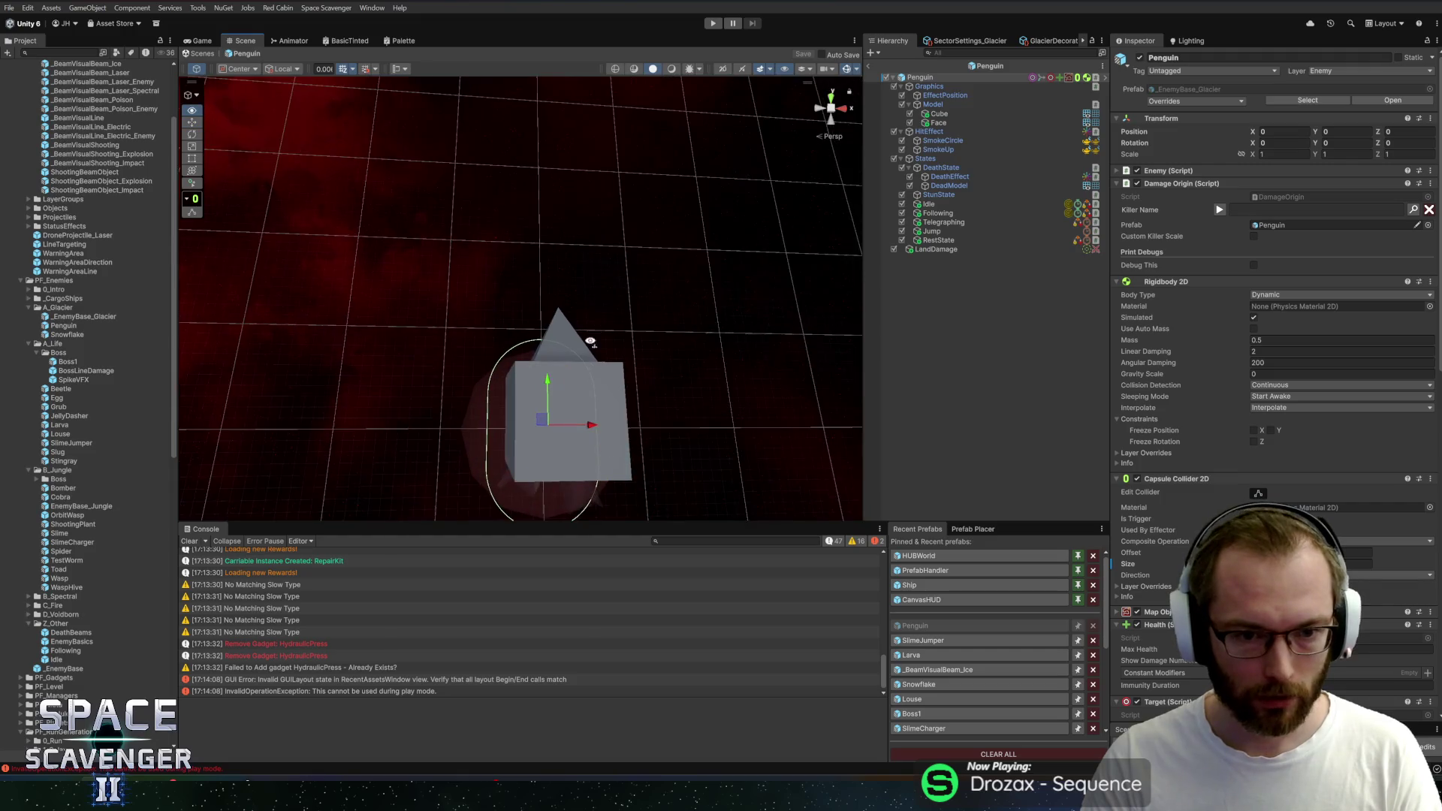
{"action": "scroll", "coordinate": [584, 364], "scroll_direction": "up", "scroll_amount": 2}
{"action": "scroll", "coordinate": [620, 352], "scroll_direction": "down", "scroll_amount": 2}
{"action": "scroll", "coordinate": [651, 345], "scroll_direction": "down", "scroll_amount": 1}
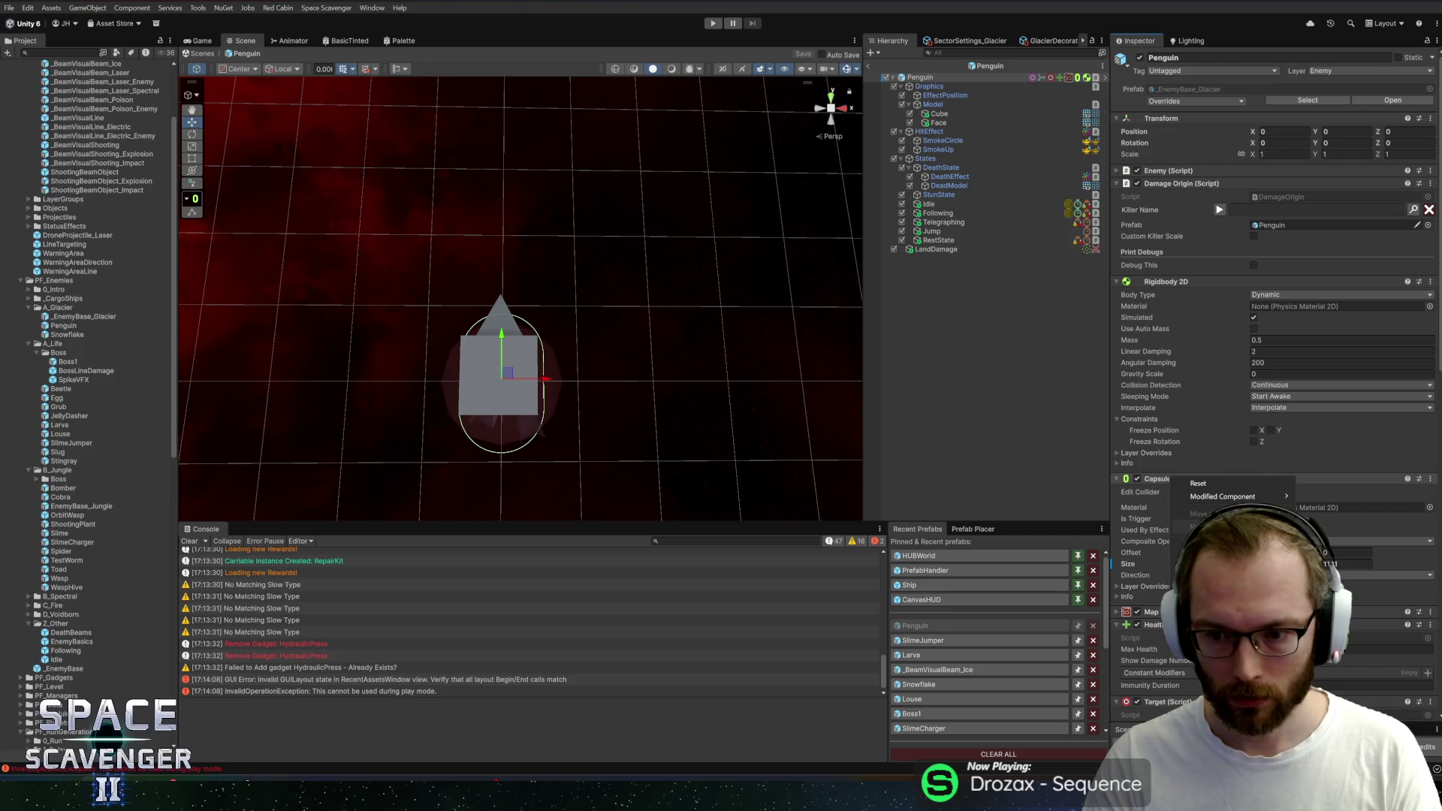
{"action": "left_click", "coordinate": [1222, 510]}
{"action": "scroll", "coordinate": [1273, 339], "scroll_direction": "down", "scroll_amount": 3}
{"action": "scroll", "coordinate": [1274, 338], "scroll_direction": "down", "scroll_amount": 3}
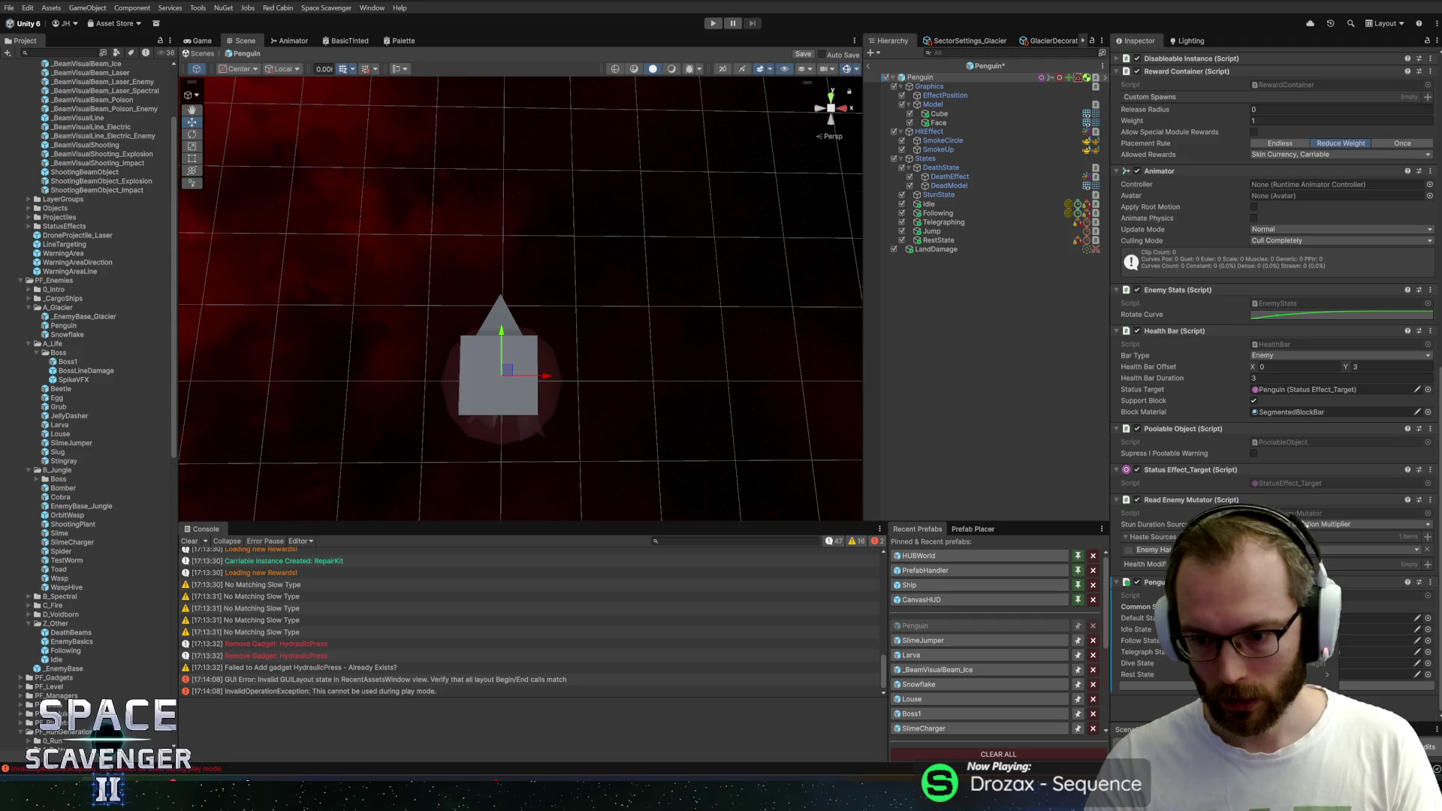
{"action": "key", "text": "Return"}
{"action": "scroll", "coordinate": [1274, 338], "scroll_direction": "down", "scroll_amount": 3}
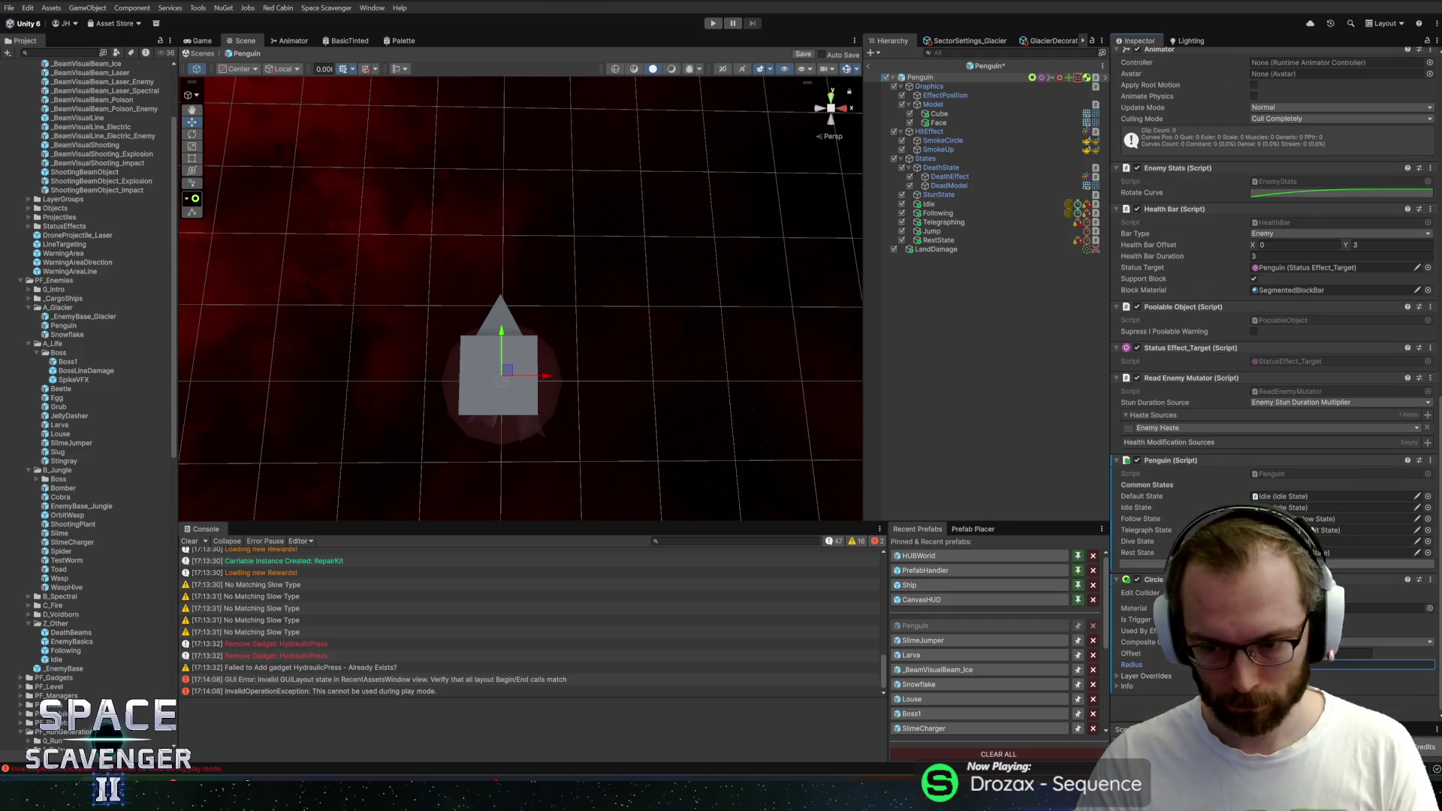
Check the penguin's Cube model face-on in the Scene view and start the playtest
{"action": "left_click", "coordinate": [820, 109]}
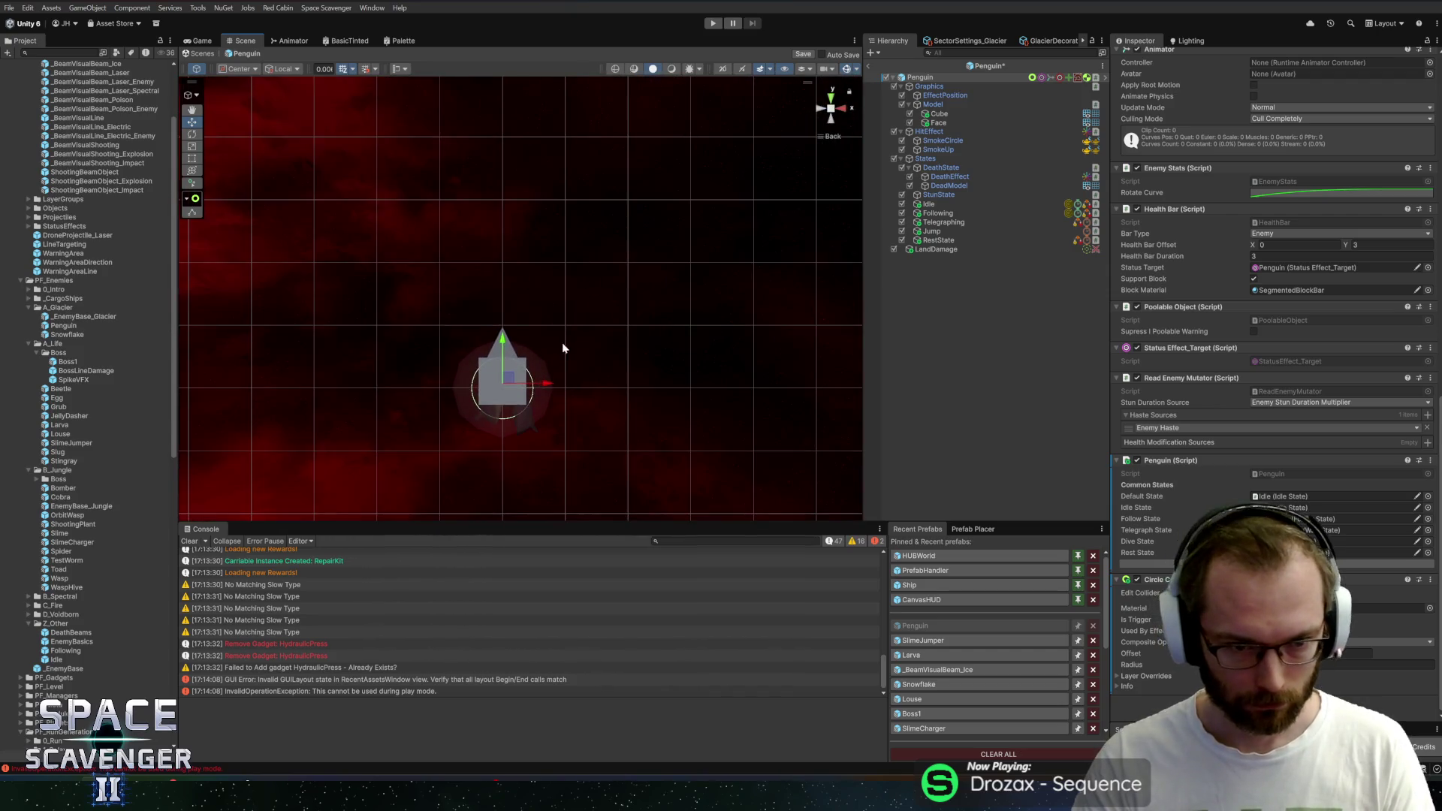
{"action": "scroll", "coordinate": [564, 349], "scroll_direction": "up", "scroll_amount": 5}
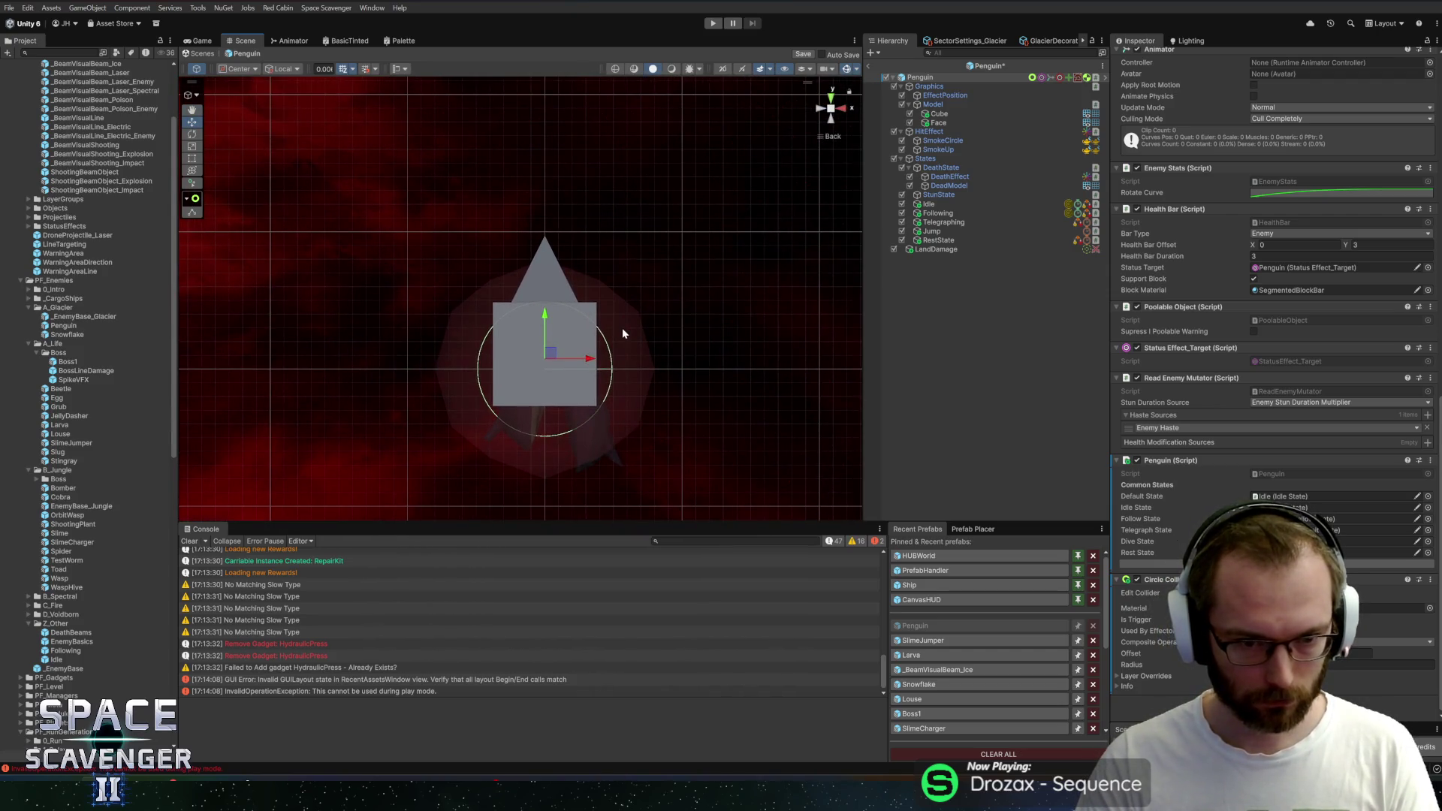
{"action": "left_click", "coordinate": [938, 114]}
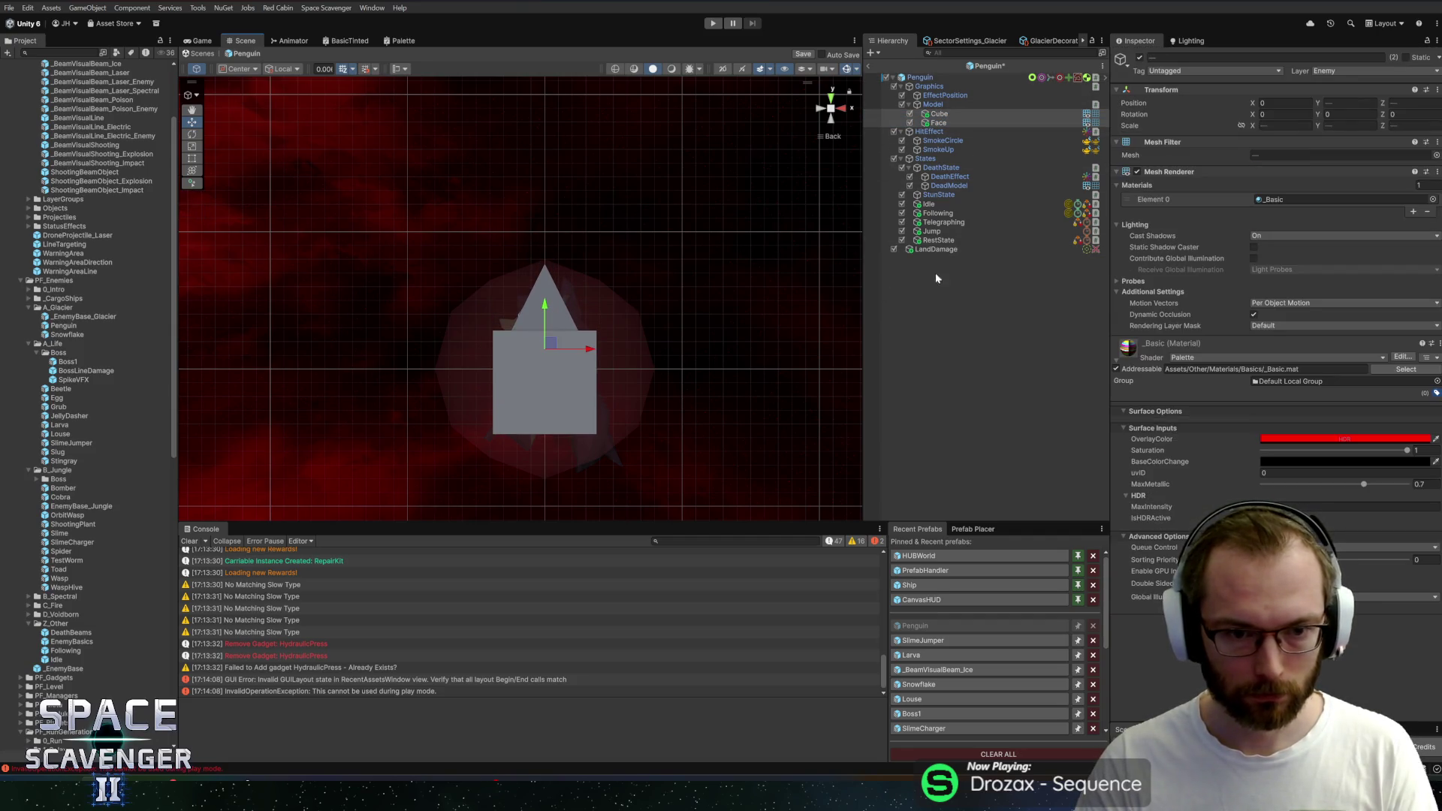
{"action": "left_click", "coordinate": [922, 78]}
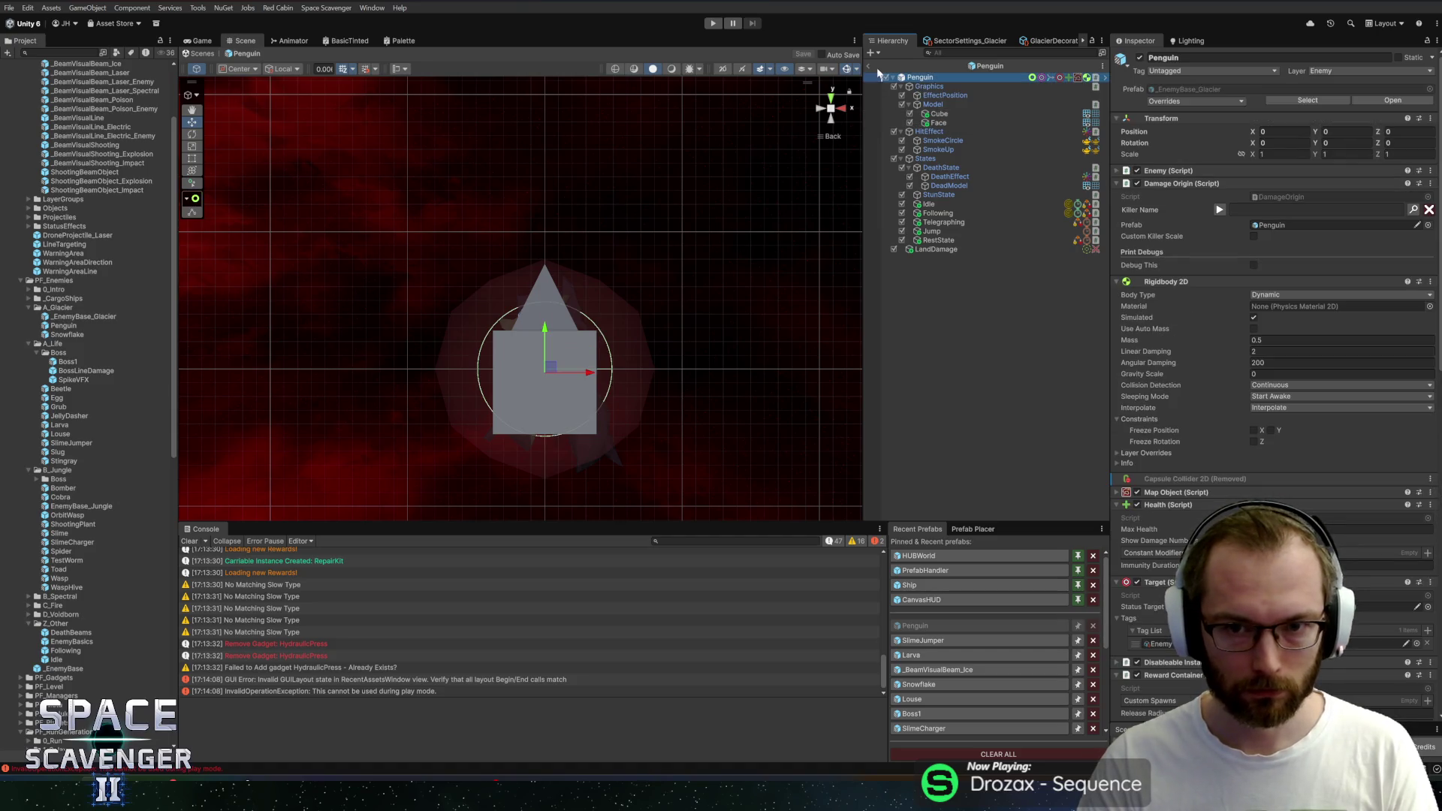
{"action": "scroll", "coordinate": [1274, 383], "scroll_direction": "down", "scroll_amount": 3}
{"action": "scroll", "coordinate": [1273, 383], "scroll_direction": "down", "scroll_amount": 3}
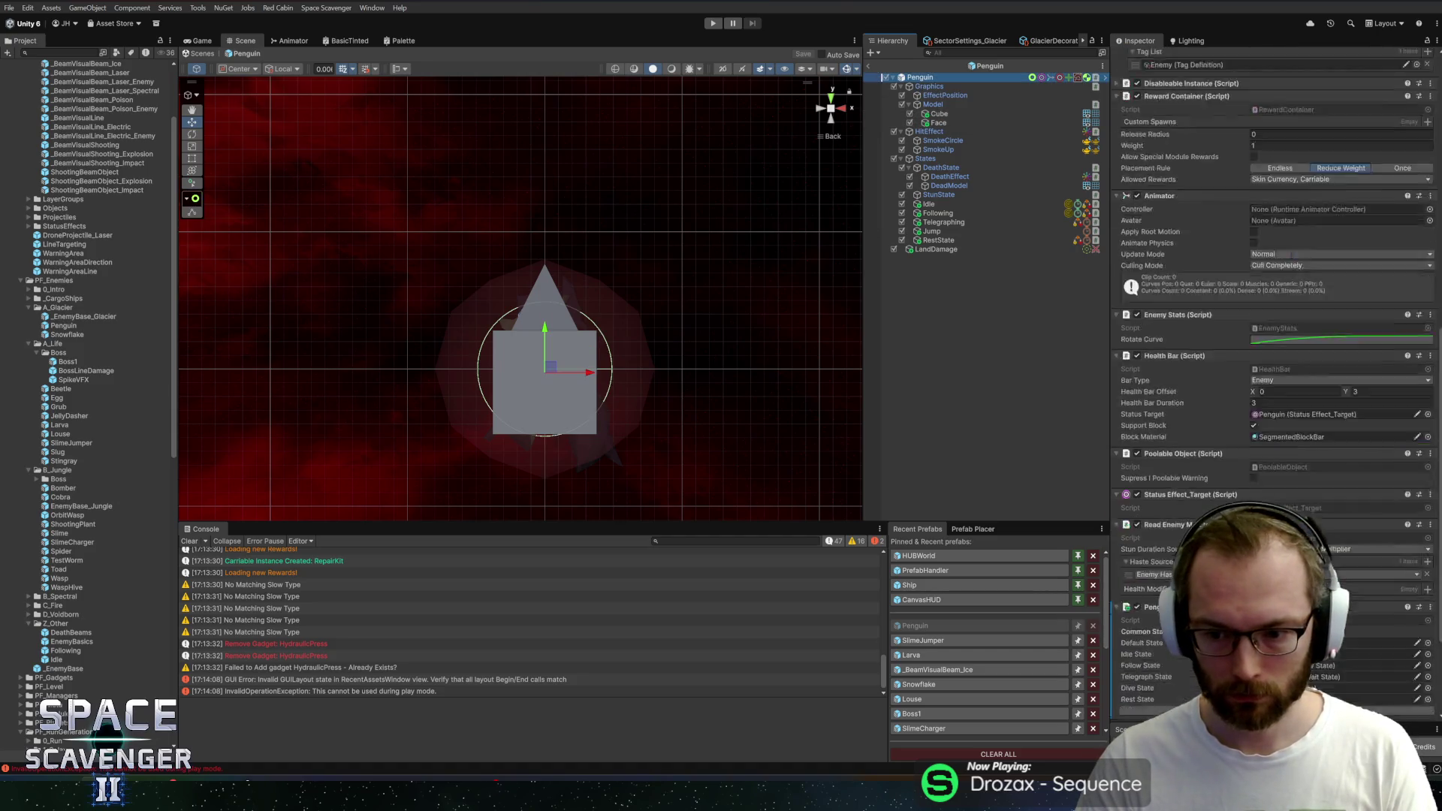
{"action": "scroll", "coordinate": [1274, 383], "scroll_direction": "down", "scroll_amount": 3}
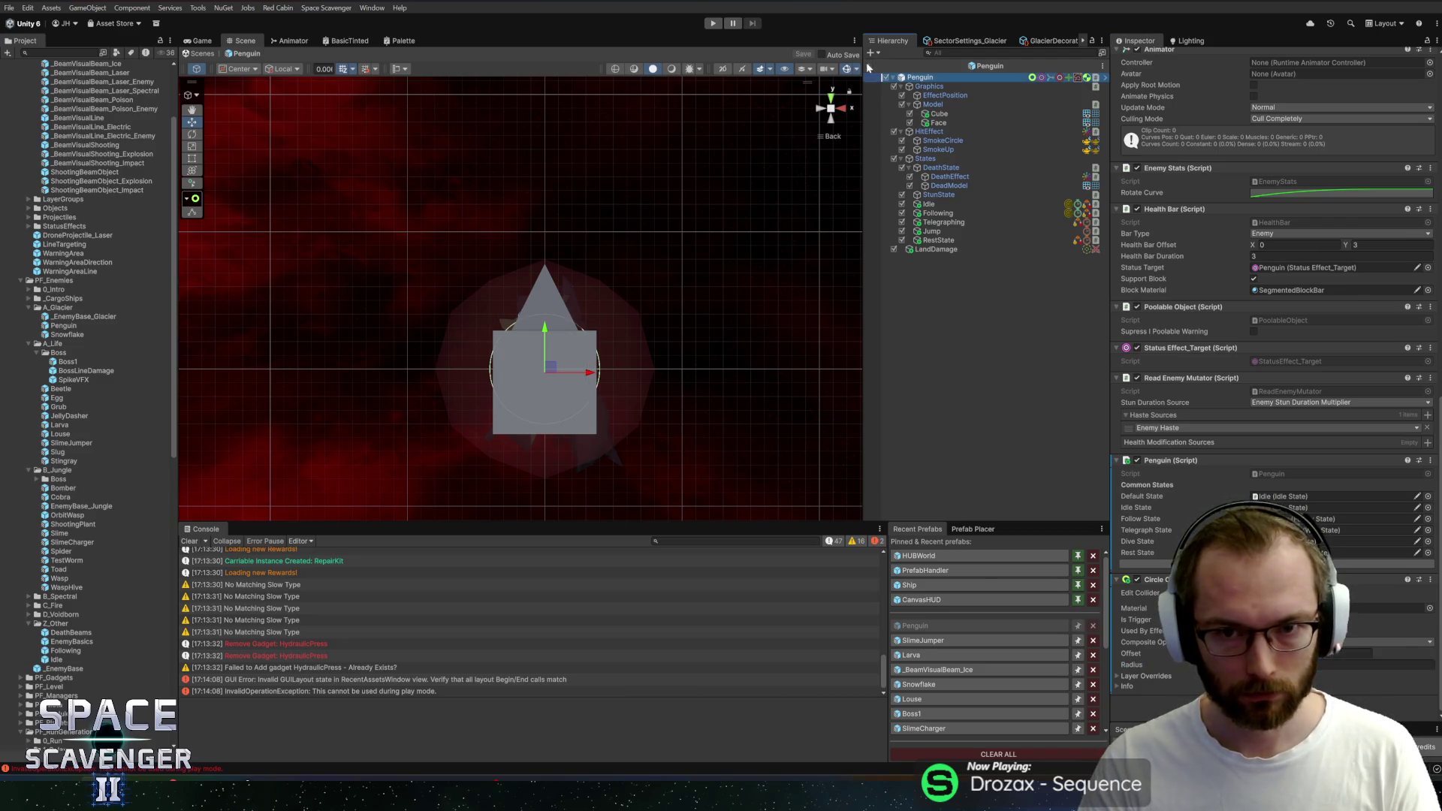
{"action": "left_click", "coordinate": [713, 23]}
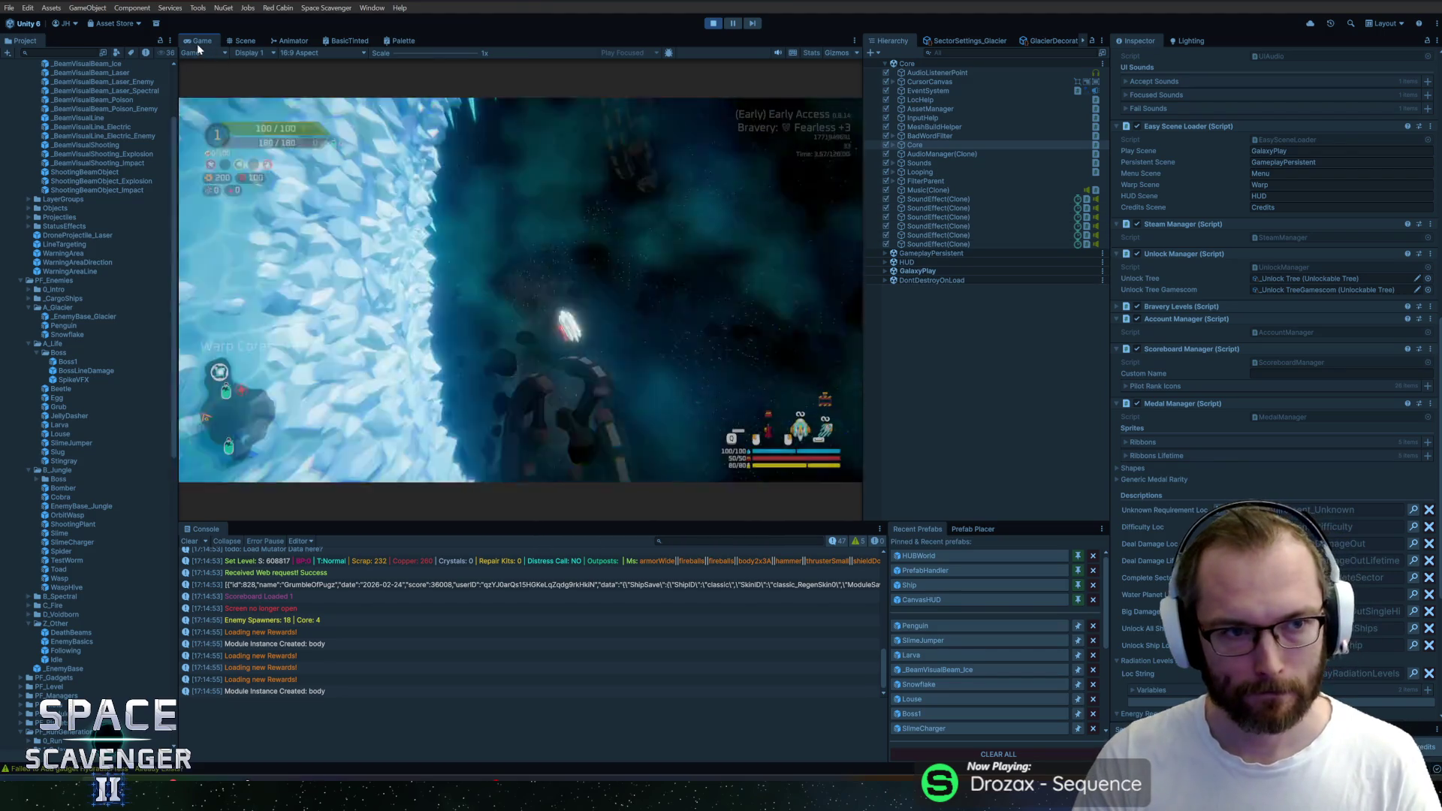
Maximize the Game view and run spawn commands such as 'spawn Larva' from the debug console
{"action": "key", "text": "shift+space"}
{"action": "key", "text": "w"}
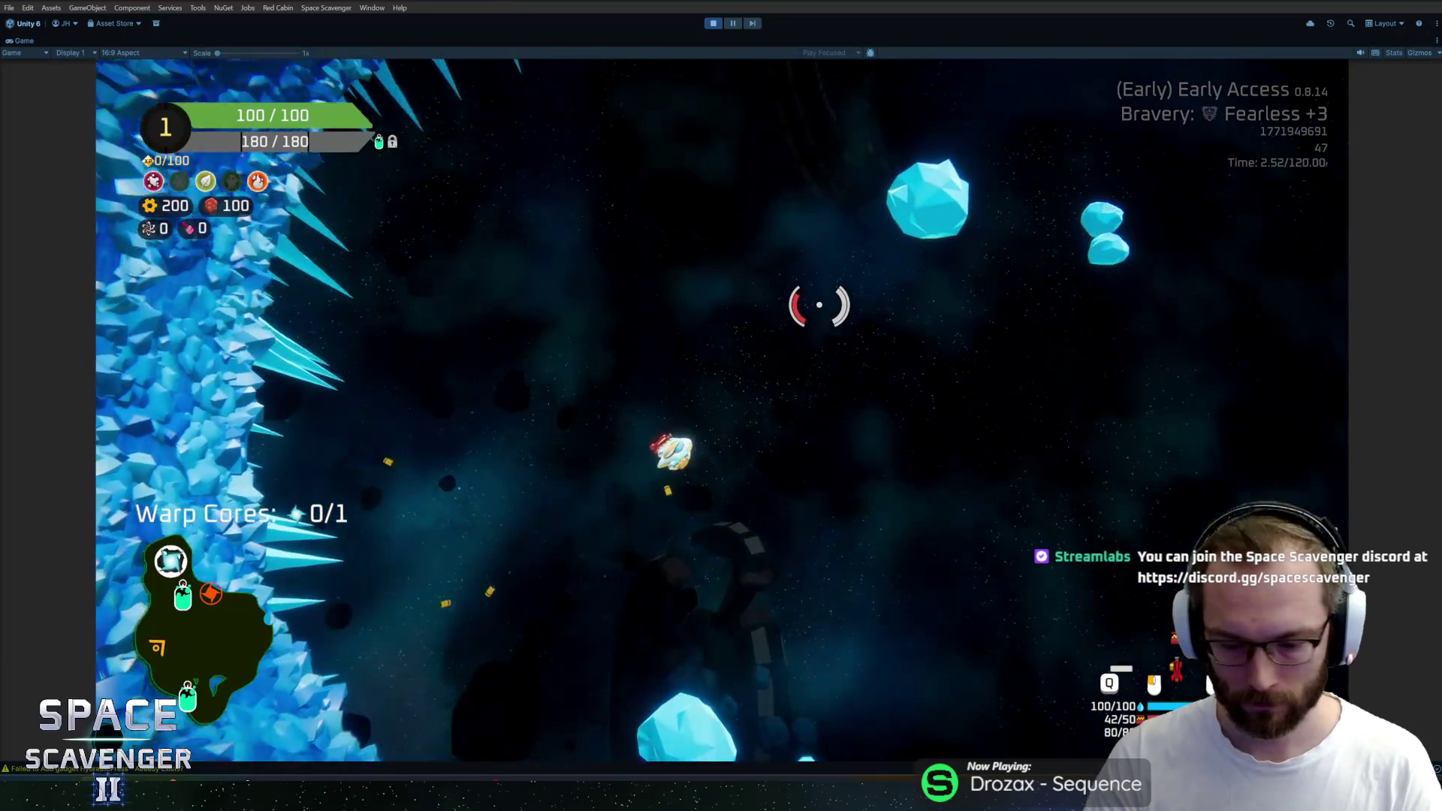
{"action": "key", "text": "grave"}
{"action": "type", "text": "spa"}
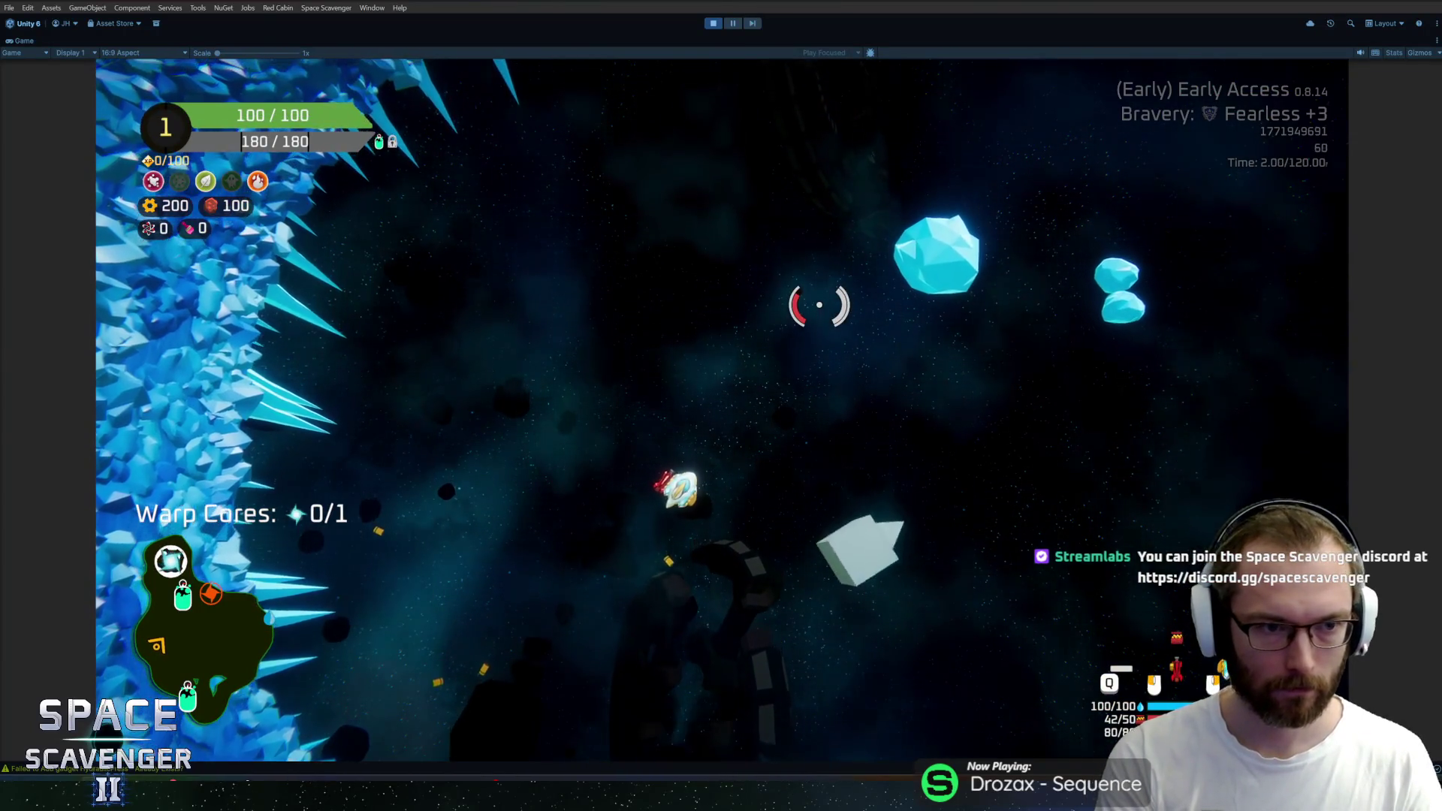
{"action": "key", "text": "grave"}
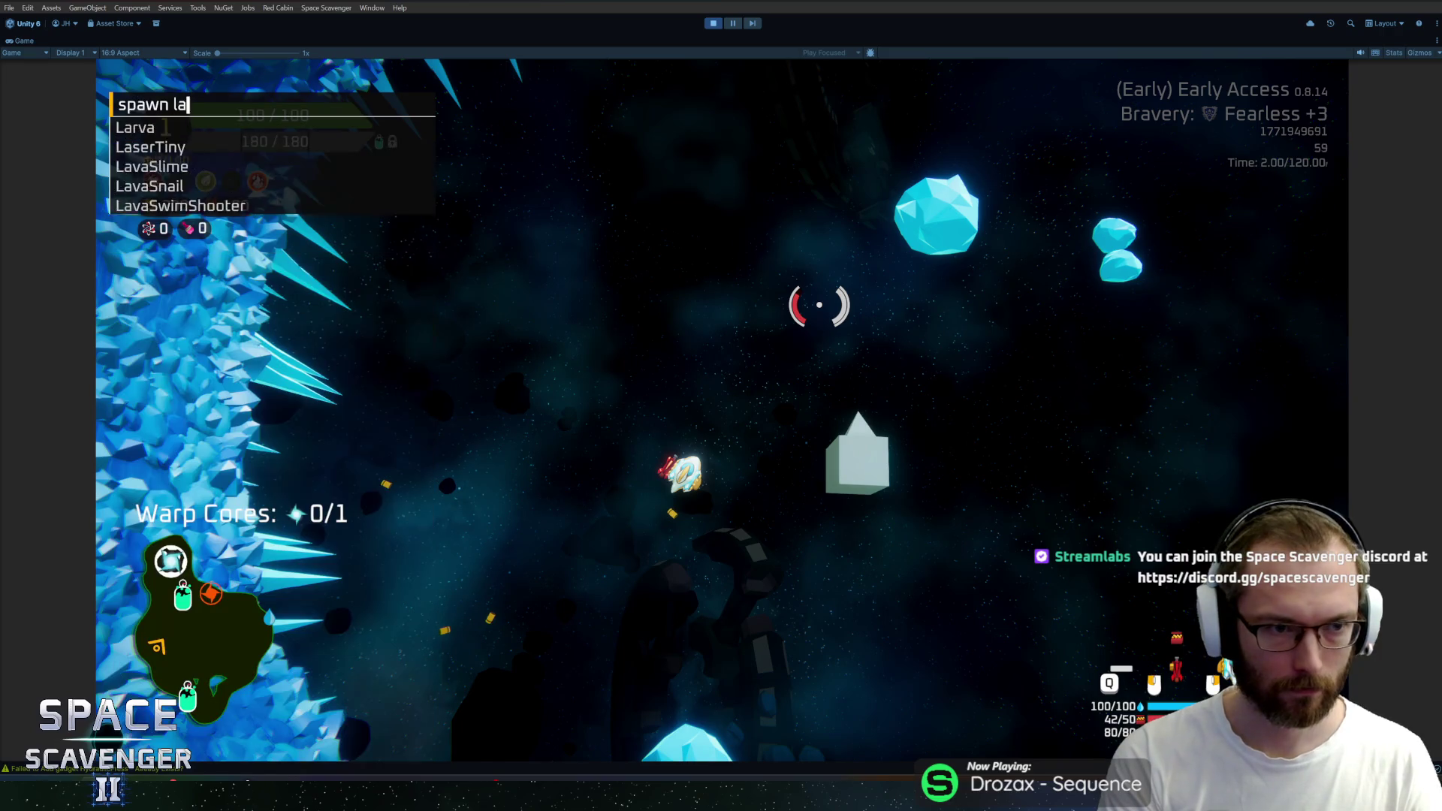
{"action": "type", "text": "drille"}
{"action": "key", "text": "Return"}
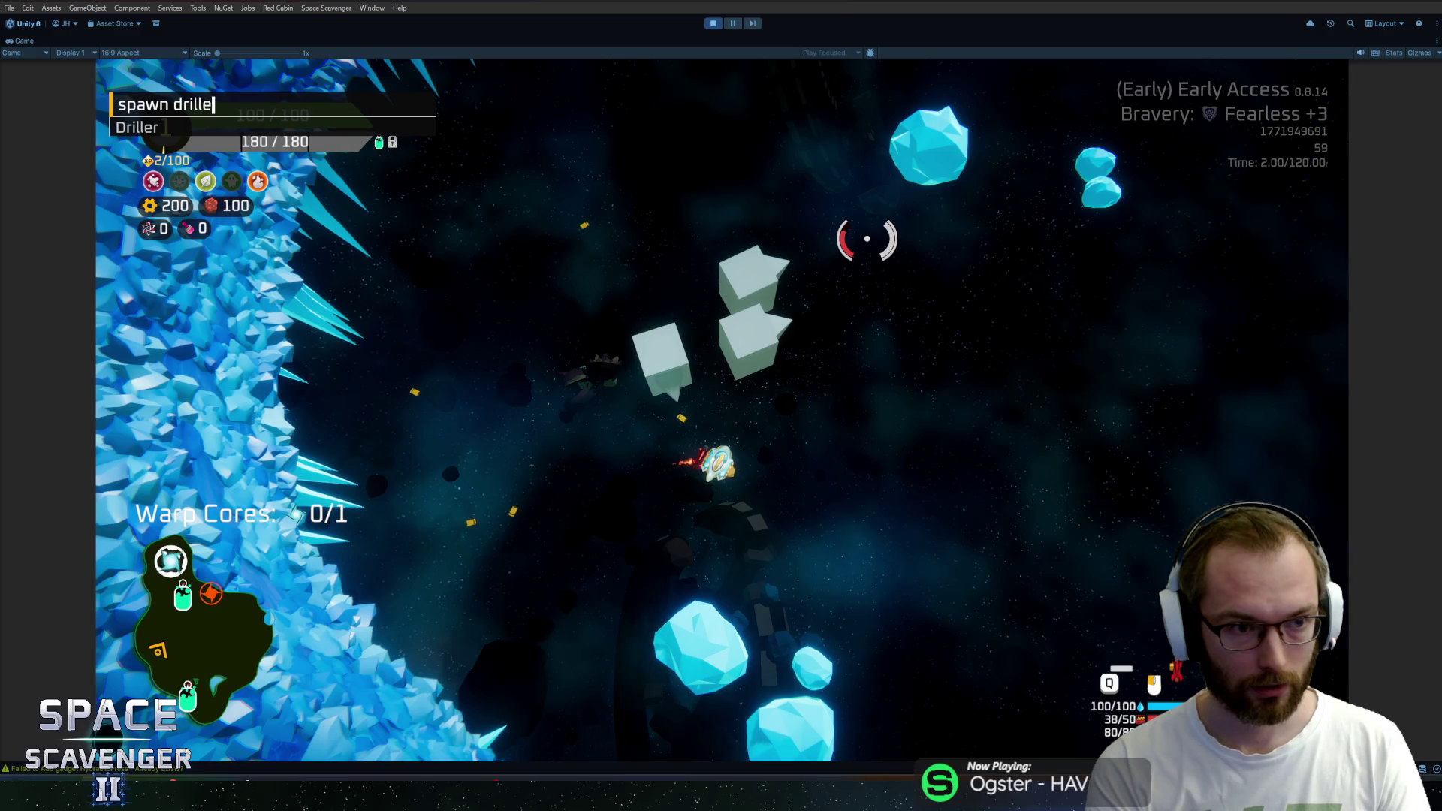
Resume play, claim the 30 XP reward at the Oxygen Station and enter ship building
{"action": "key", "text": "Return"}
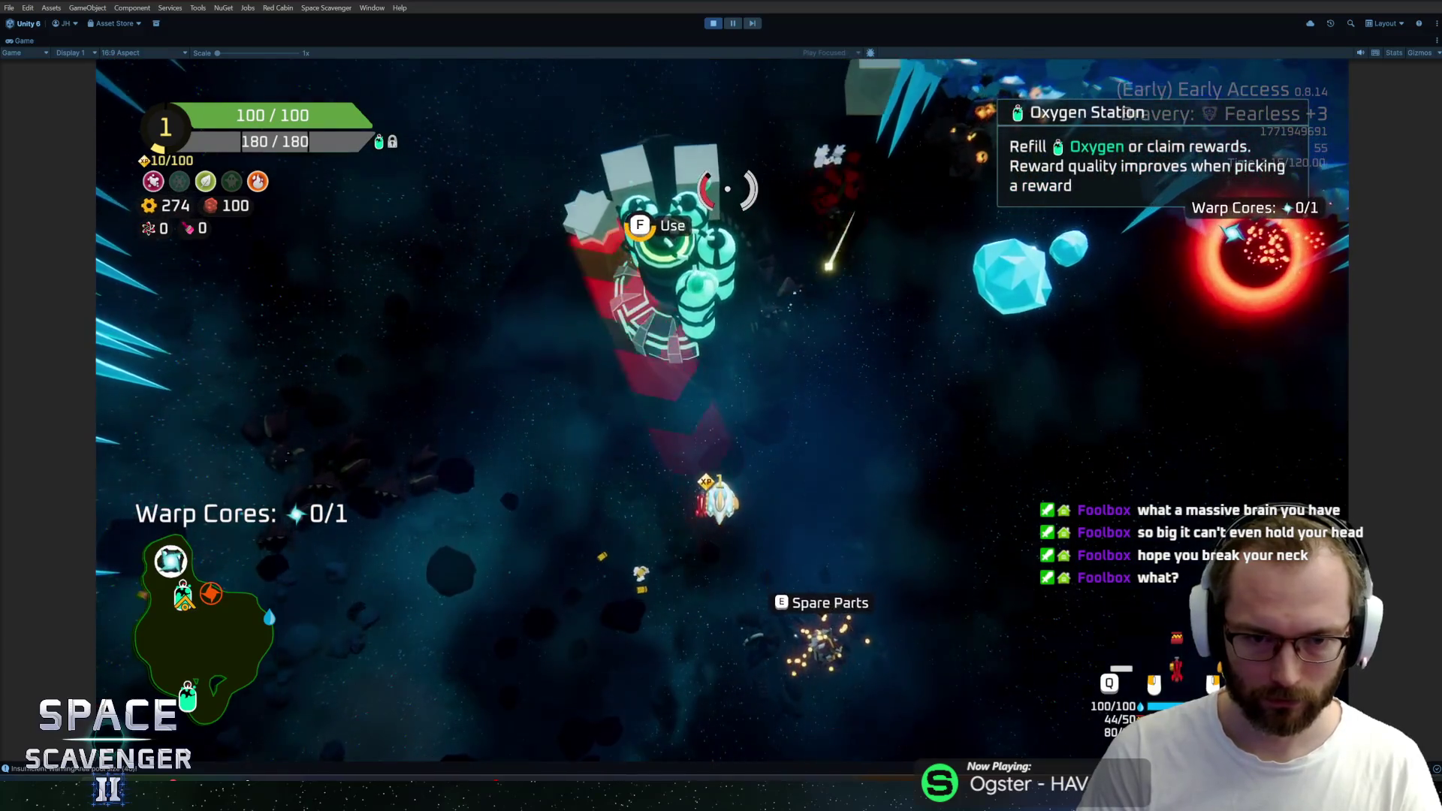
{"action": "key", "text": "f"}
{"action": "left_click", "coordinate": [824, 652]}
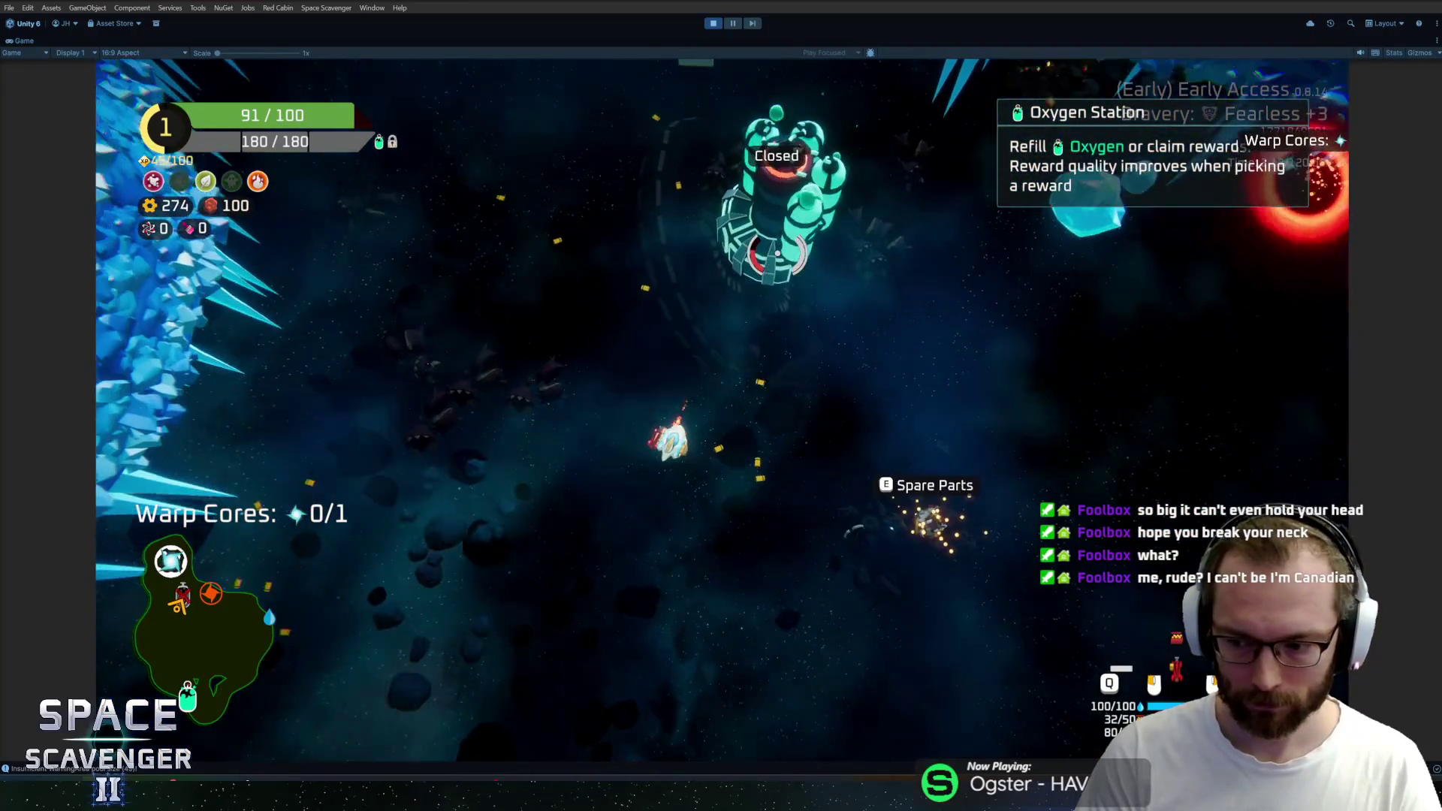
{"action": "key", "text": "e"}
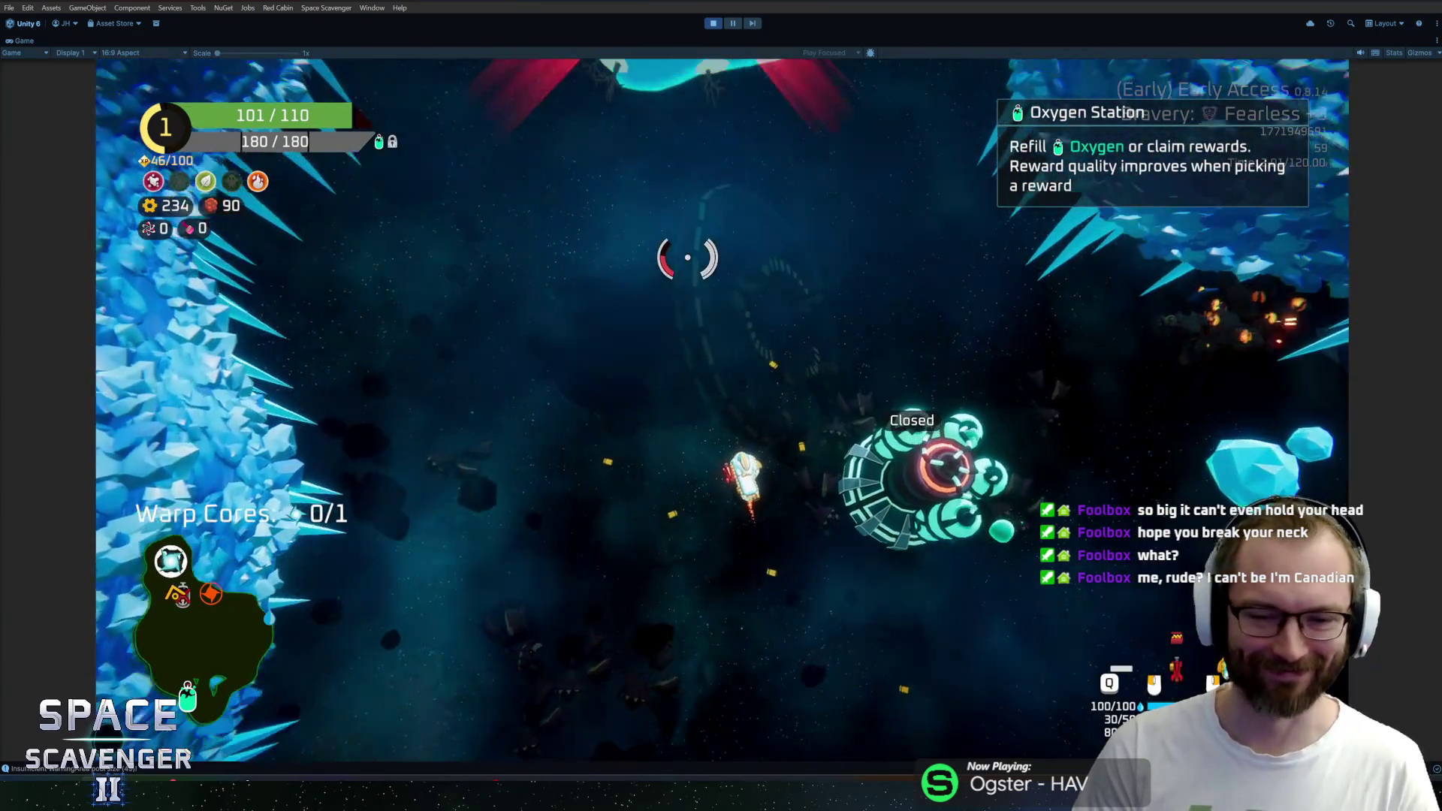
Fight the enemies near the ice mass and attach the Double Shield to the ship
{"action": "mouse_move", "coordinate": [688, 258]}
{"action": "left_mouse_down"}
{"action": "mouse_move", "coordinate": [872, 308]}
{"action": "mouse_move", "coordinate": [897, 278]}
{"action": "mouse_move", "coordinate": [745, 258]}
{"action": "mouse_move", "coordinate": [780, 480]}
{"action": "mouse_move", "coordinate": [628, 296]}
{"action": "left_mouse_up"}
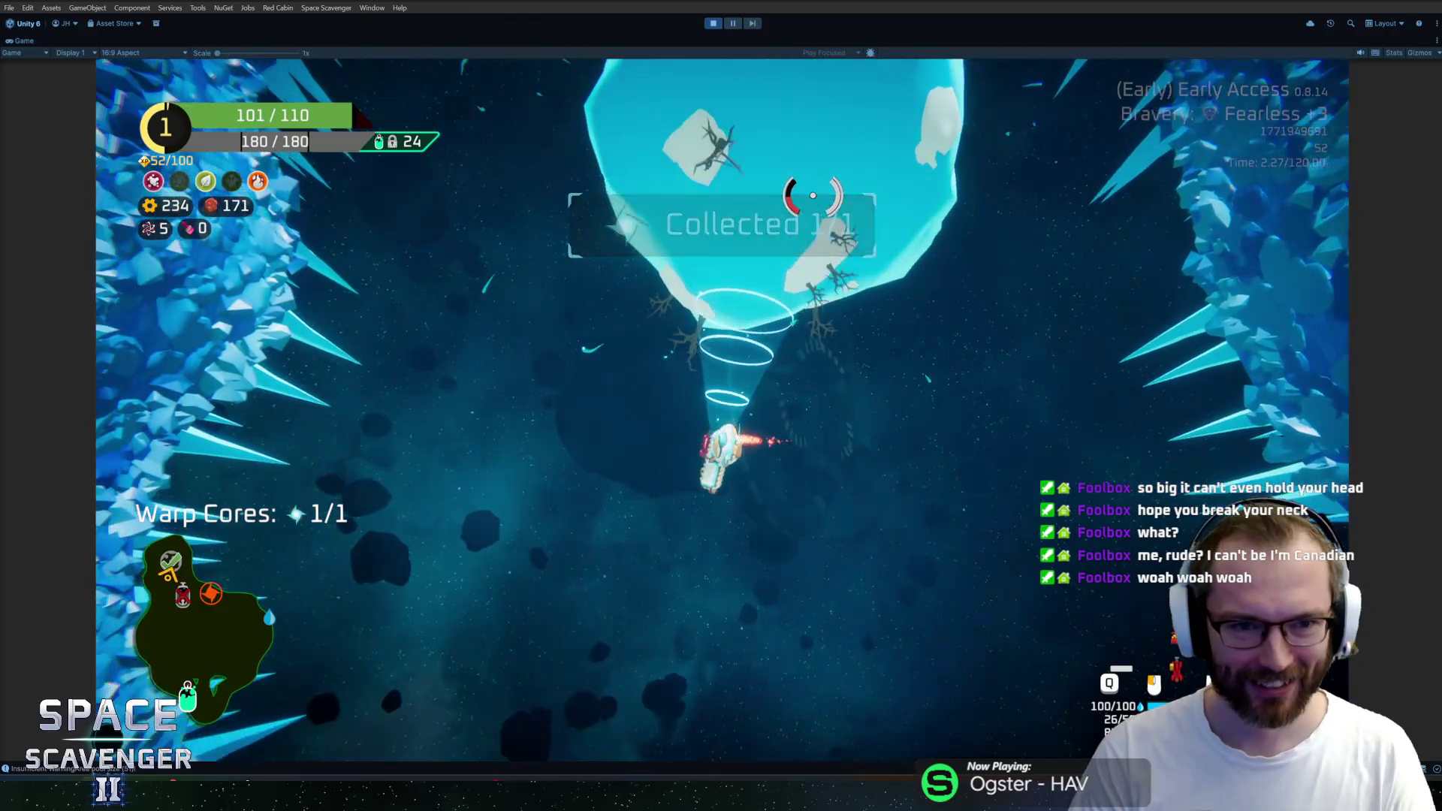
{"action": "mouse_move", "coordinate": [813, 195]}
{"action": "left_mouse_down"}
{"action": "mouse_move", "coordinate": [958, 402]}
{"action": "mouse_move", "coordinate": [705, 563]}
{"action": "mouse_move", "coordinate": [847, 443]}
{"action": "left_mouse_up"}
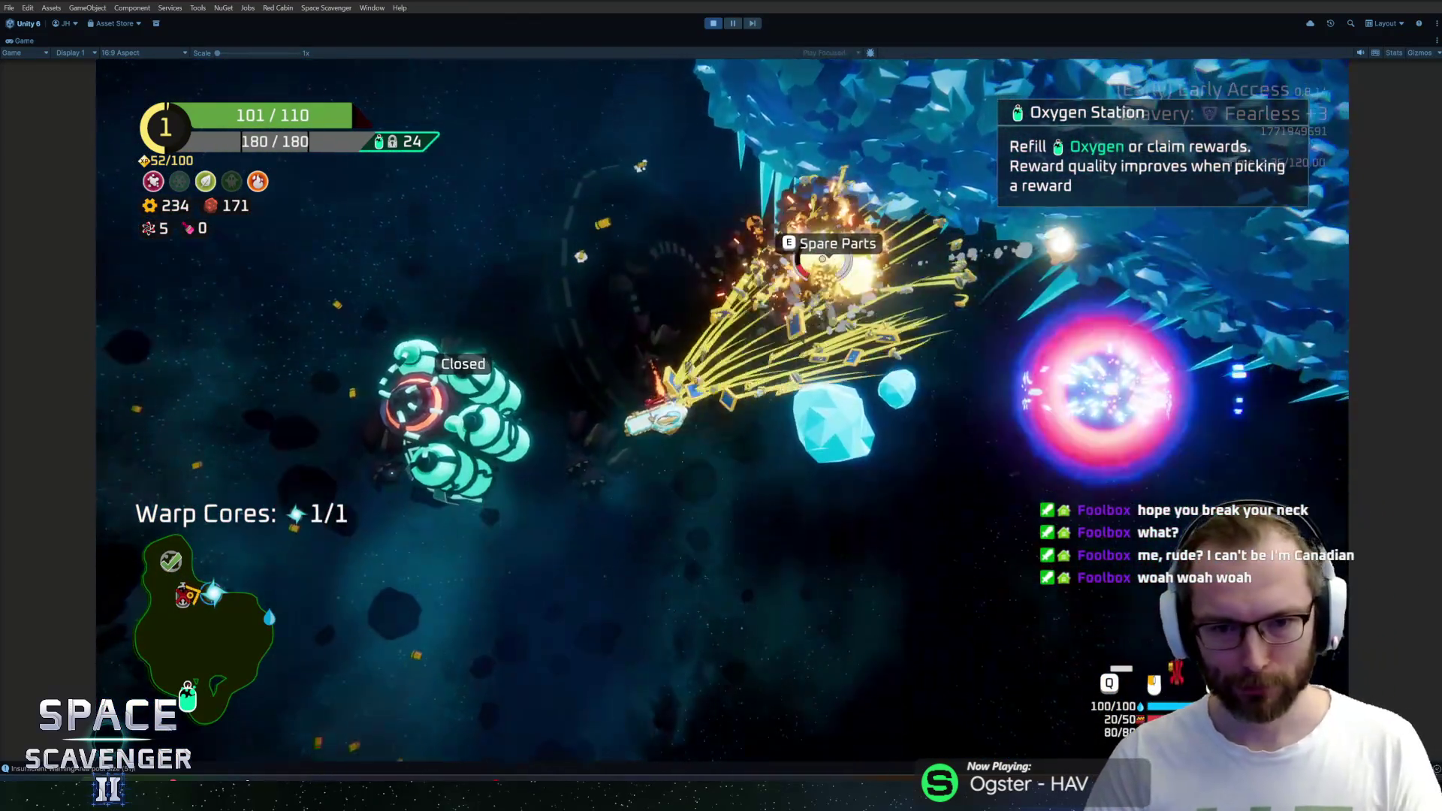
{"action": "left_click_drag", "start_coordinate": [823, 258], "coordinate": [783, 231]}
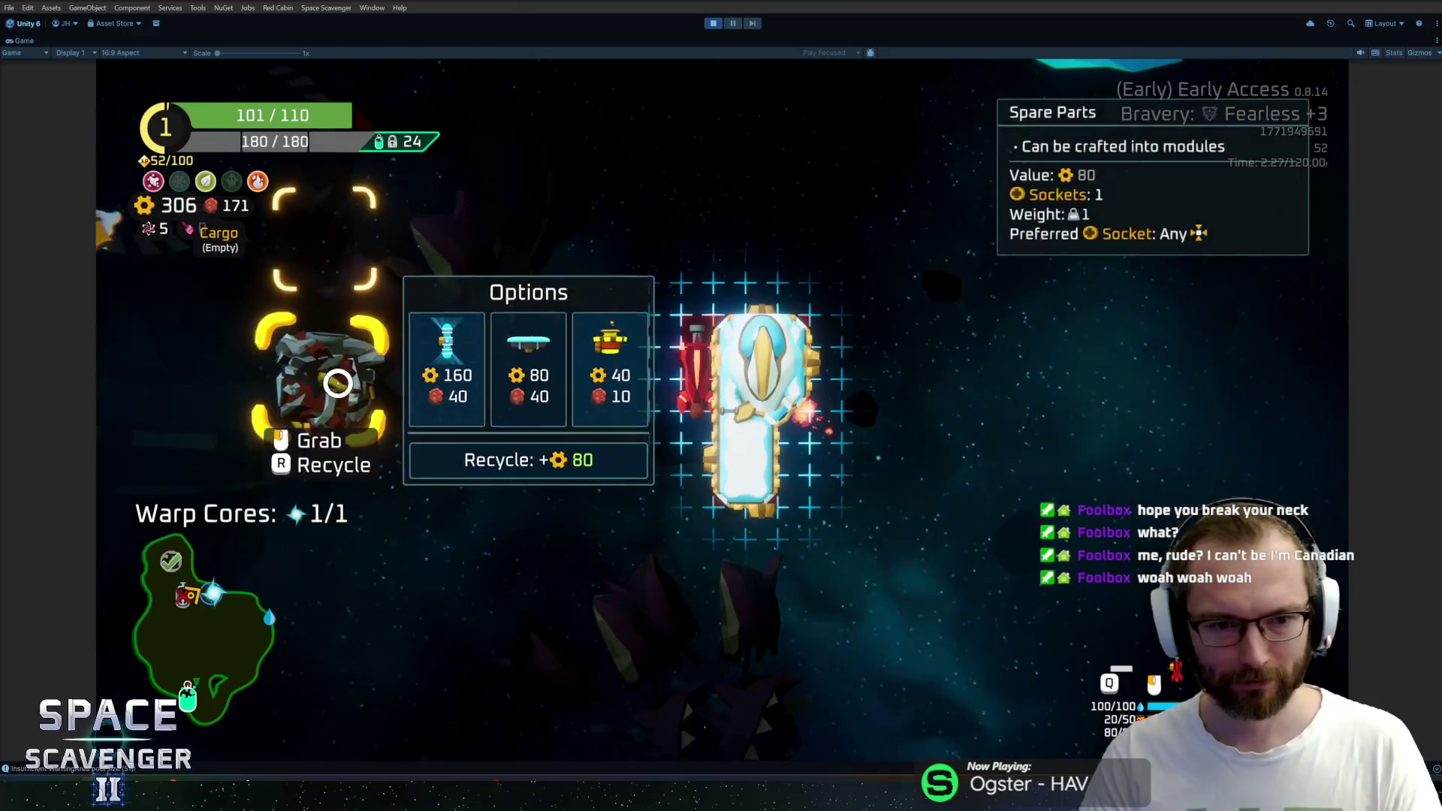
{"action": "left_click", "coordinate": [791, 433]}
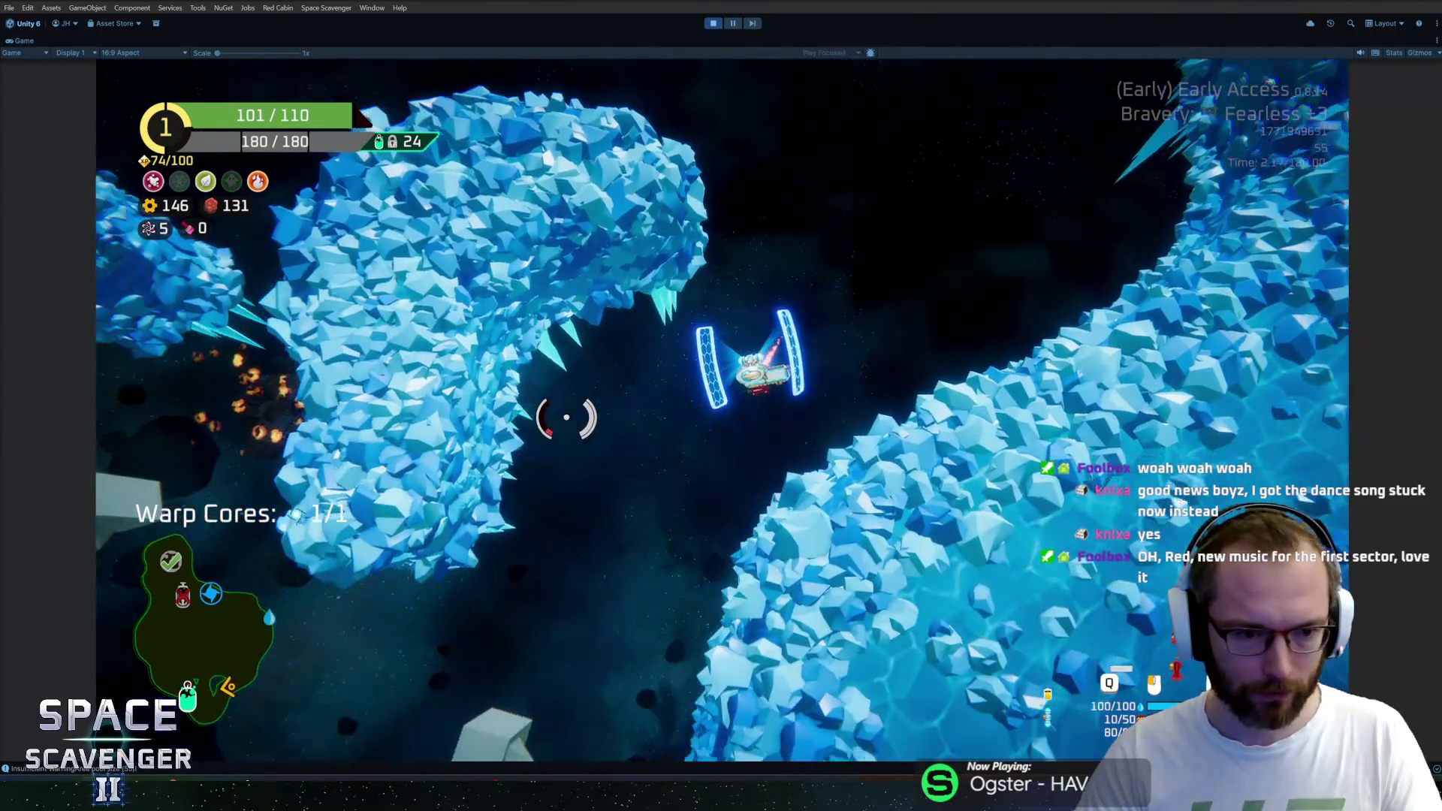
Fly down and back up the asteroid channel while firing at enemies
{"action": "key", "text": "s"}
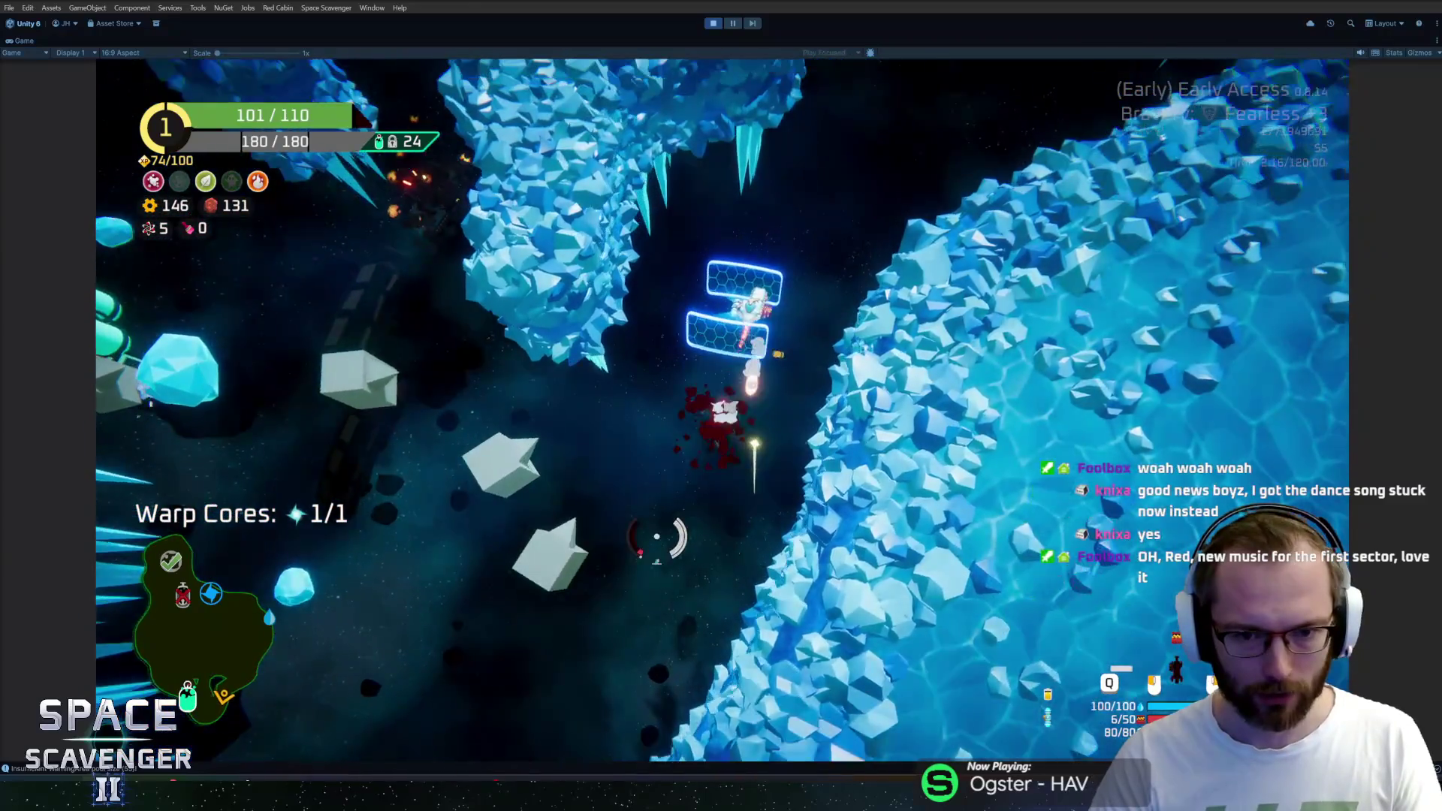
{"action": "left_click_drag", "start_coordinate": [656, 537], "coordinate": [576, 113]}
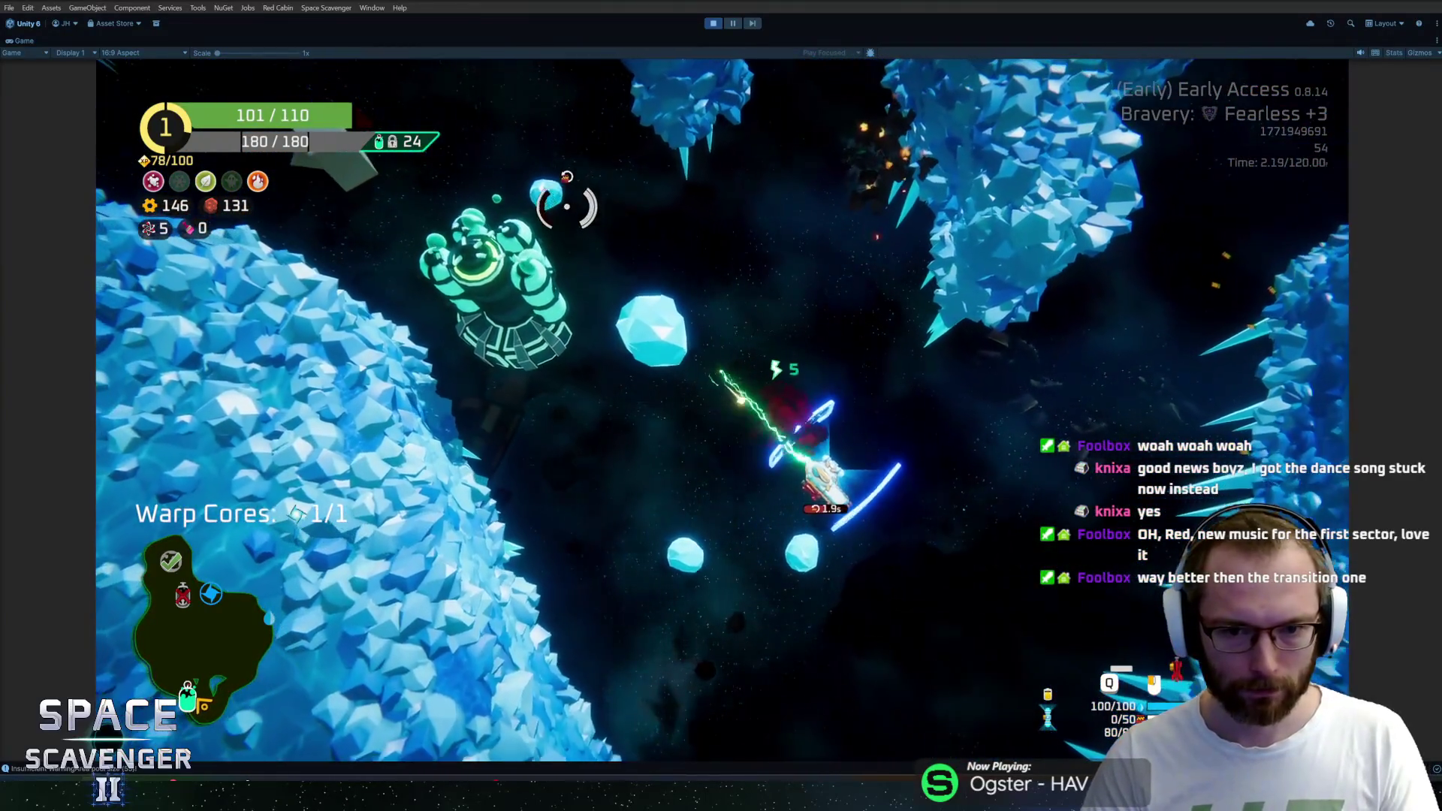
{"action": "mouse_move", "coordinate": [576, 113]}
{"action": "left_mouse_down"}
{"action": "mouse_move", "coordinate": [789, 160]}
{"action": "mouse_move", "coordinate": [761, 246]}
{"action": "mouse_move", "coordinate": [633, 205]}
{"action": "left_mouse_up"}
{"action": "key", "text": "w"}
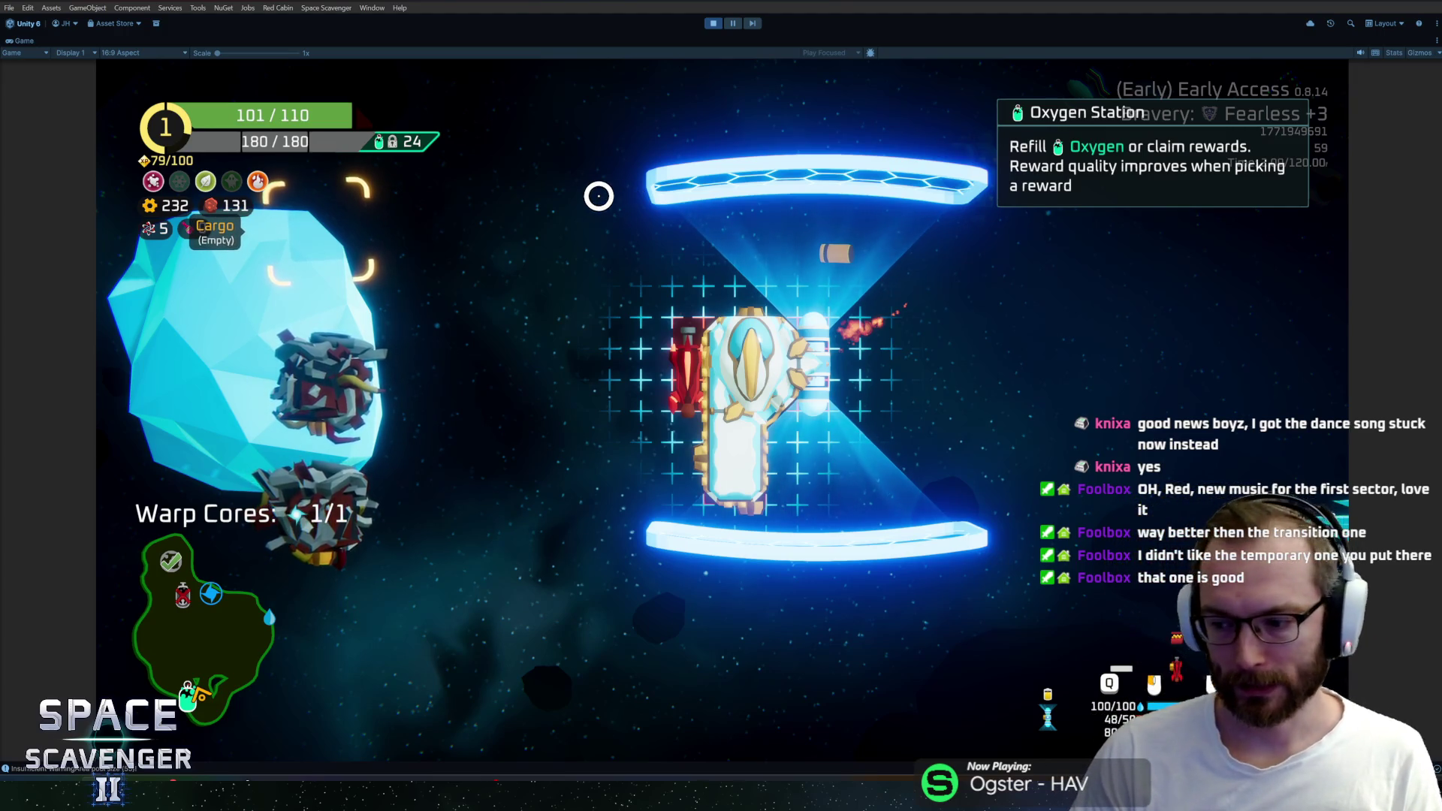
Craft a Laser Drone from the spare parts, attach it to the ship and stop building
{"action": "right_click", "coordinate": [390, 452]}
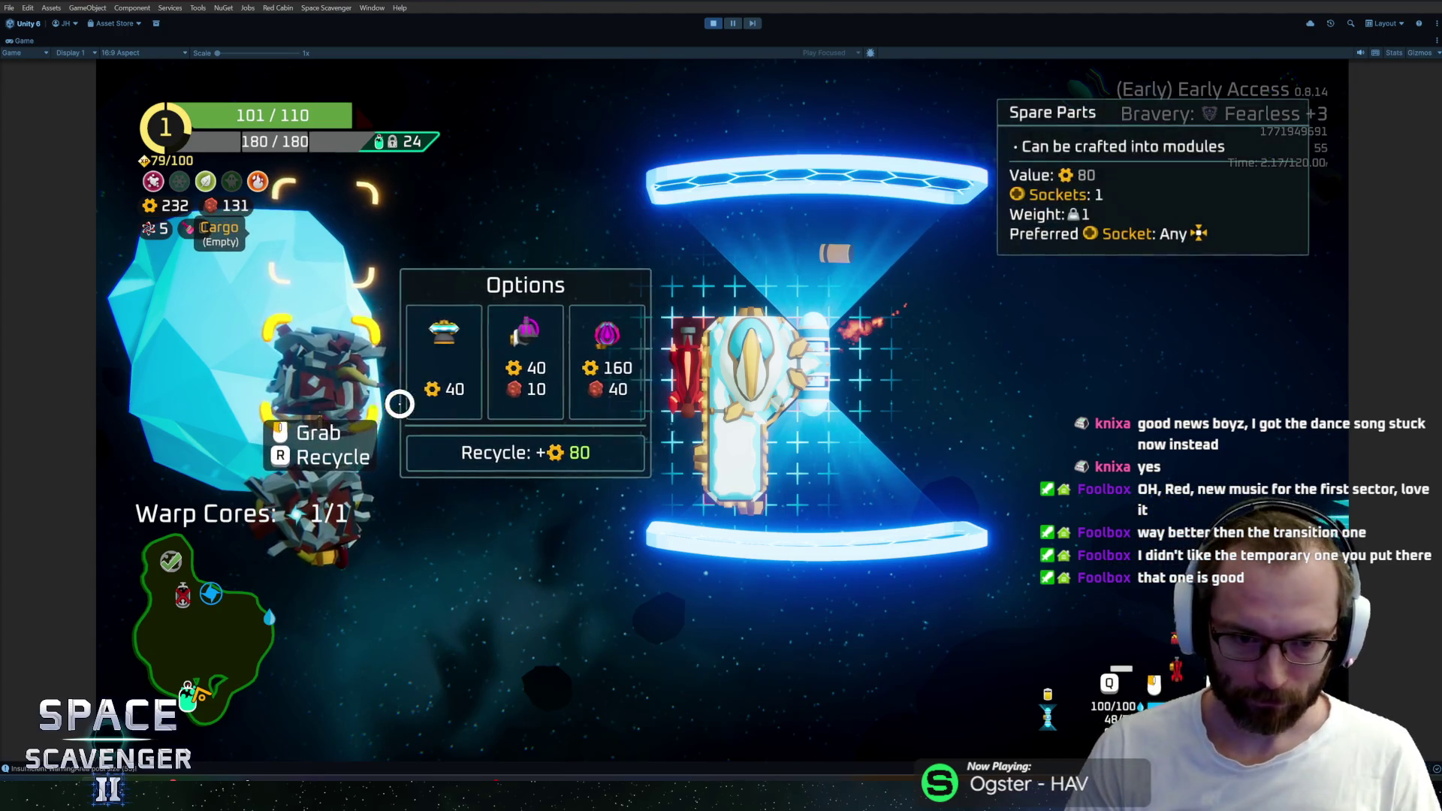
{"action": "left_click", "coordinate": [588, 345]}
{"action": "left_click_drag", "start_coordinate": [407, 449], "coordinate": [696, 405]}
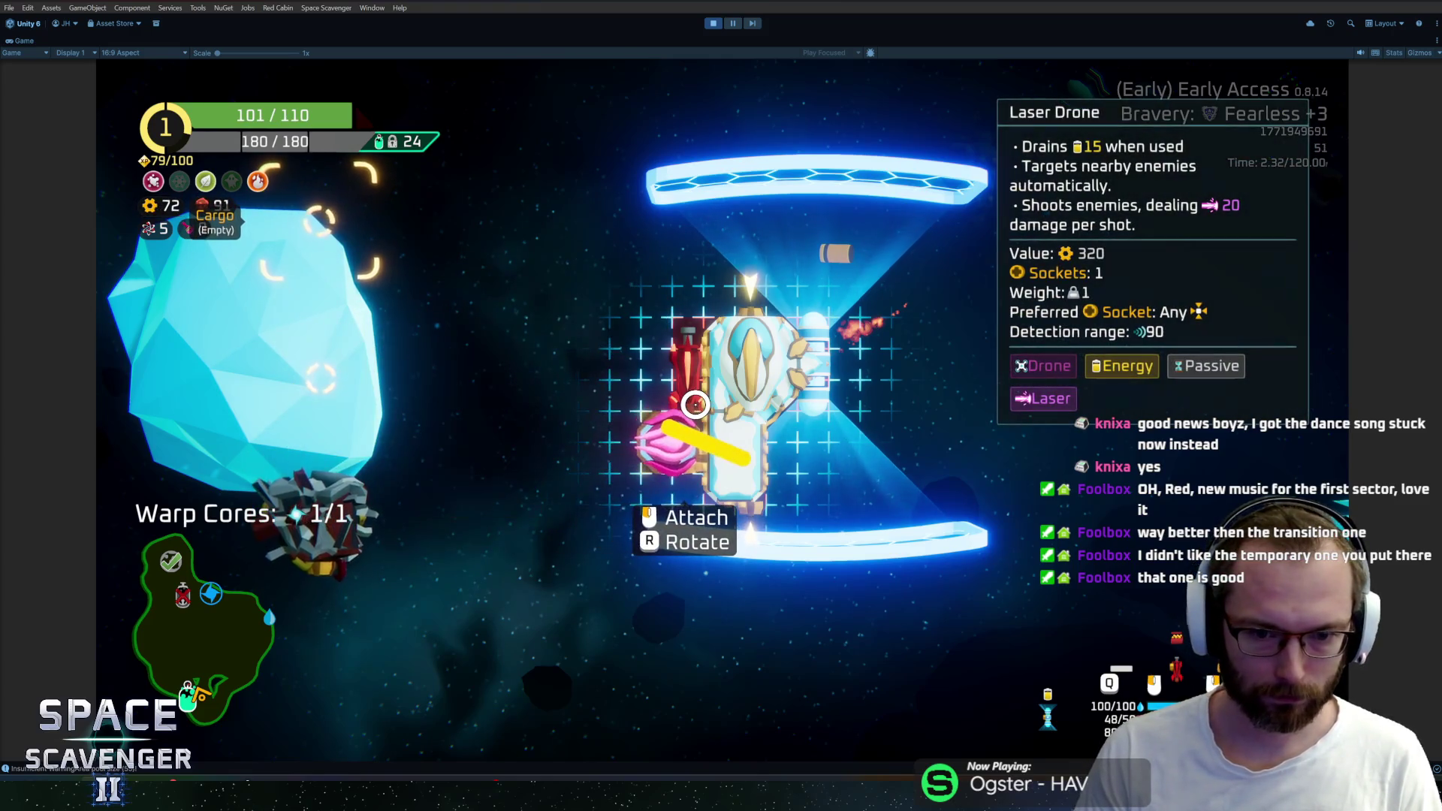
{"action": "left_click", "coordinate": [696, 405]}
{"action": "right_click", "coordinate": [322, 359]}
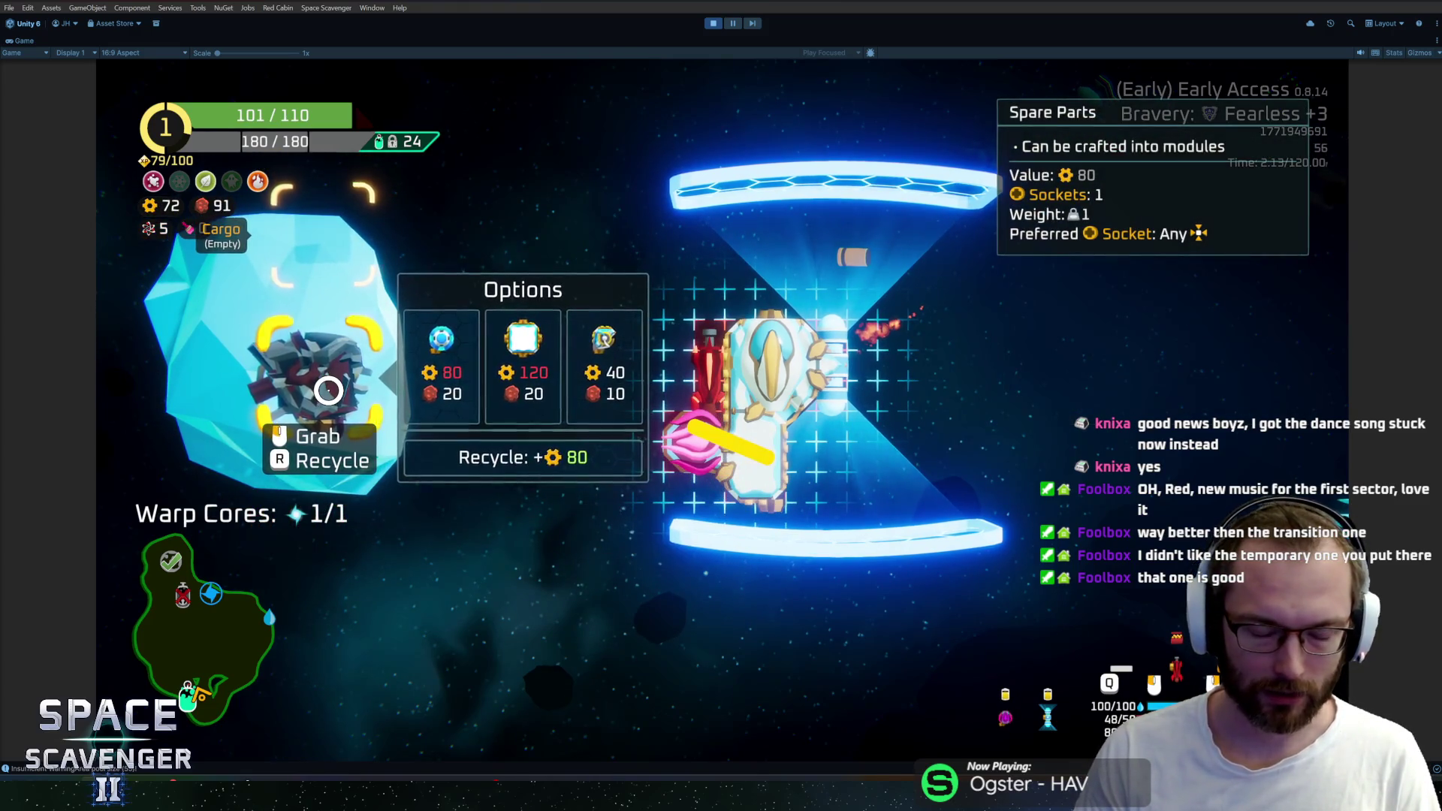
{"action": "left_click", "coordinate": [322, 358]}
{"action": "key", "text": "Escape"}
{"action": "key", "text": "Escape"}
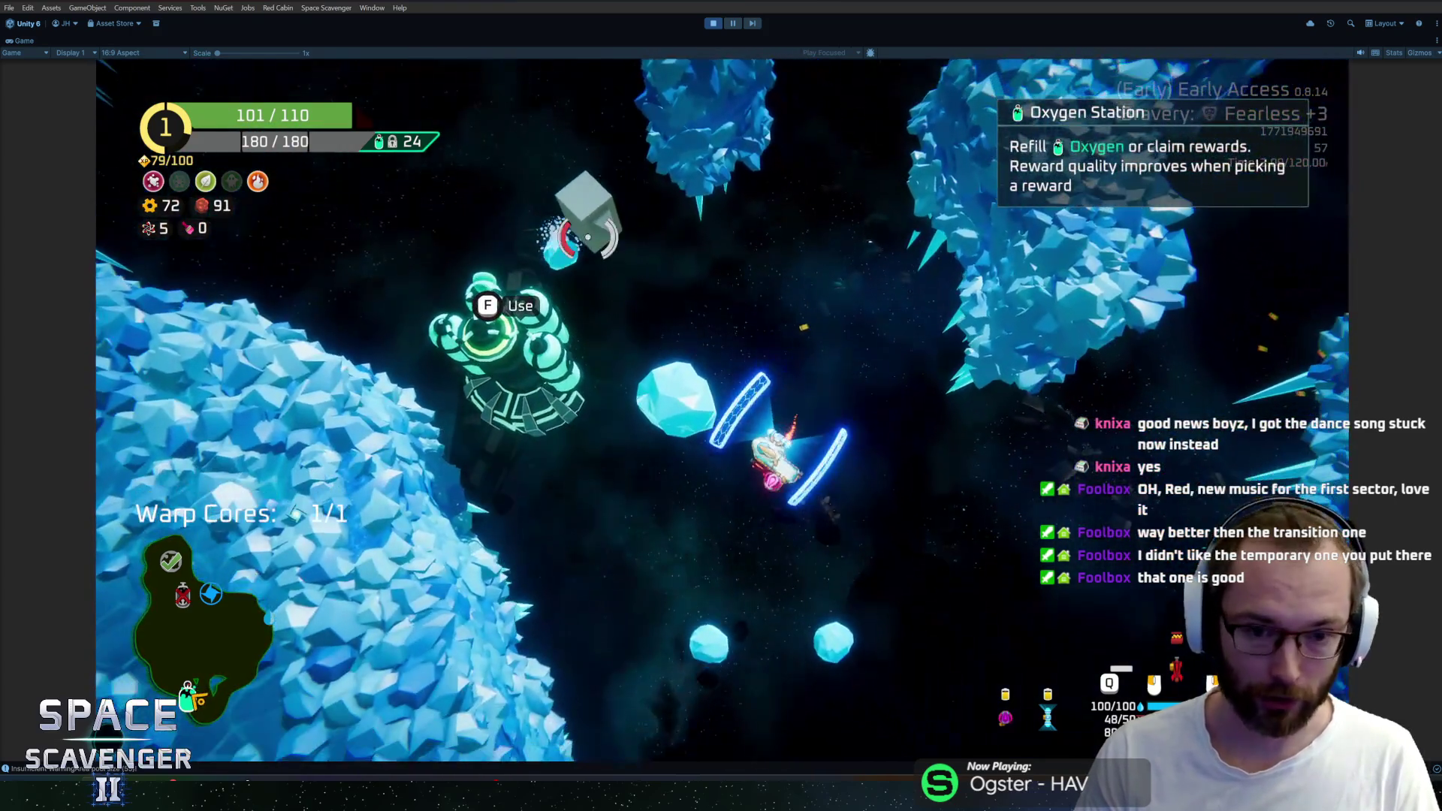
Decline the Oxygen Station reward with Nothing, then warp out through the portal
{"action": "key", "text": "w"}
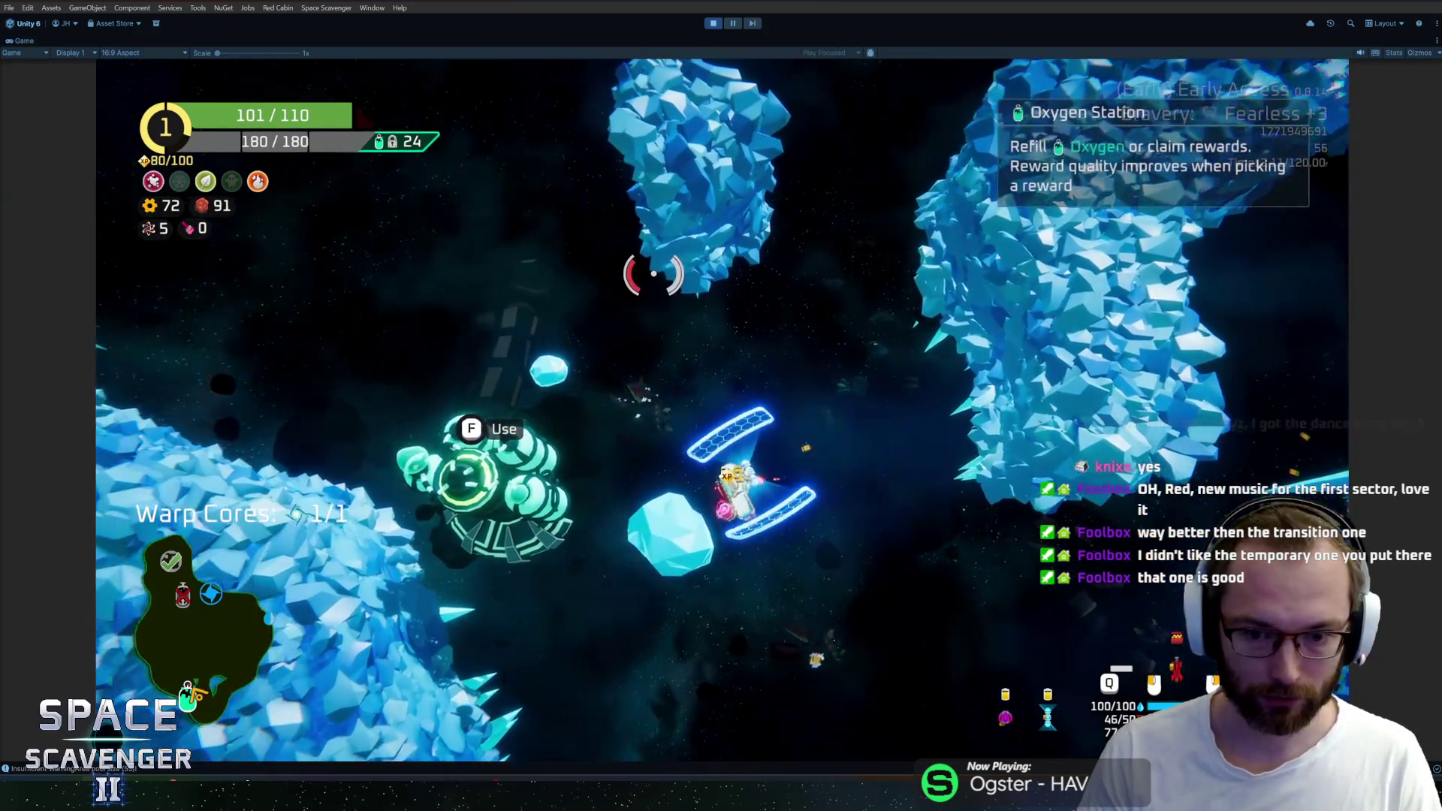
{"action": "key", "text": "f"}
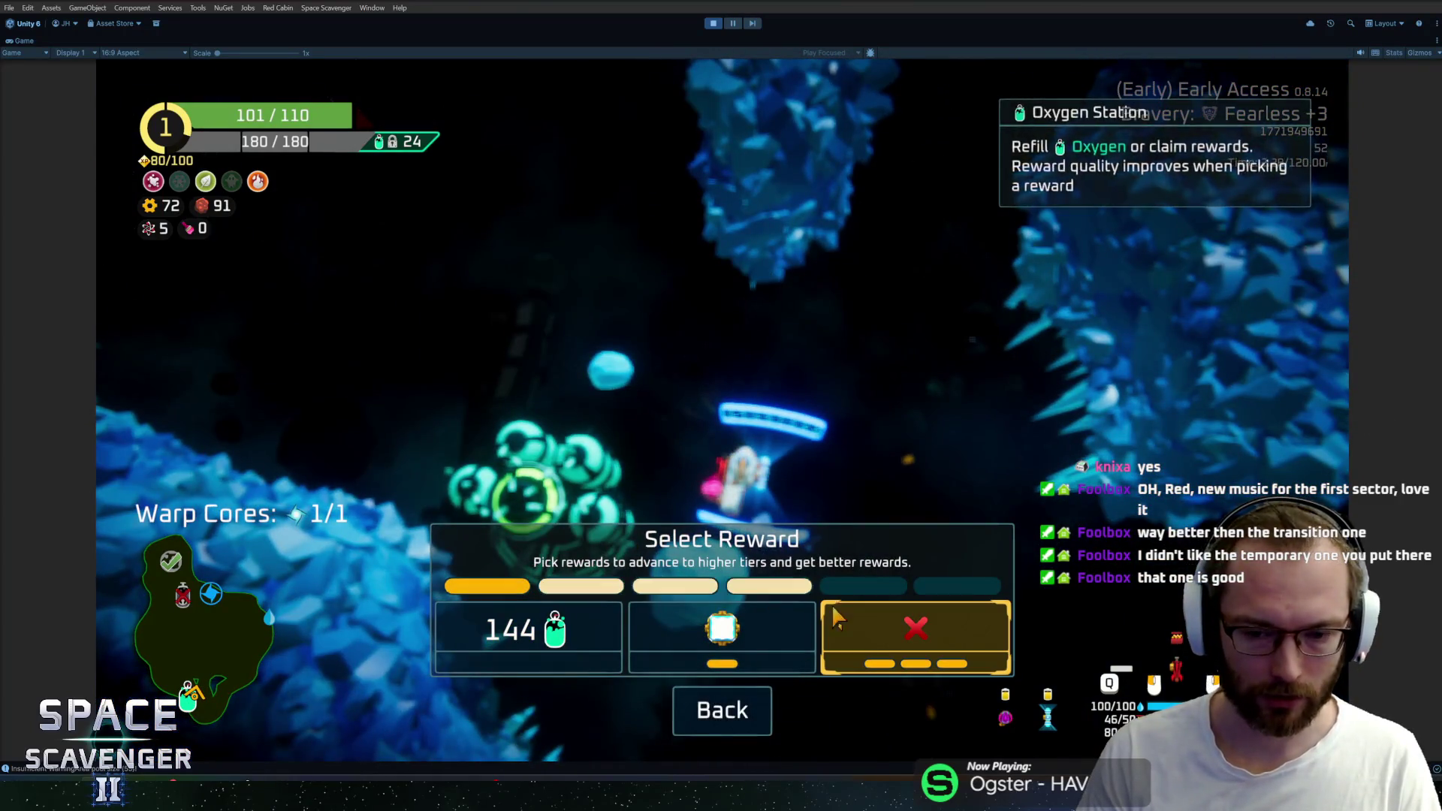
{"action": "left_click", "coordinate": [892, 655]}
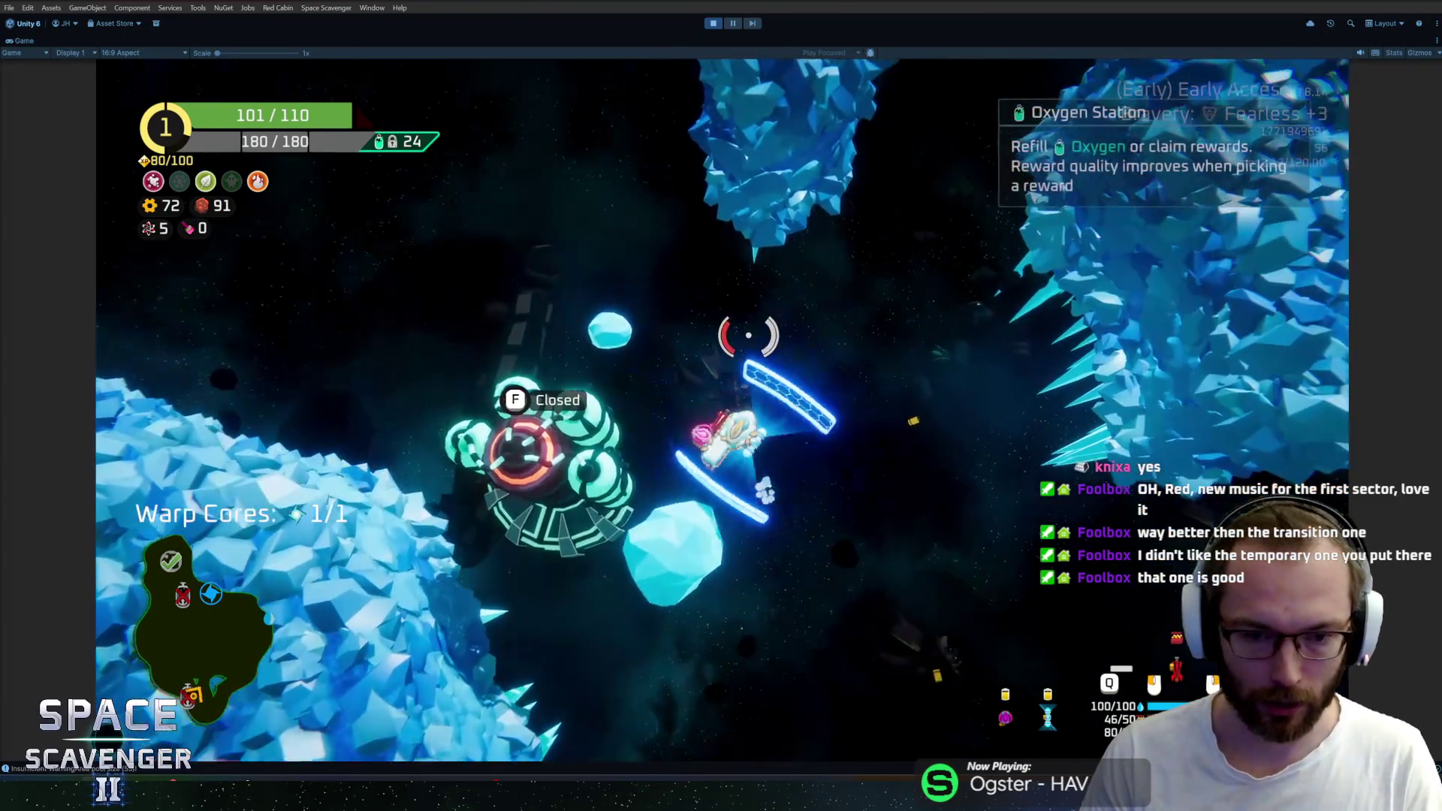
{"action": "key", "text": "w"}
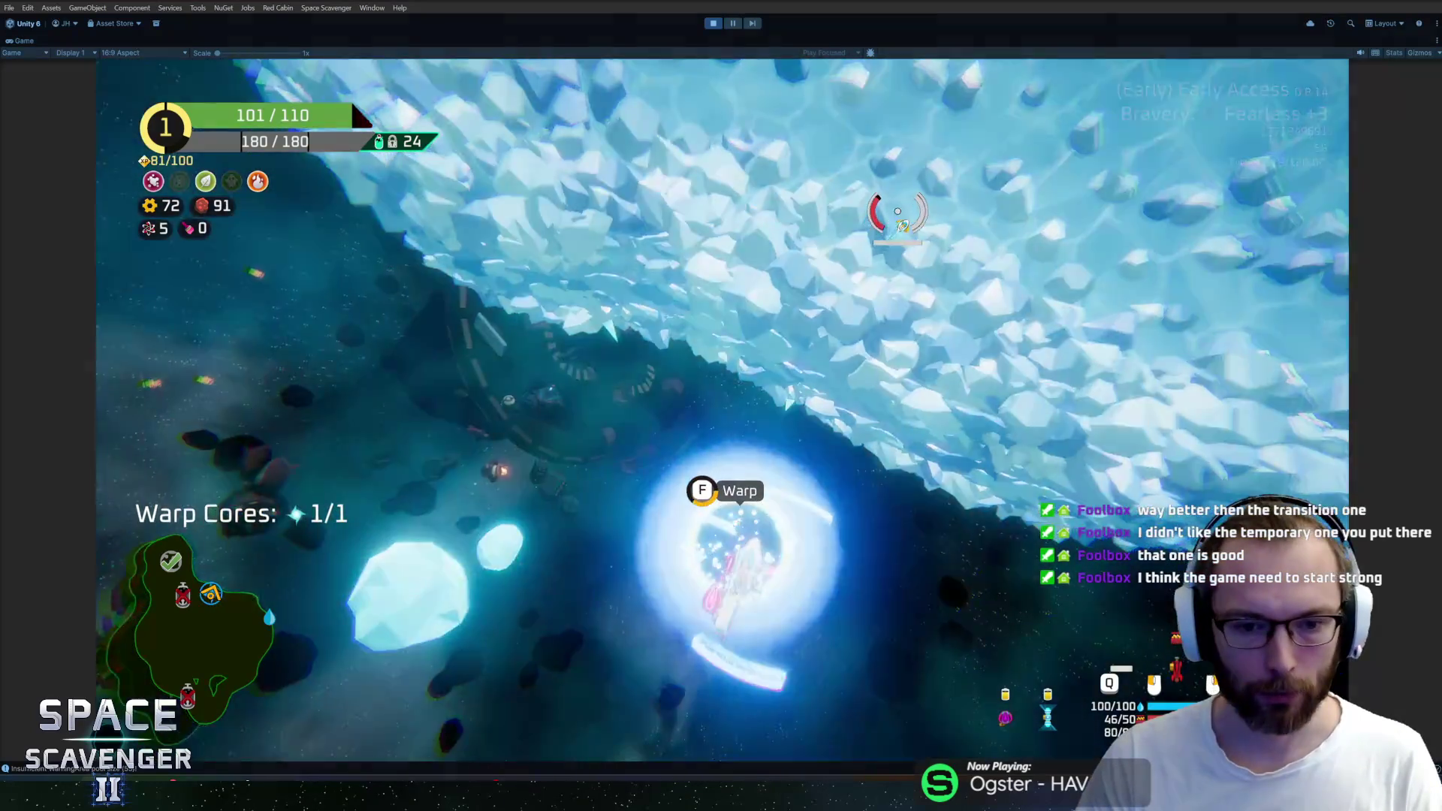
{"action": "key", "text": "f"}
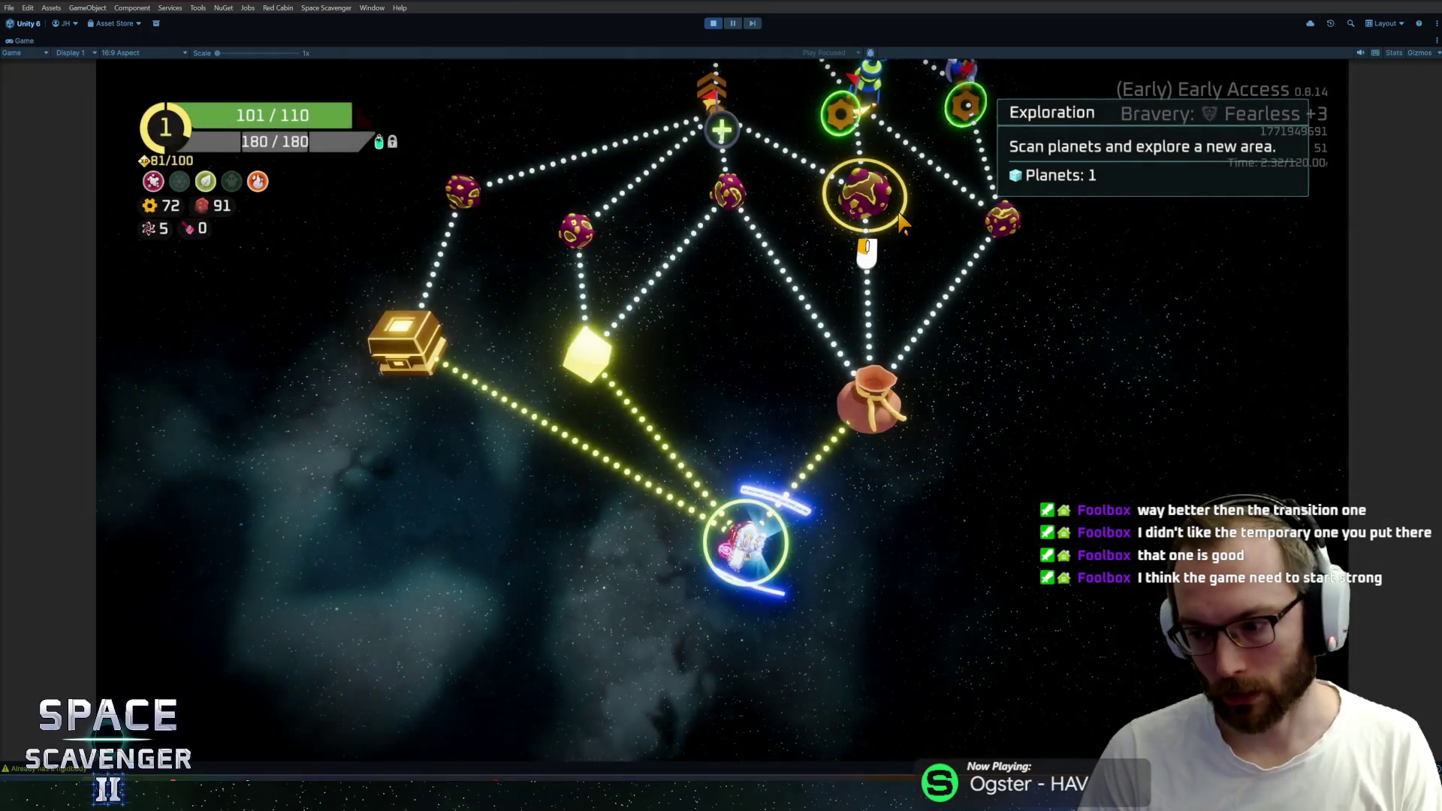
Travel to the drop point node, claim its scrap reward at the pillar and warp back out
{"action": "left_click", "coordinate": [785, 540]}
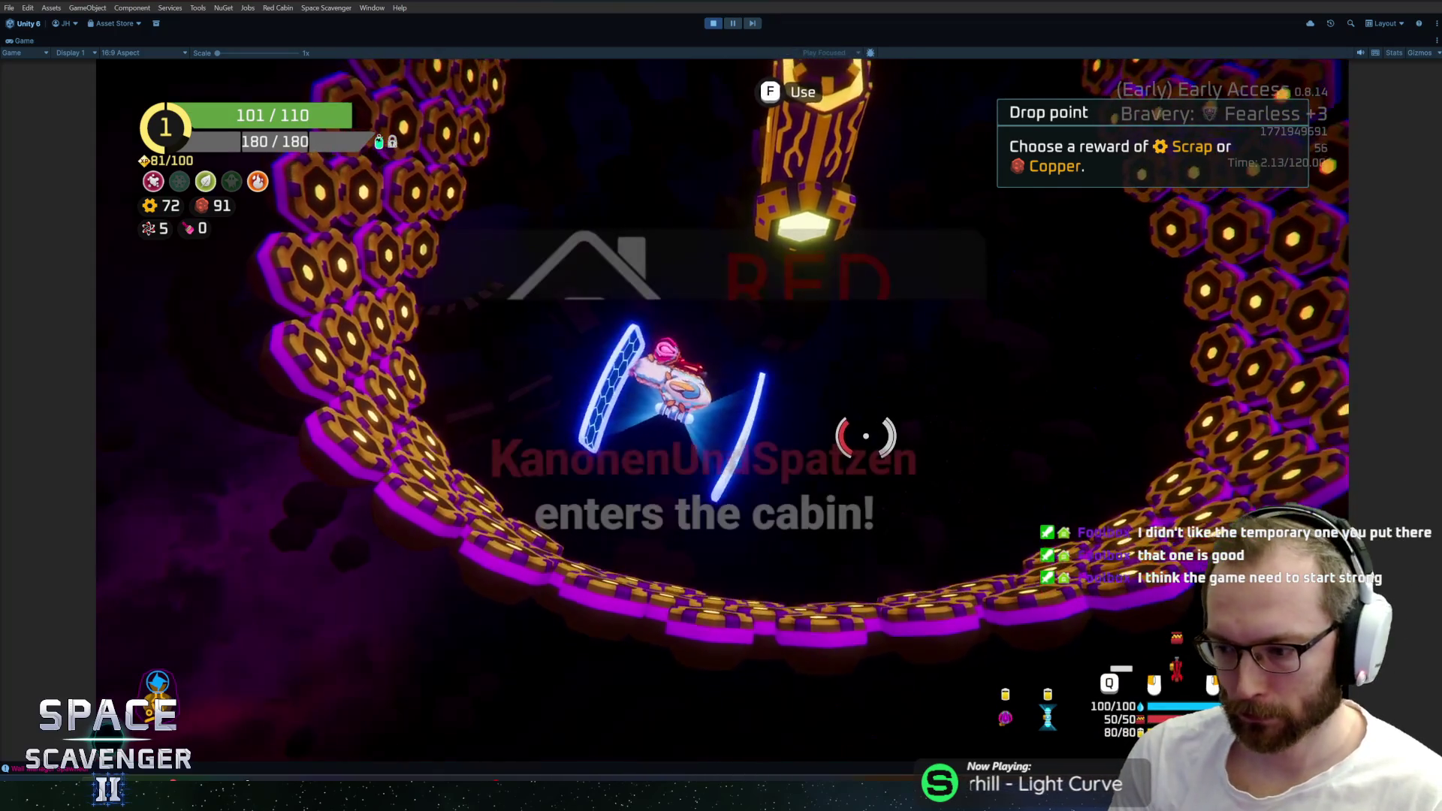
{"action": "key", "text": "w"}
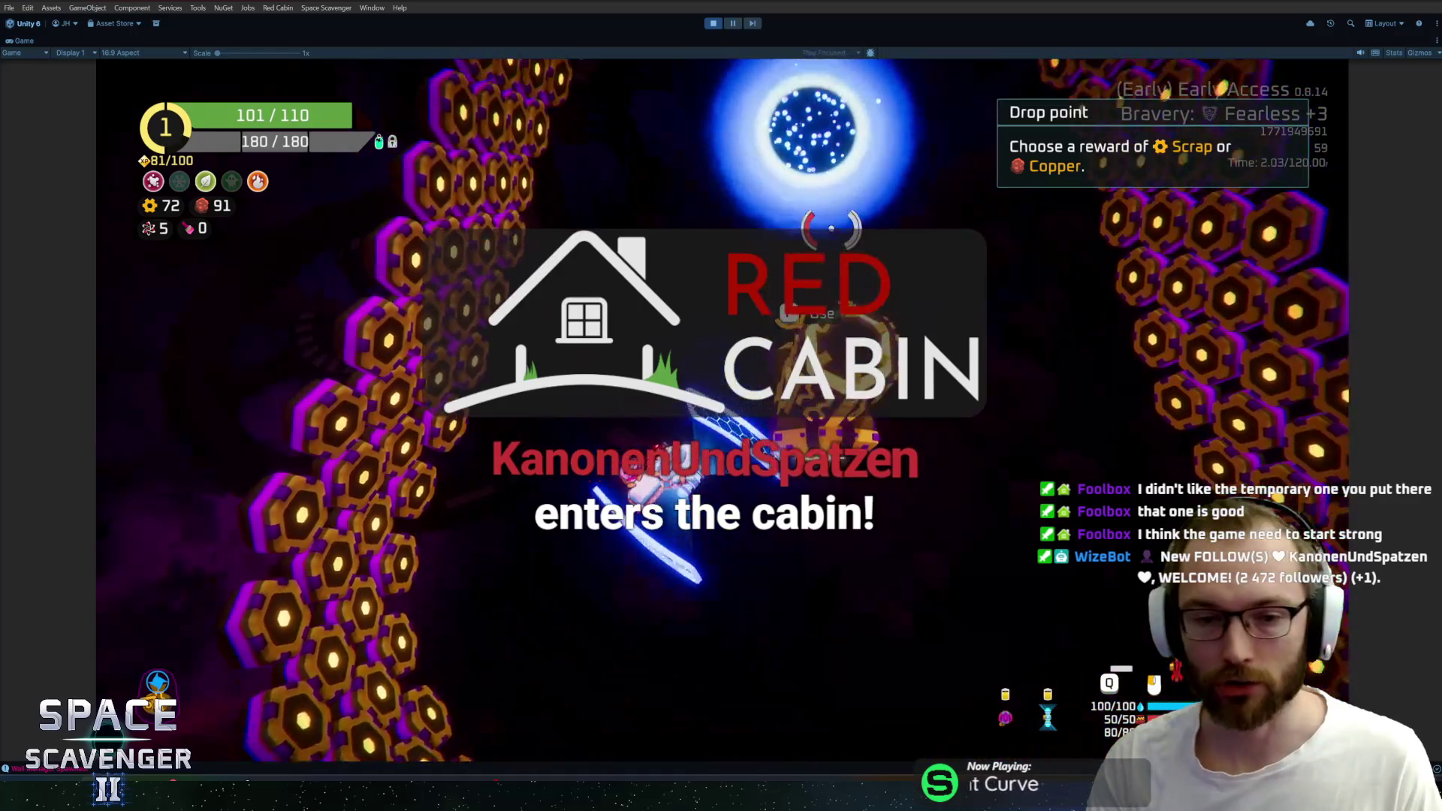
{"action": "key", "text": "f"}
{"action": "key", "text": "Return"}
{"action": "key", "text": "w"}
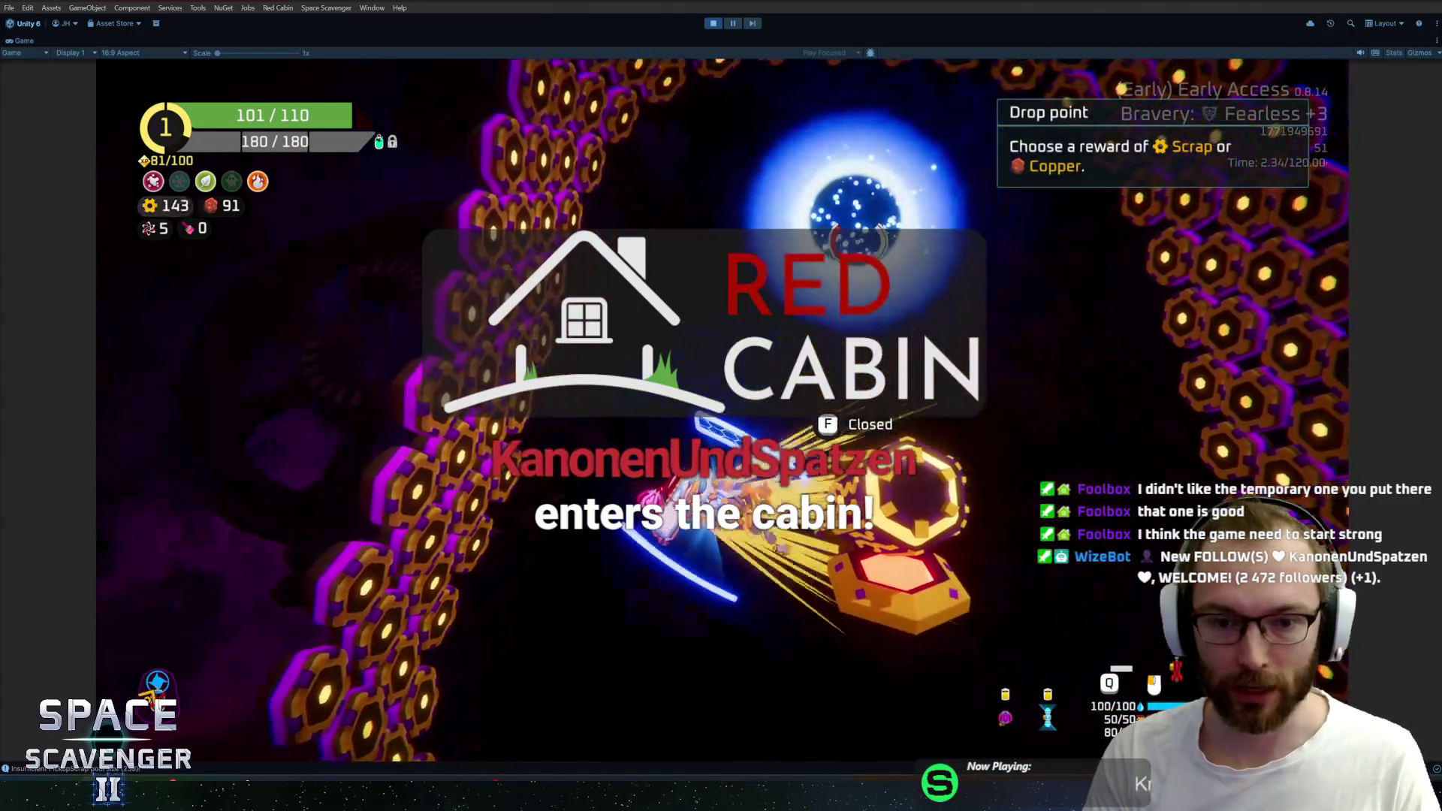
{"action": "key", "text": "f"}
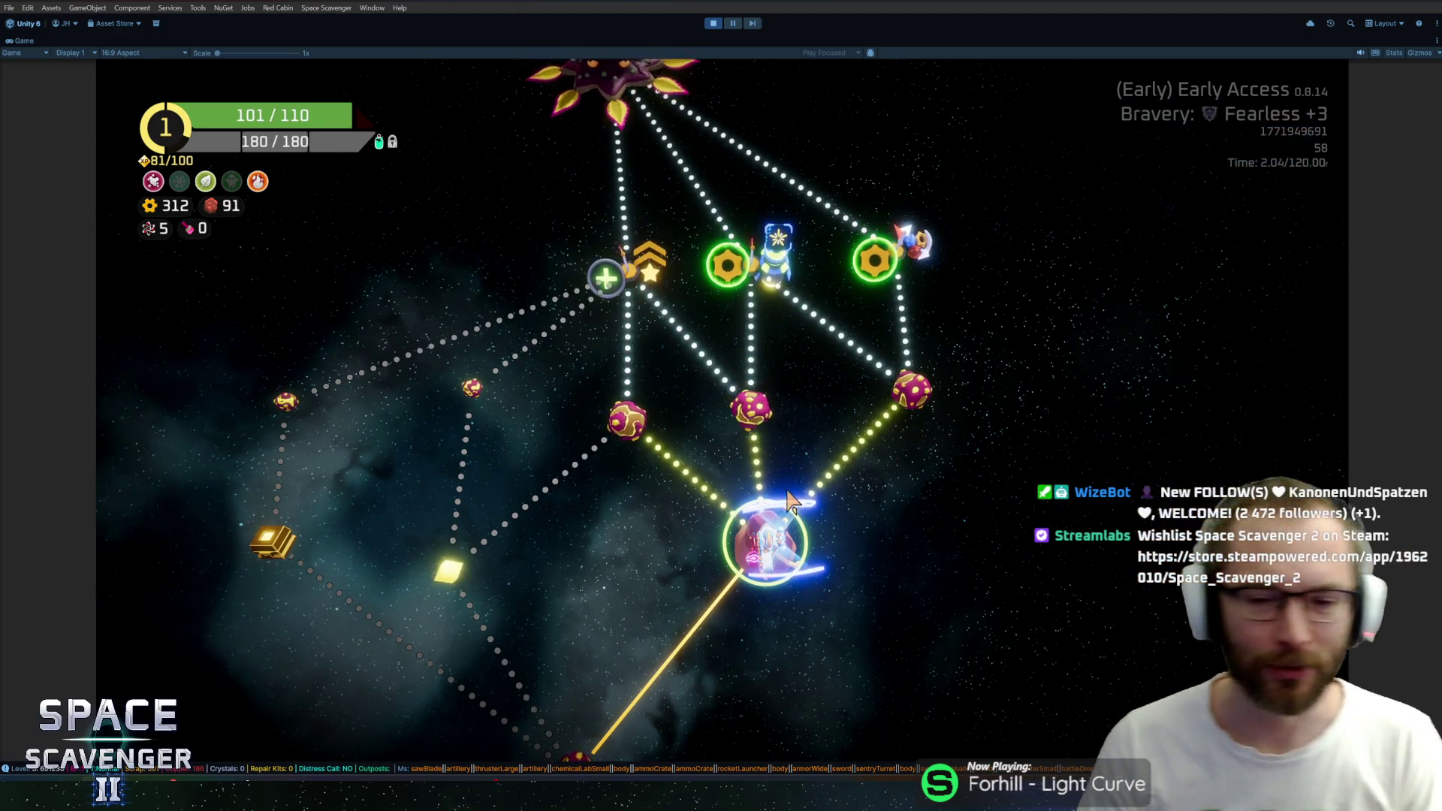
{"action": "scroll", "coordinate": [729, 472], "scroll_direction": "up", "scroll_amount": 2}
{"action": "scroll", "coordinate": [729, 473], "scroll_direction": "down", "scroll_amount": 4}
{"action": "scroll", "coordinate": [796, 440], "scroll_direction": "up", "scroll_amount": 3}
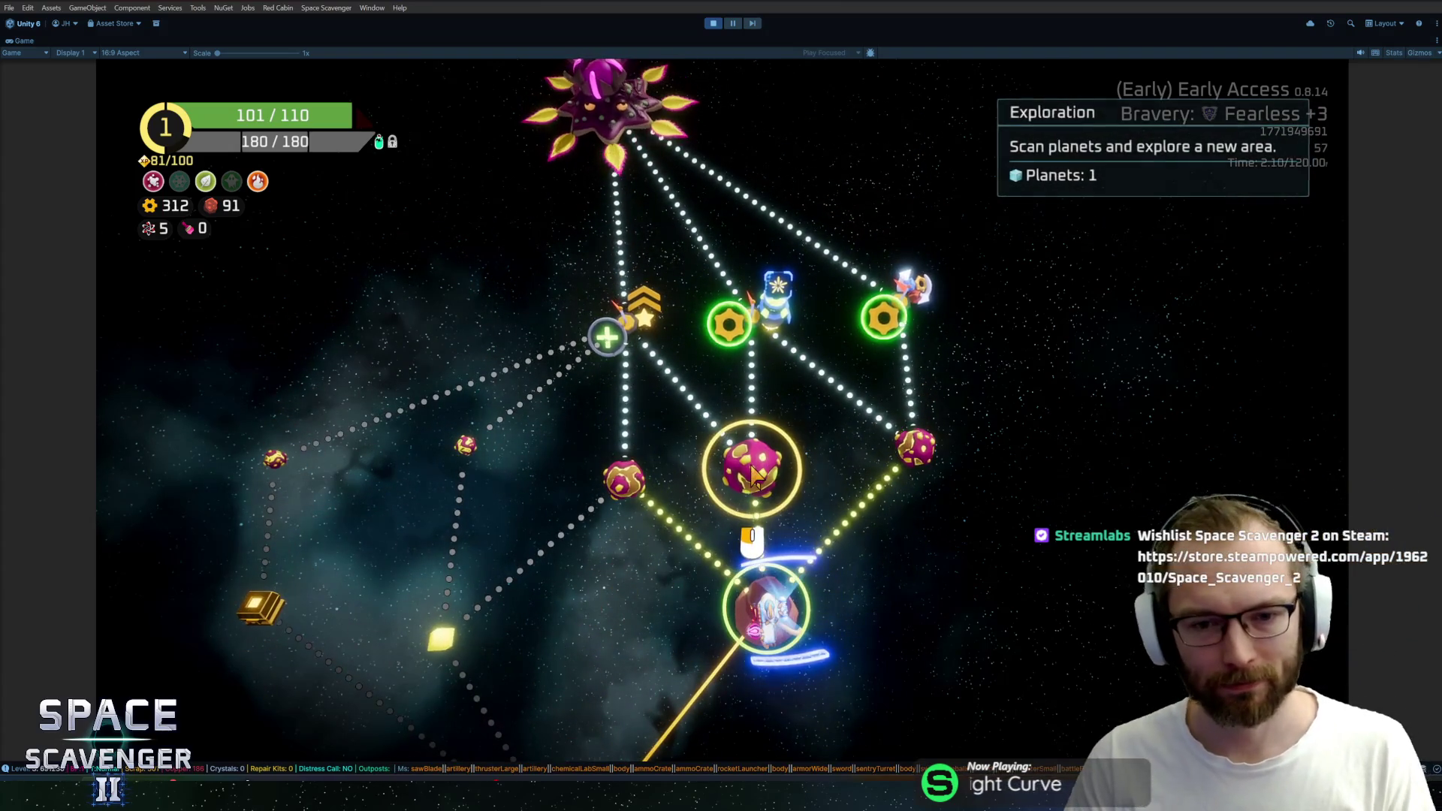
Travel to the ringed planet node, then stop the playtest with Ctrl+P
{"action": "left_click", "coordinate": [753, 476]}
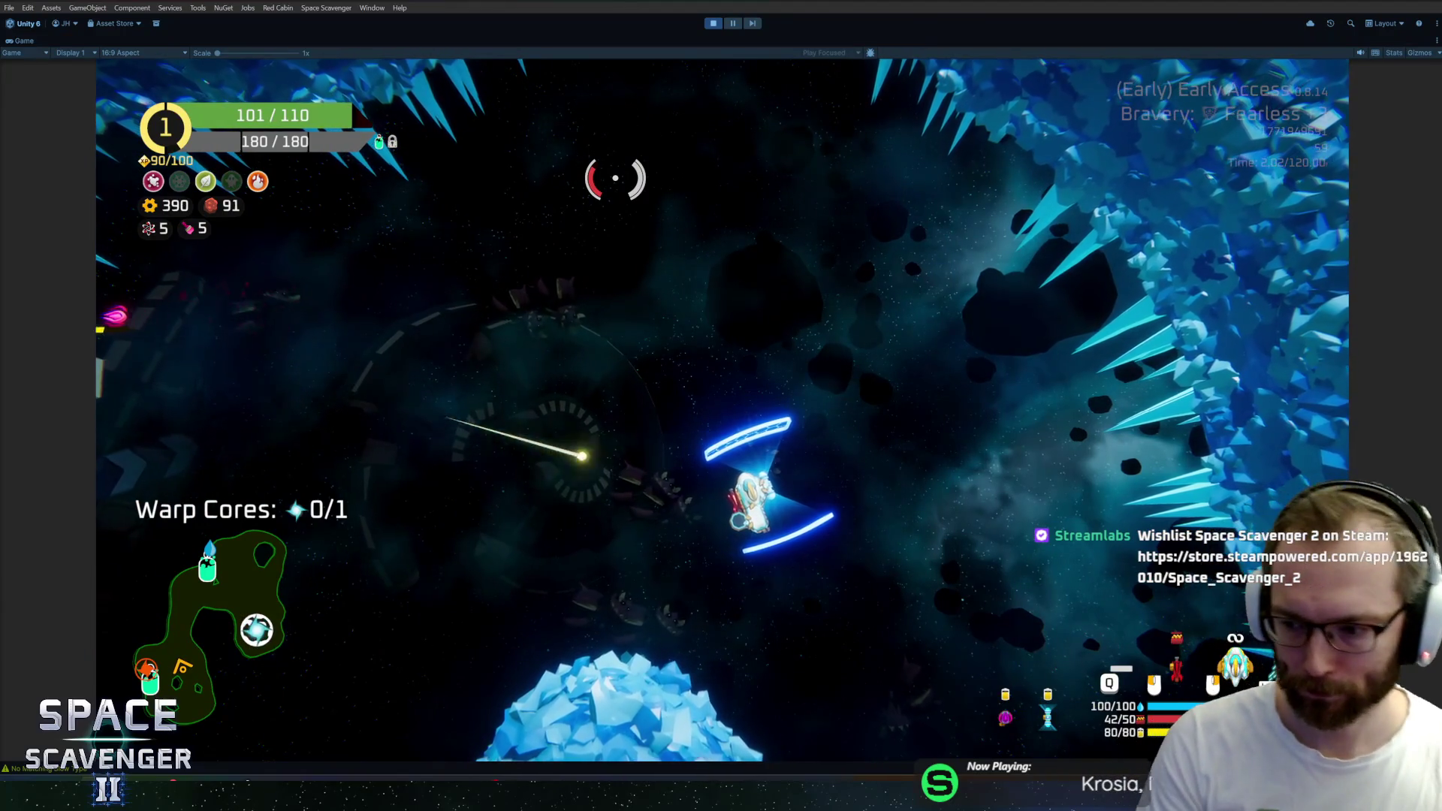
{"action": "key", "text": "ctrl+p"}
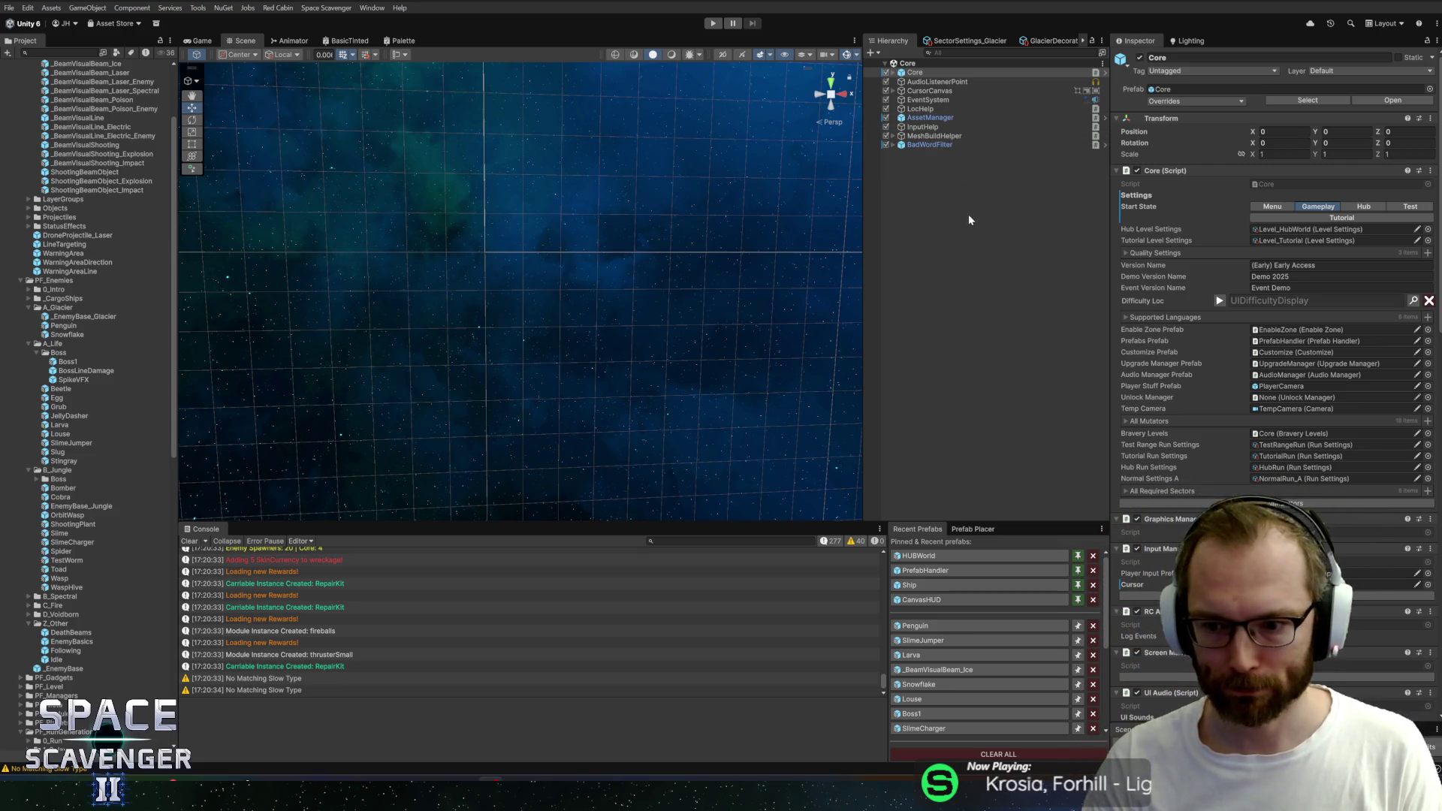
{"action": "scroll", "coordinate": [1161, 463], "scroll_direction": "down", "scroll_amount": 10}
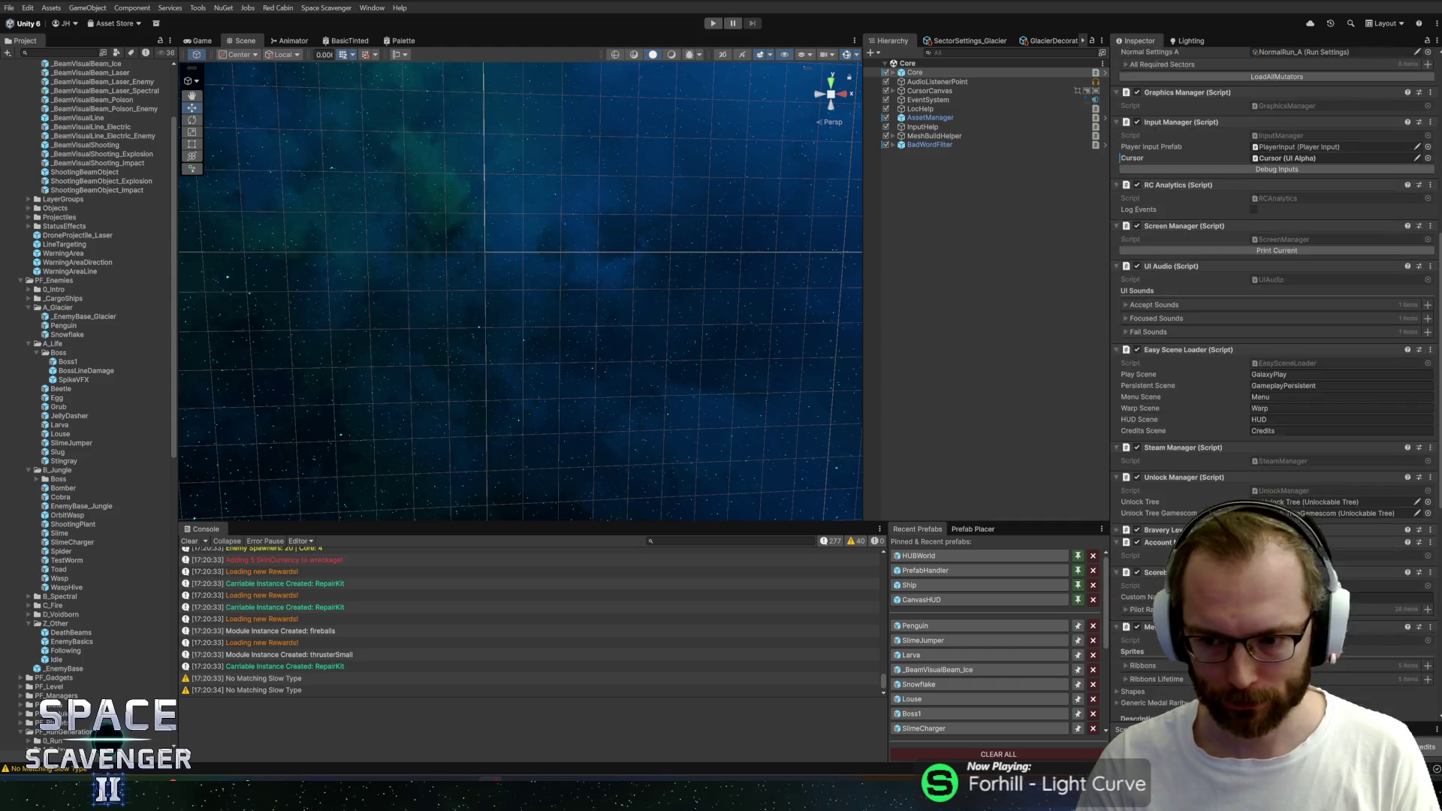
{"action": "scroll", "coordinate": [1272, 383], "scroll_direction": "down", "scroll_amount": 10}
{"action": "scroll", "coordinate": [1274, 383], "scroll_direction": "up", "scroll_amount": 8}
{"action": "scroll", "coordinate": [1274, 383], "scroll_direction": "down", "scroll_amount": 4}
{"action": "scroll", "coordinate": [1192, 489], "scroll_direction": "up", "scroll_amount": 5}
{"action": "scroll", "coordinate": [1191, 490], "scroll_direction": "up", "scroll_amount": 5}
{"action": "scroll", "coordinate": [1220, 494], "scroll_direction": "up", "scroll_amount": 5}
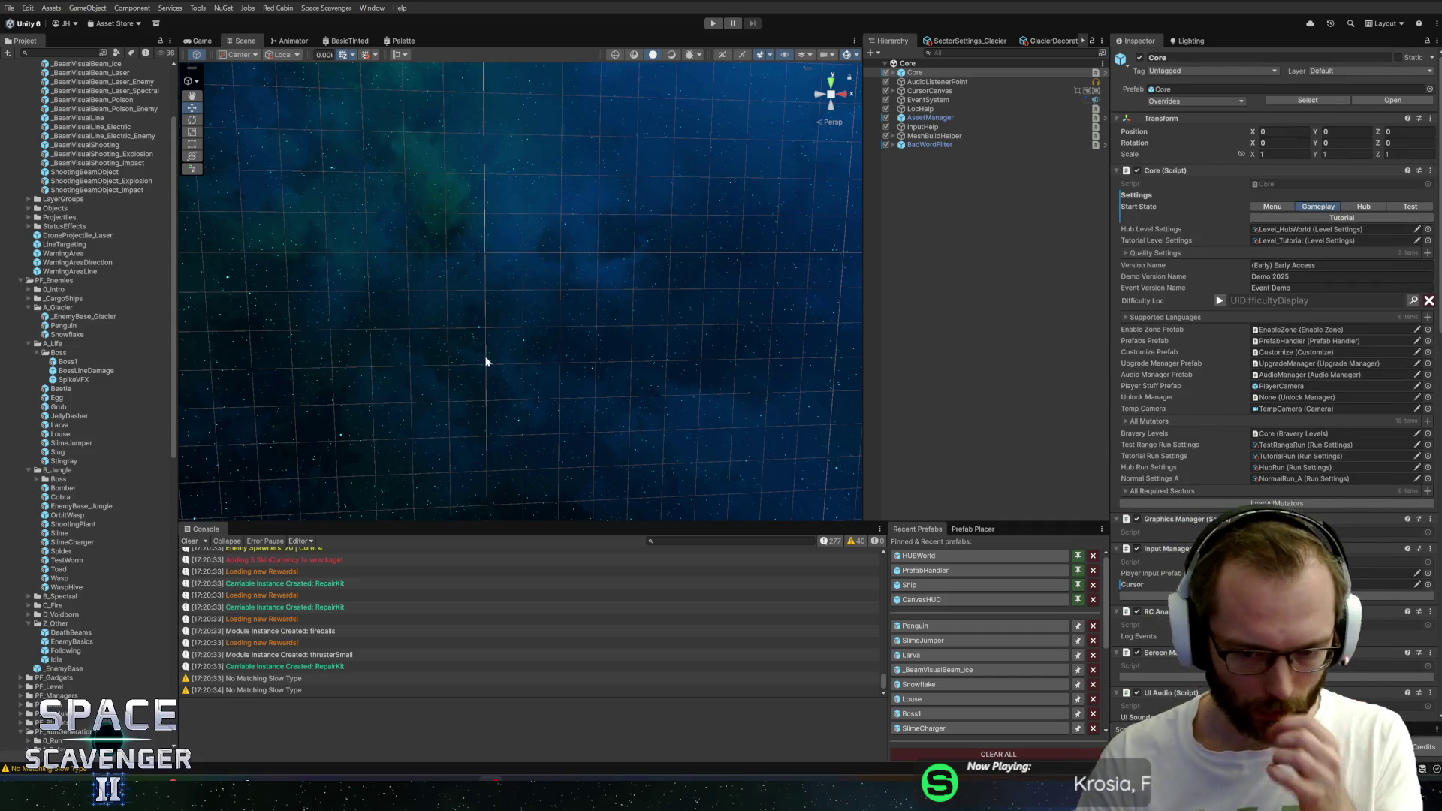
Review the Penguin prefab's Jump state and dive timer, then leave the prefab
{"action": "left_click", "coordinate": [915, 626]}
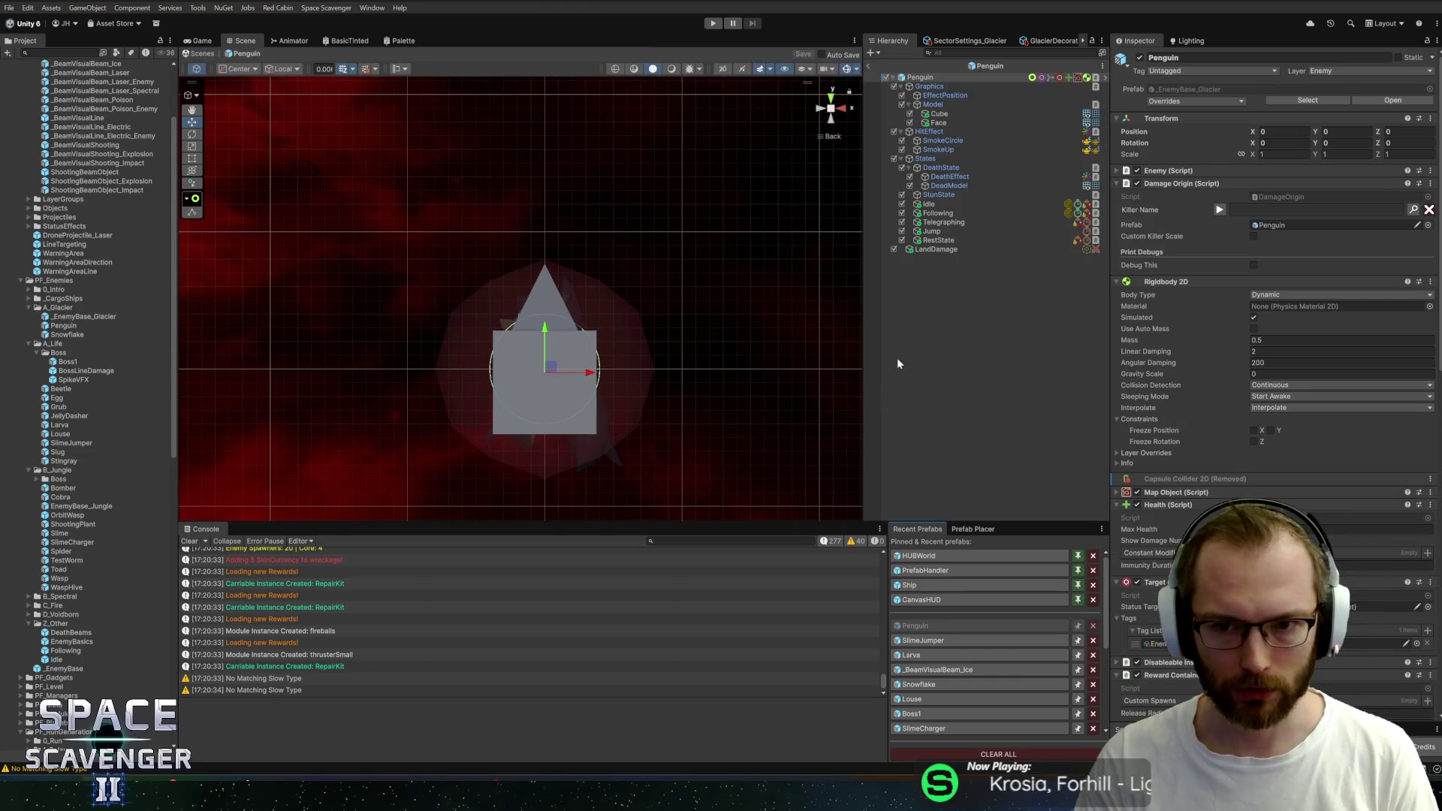
{"action": "left_click", "coordinate": [949, 231]}
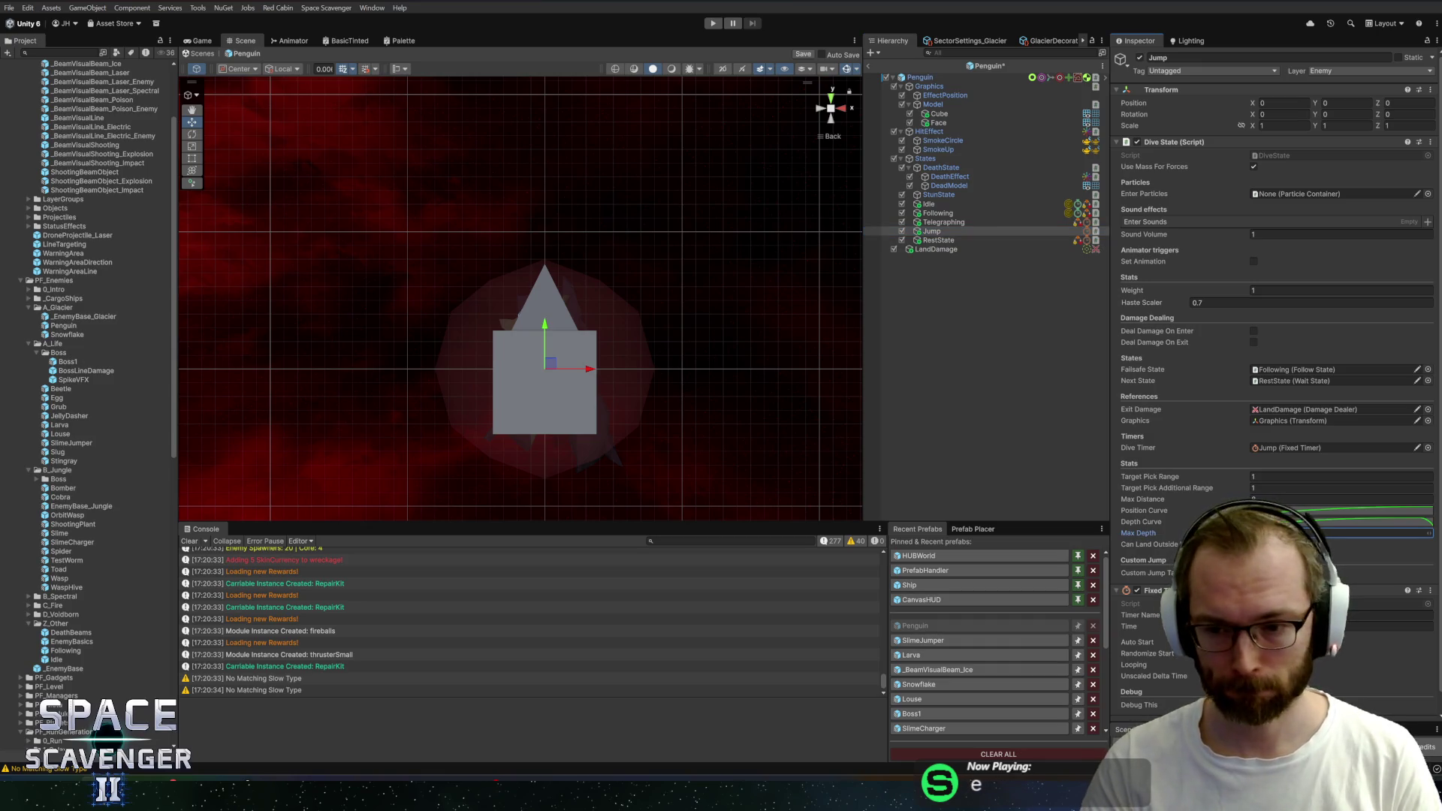
{"action": "key", "text": "Tab"}
{"action": "key", "text": "Tab"}
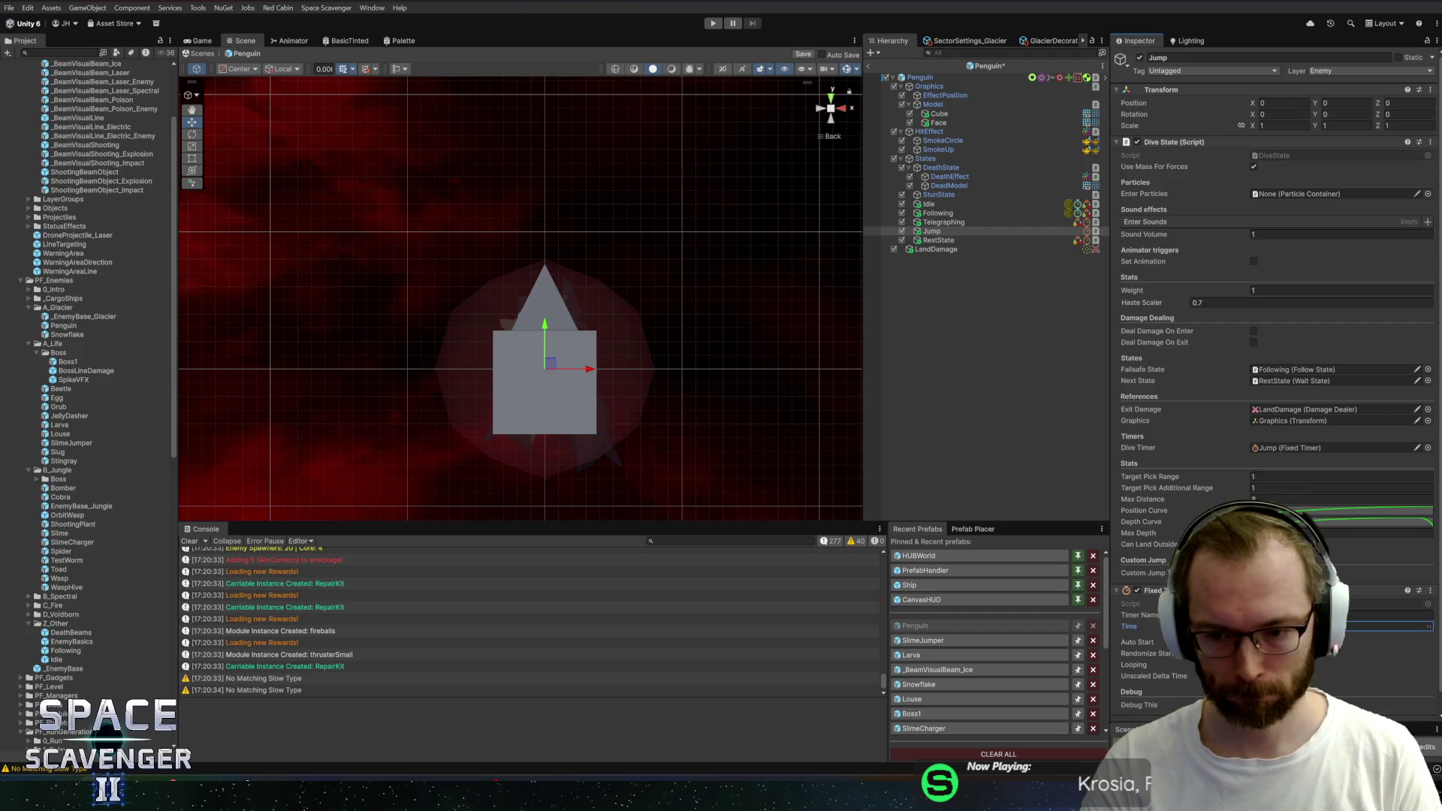
{"action": "left_click", "coordinate": [875, 66]}
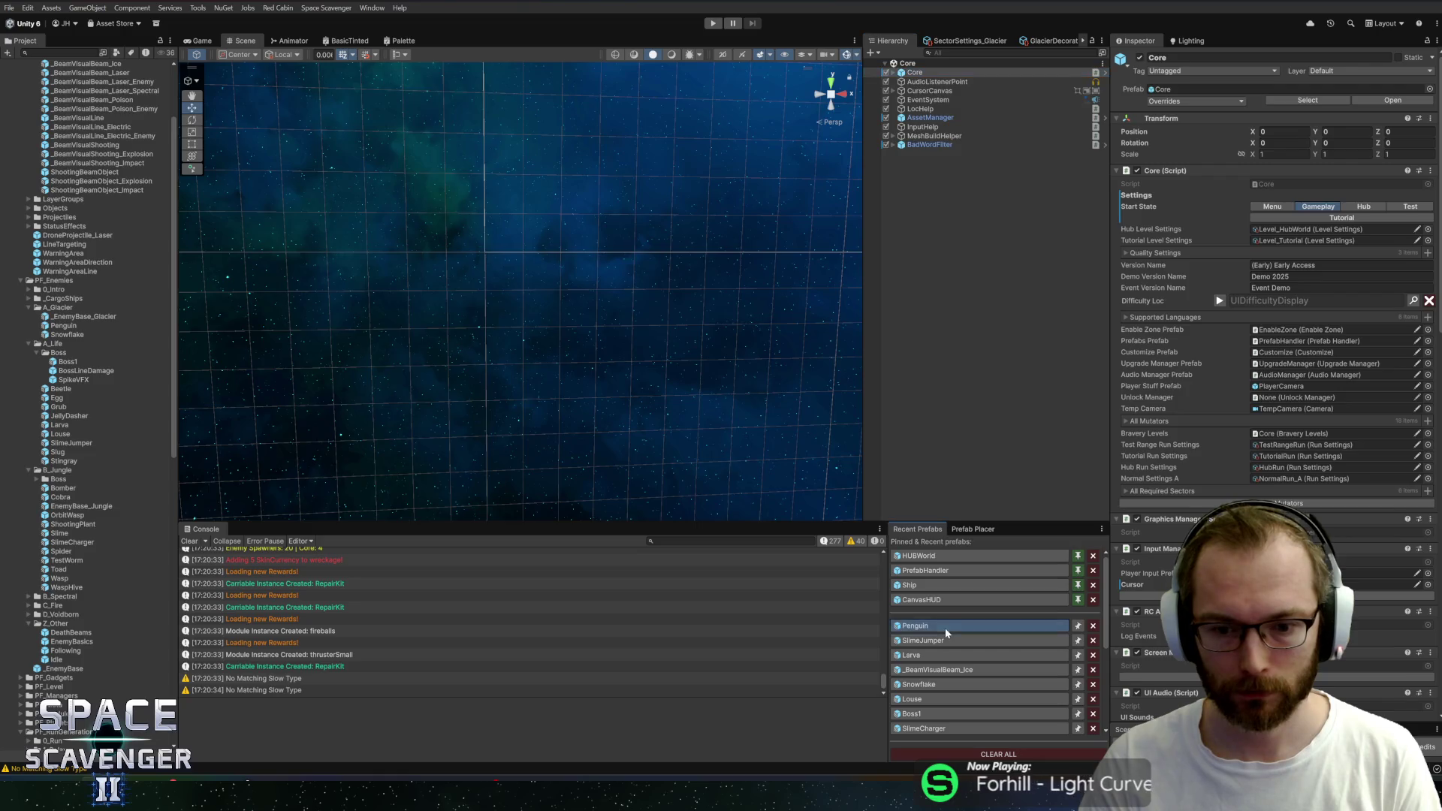
Reopen the Penguin prefab, check its Following and Jump states, and start a playtest
{"action": "left_click", "coordinate": [945, 628]}
{"action": "left_click", "coordinate": [951, 216]}
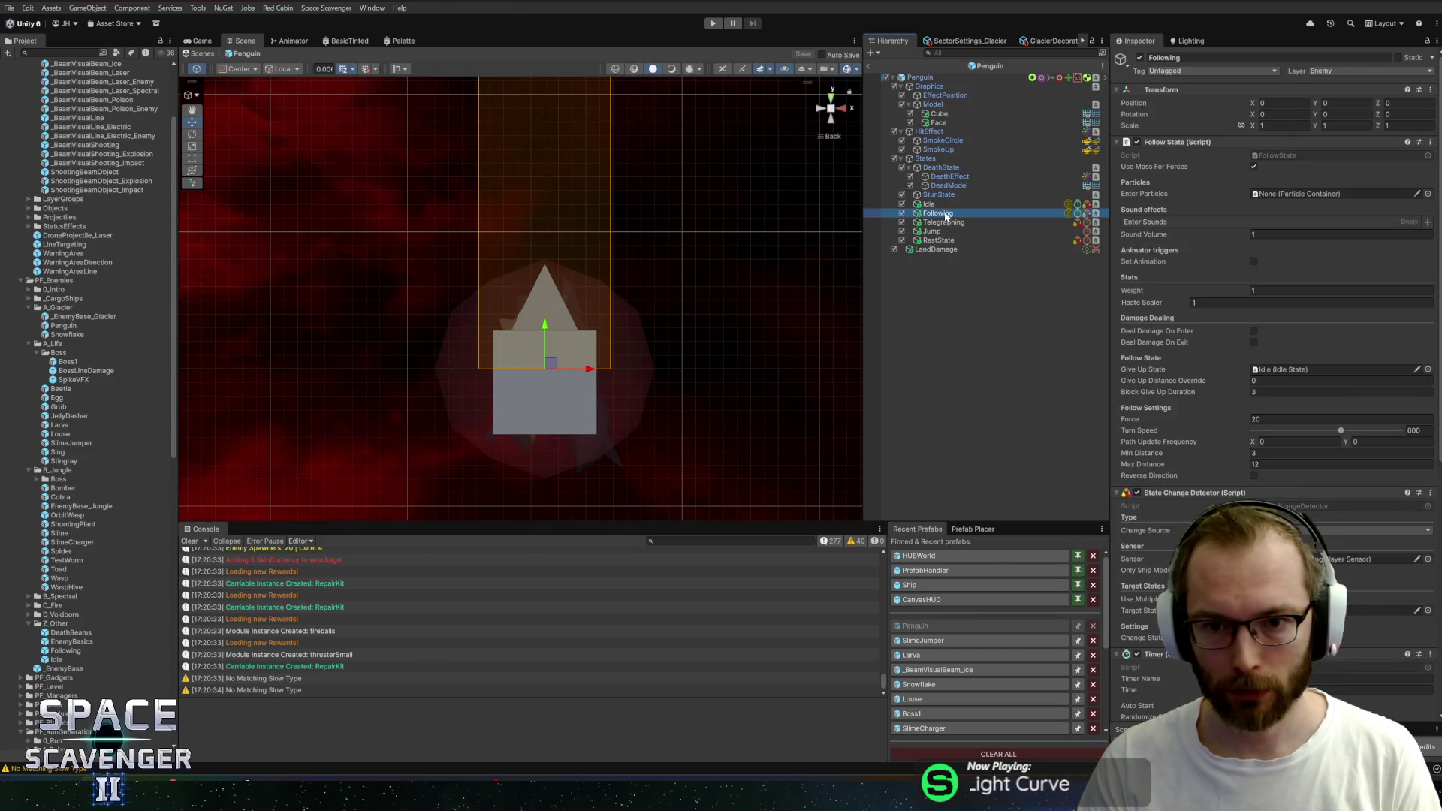
{"action": "left_click", "coordinate": [935, 231]}
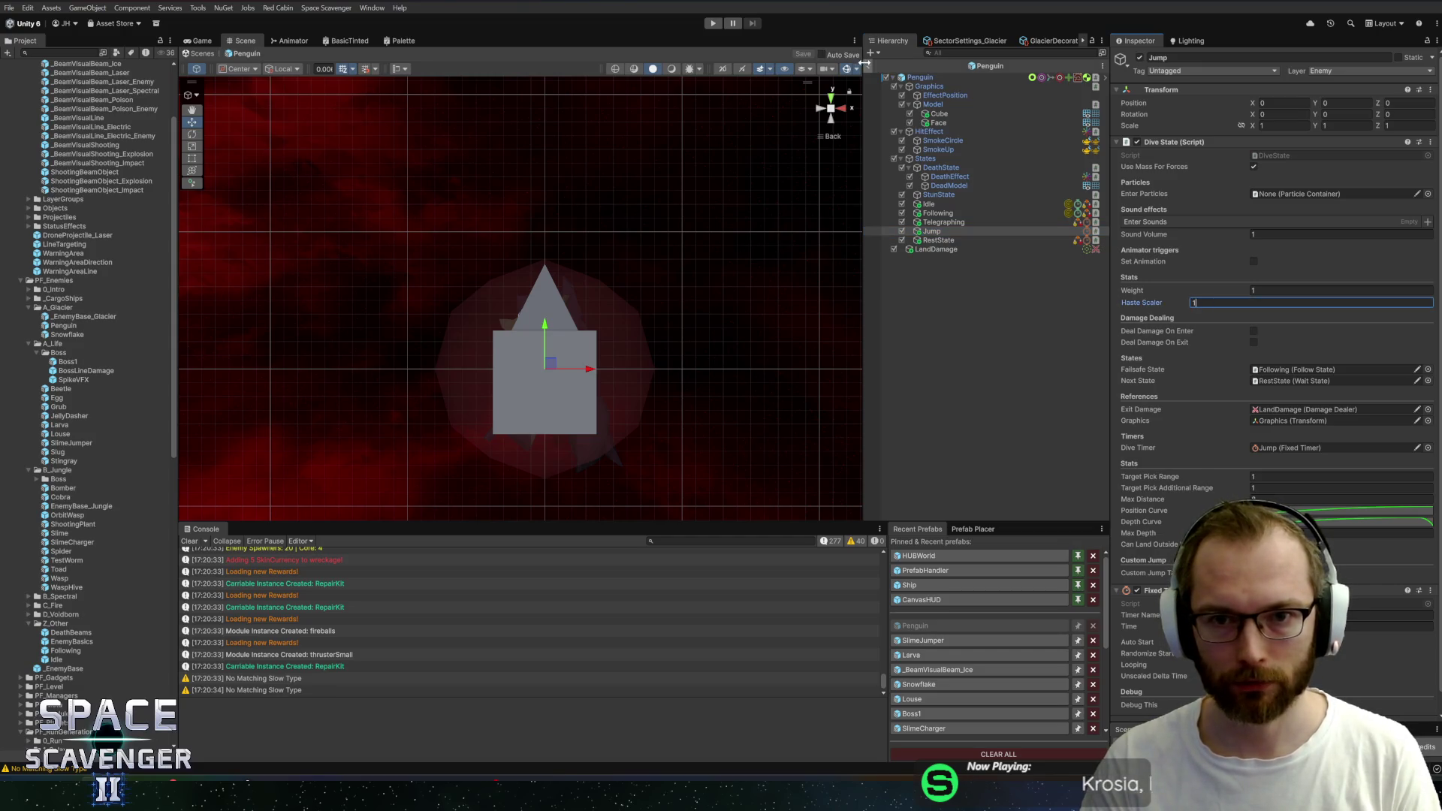
{"action": "left_click", "coordinate": [713, 24]}
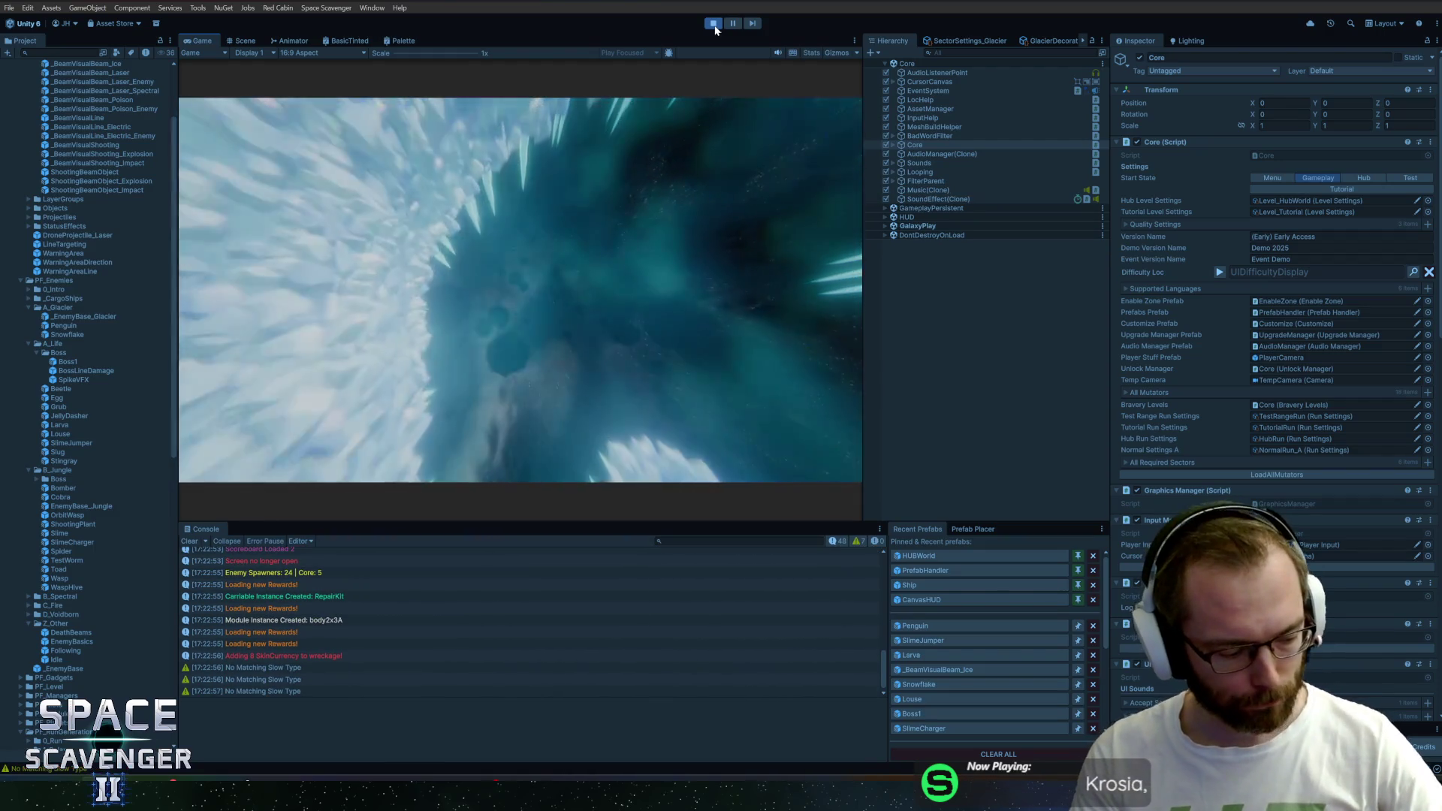
Maximize the Game view and fly the ship through the ice cave, mining rocks and engaging enemies
{"action": "key", "text": "shift+space"}
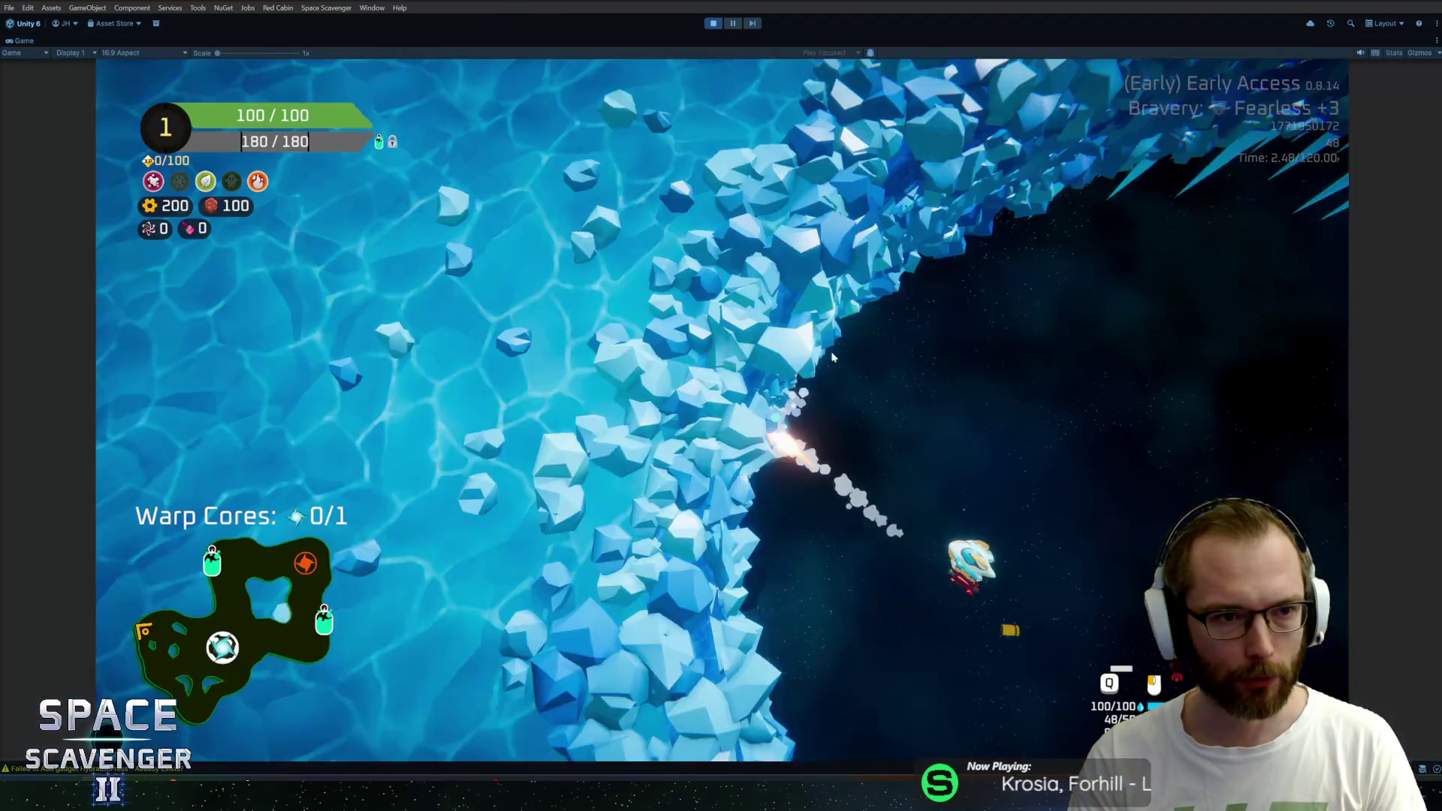
{"action": "key", "text": "w"}
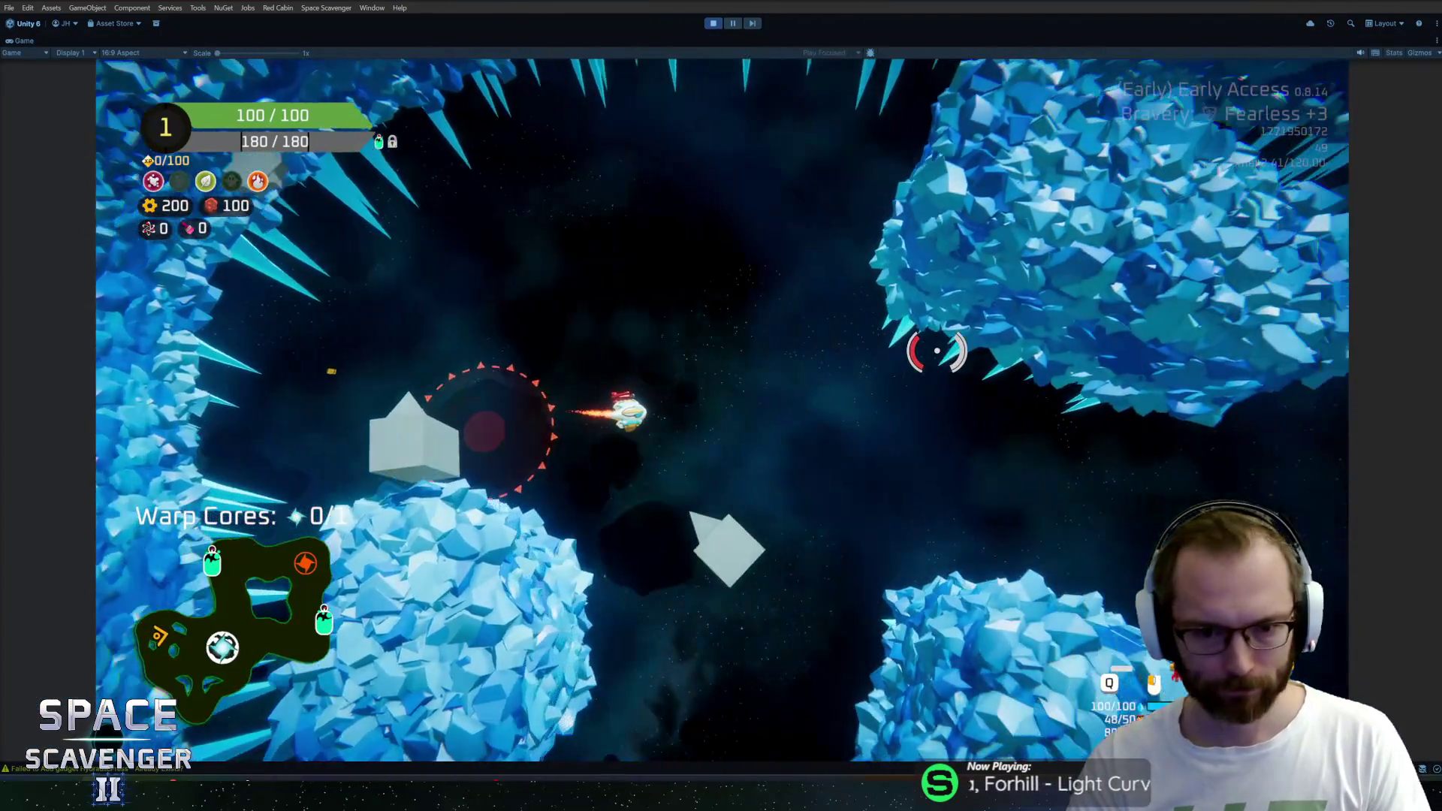
{"action": "key", "text": "w"}
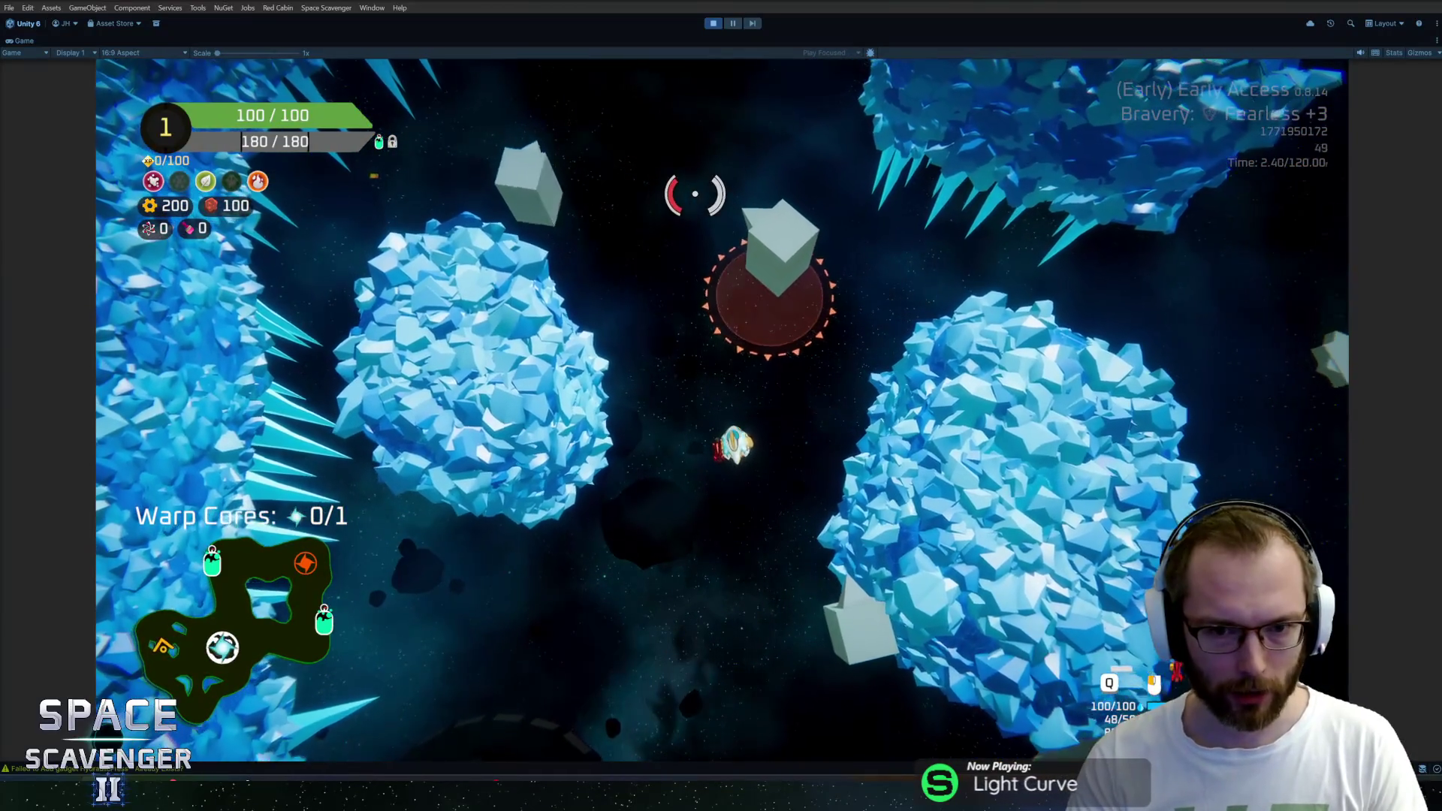
{"action": "left_click_drag", "start_coordinate": [695, 194], "coordinate": [762, 443]}
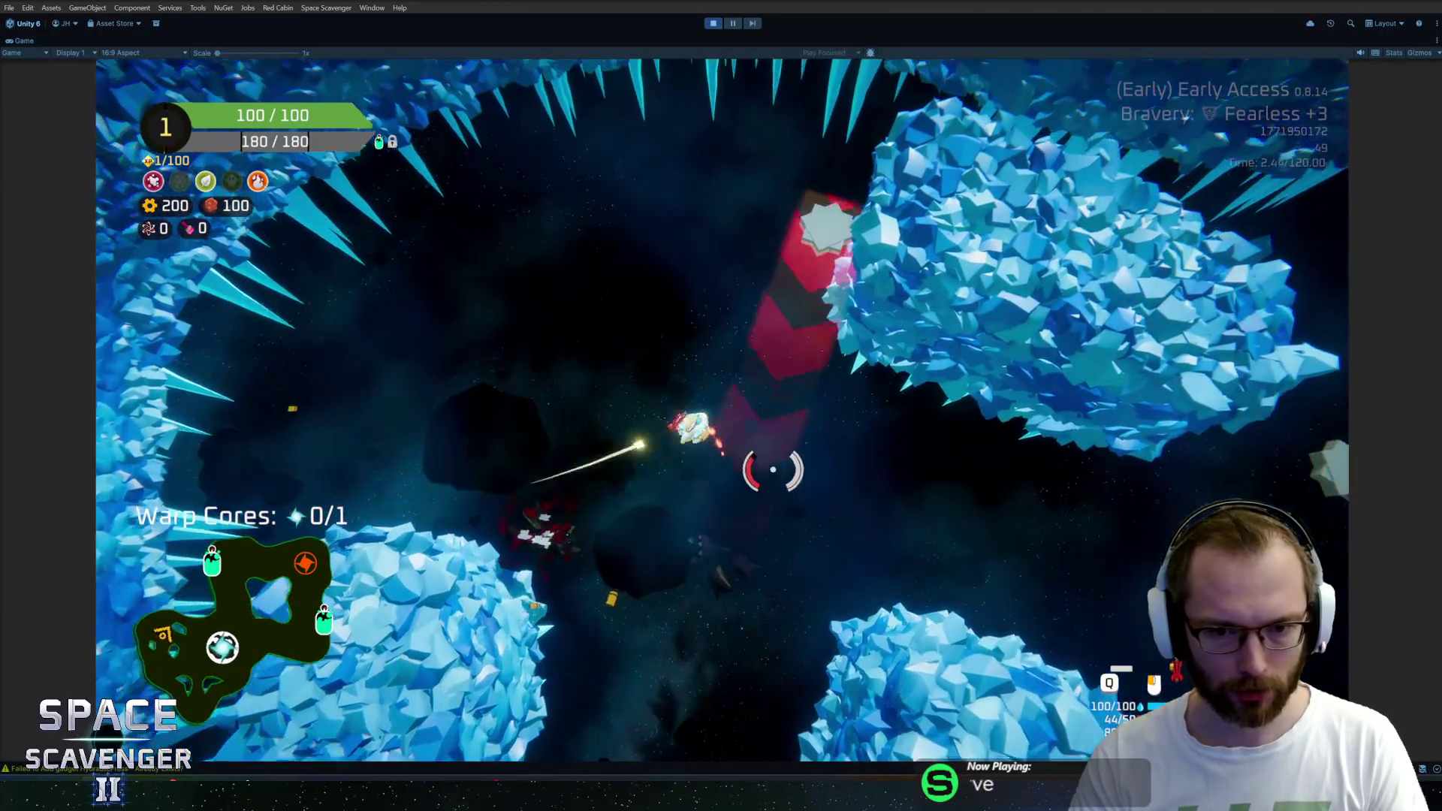
{"action": "key", "text": "w"}
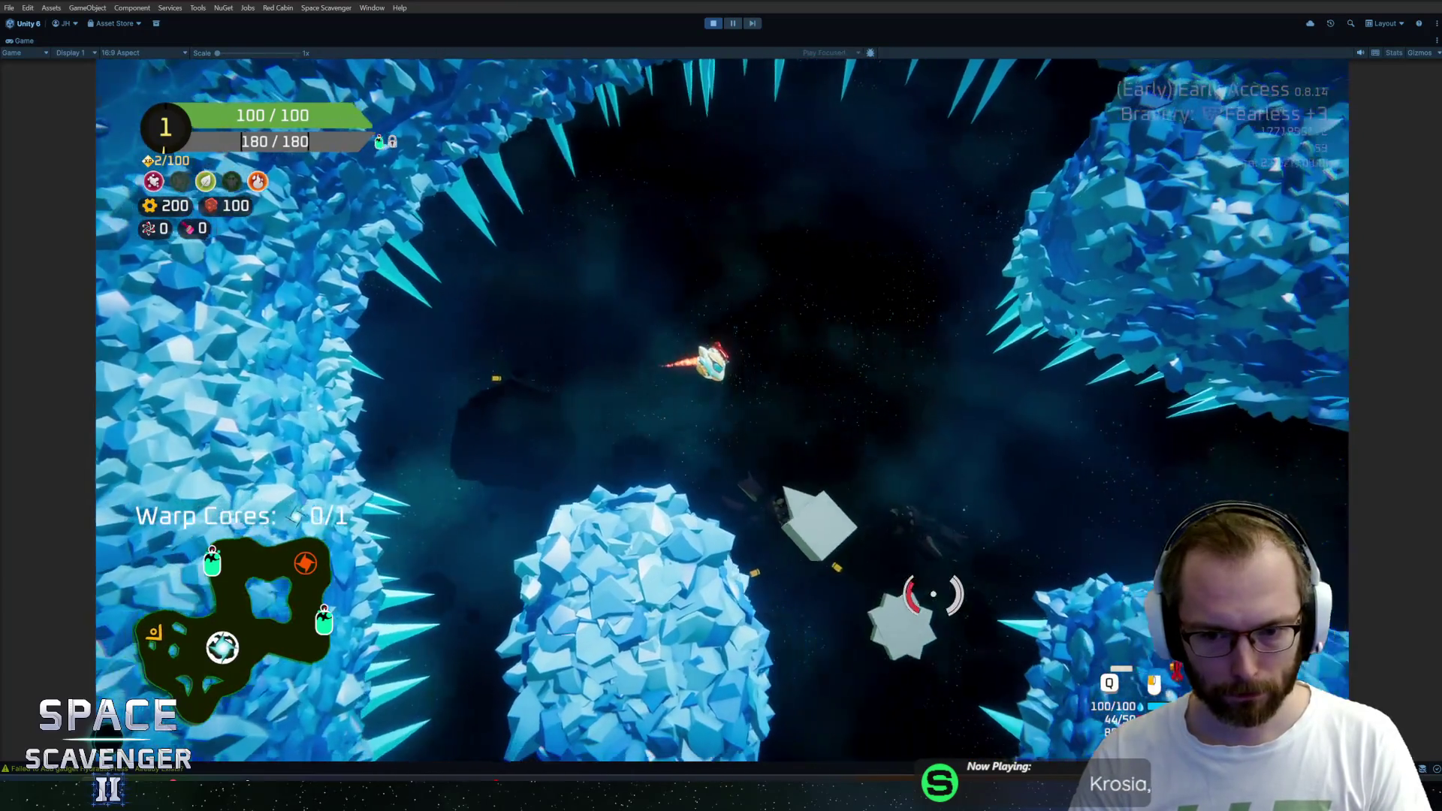
{"action": "key", "text": "a"}
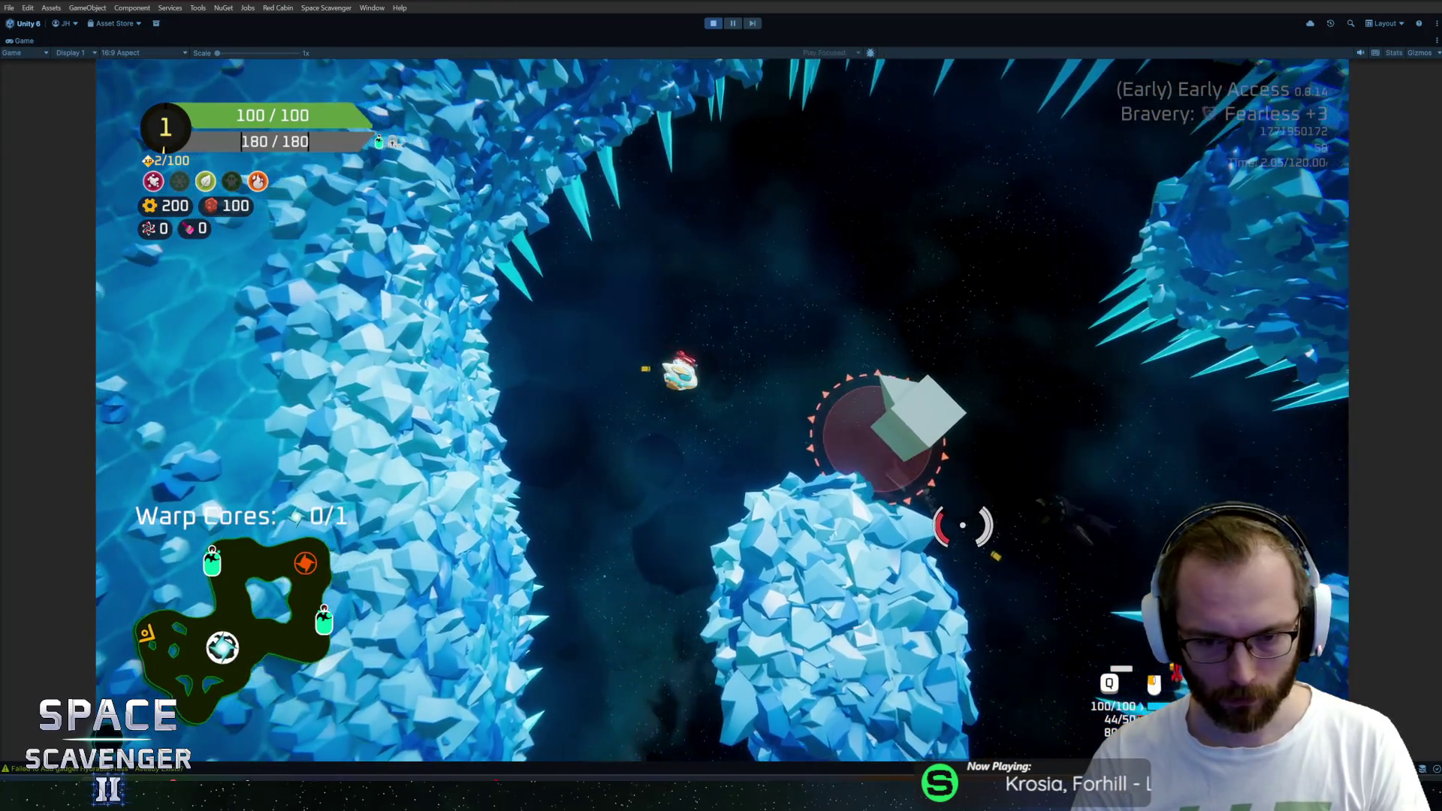
{"action": "key", "text": "w"}
{"action": "key", "text": "w"}
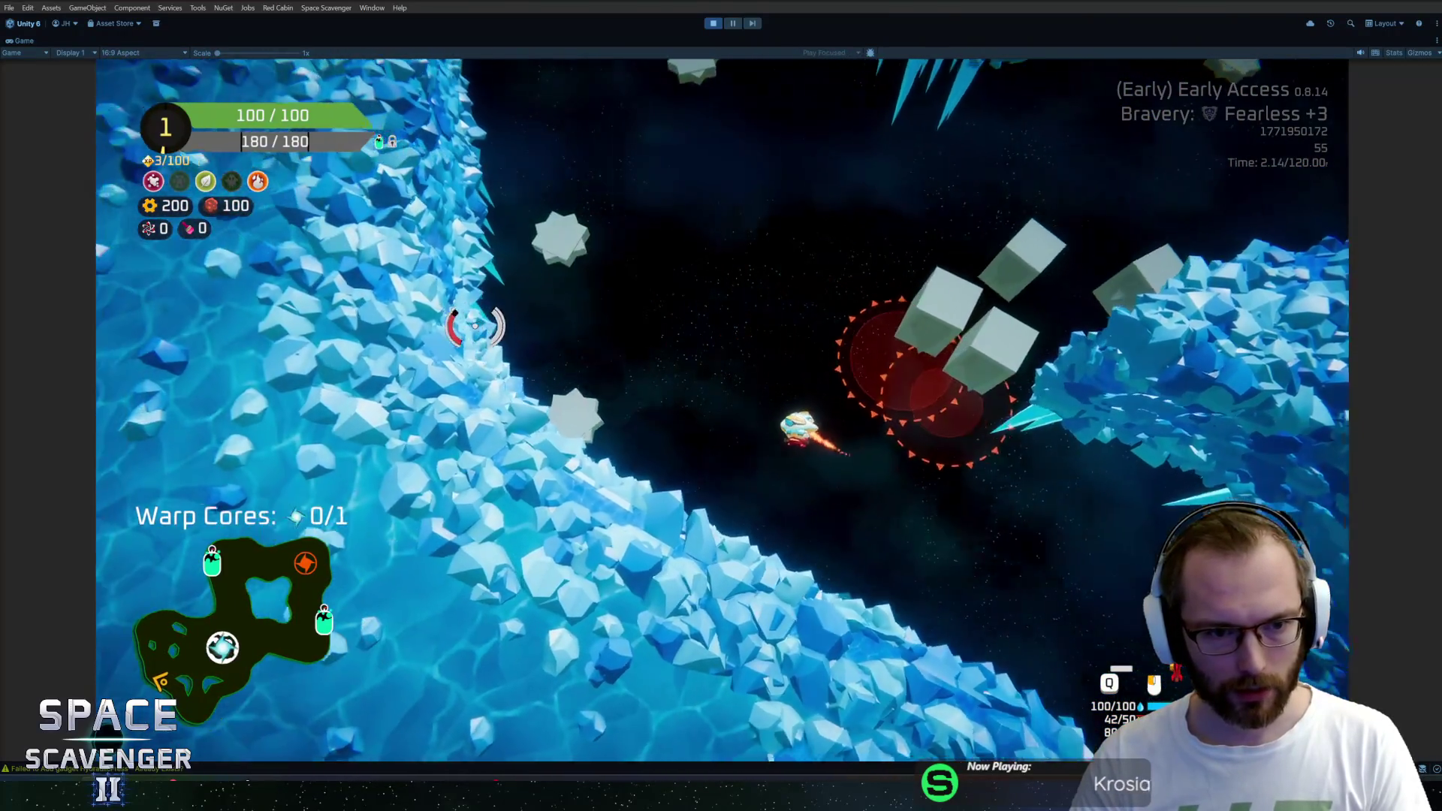
{"action": "key", "text": "w"}
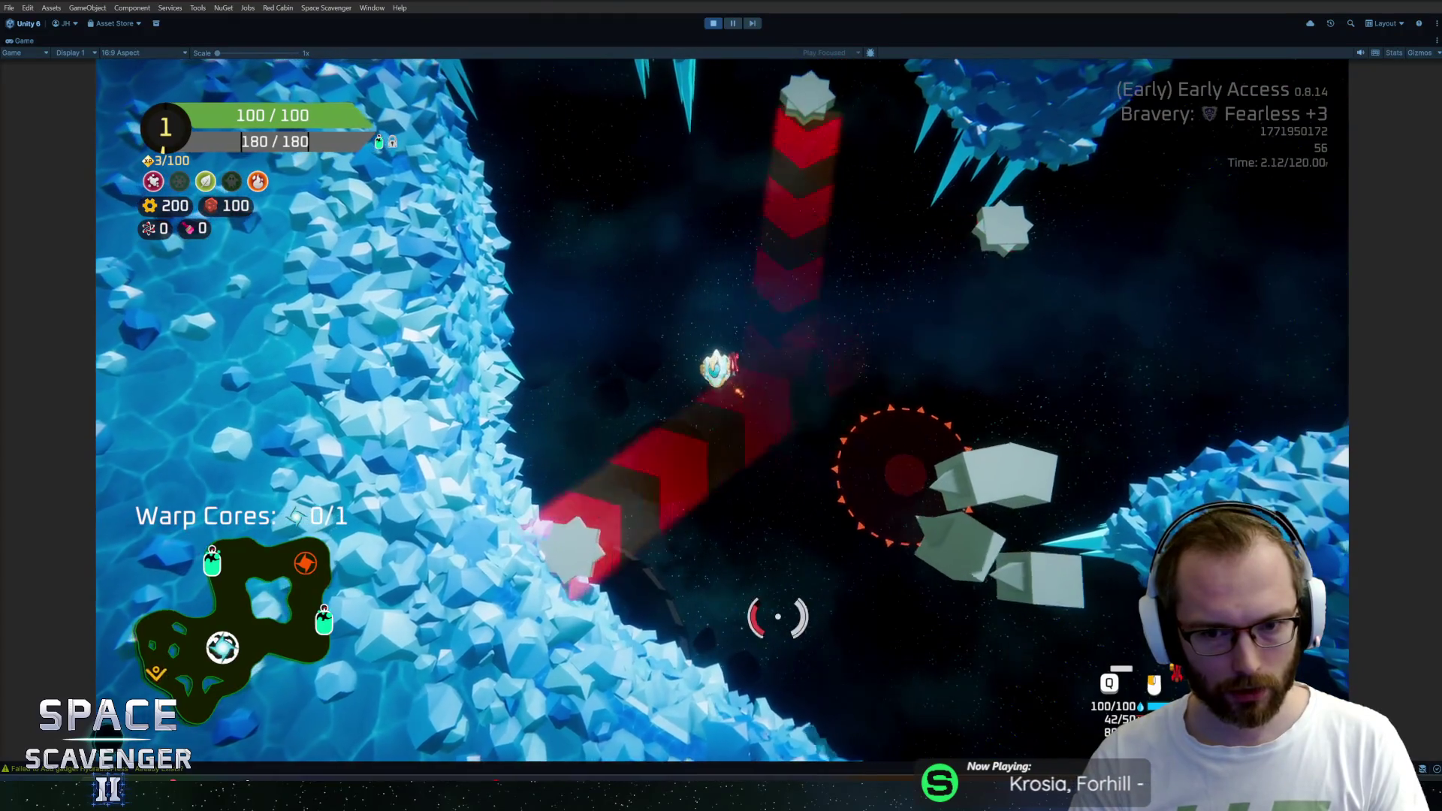
{"action": "key", "text": "w"}
{"action": "key", "text": "w"}
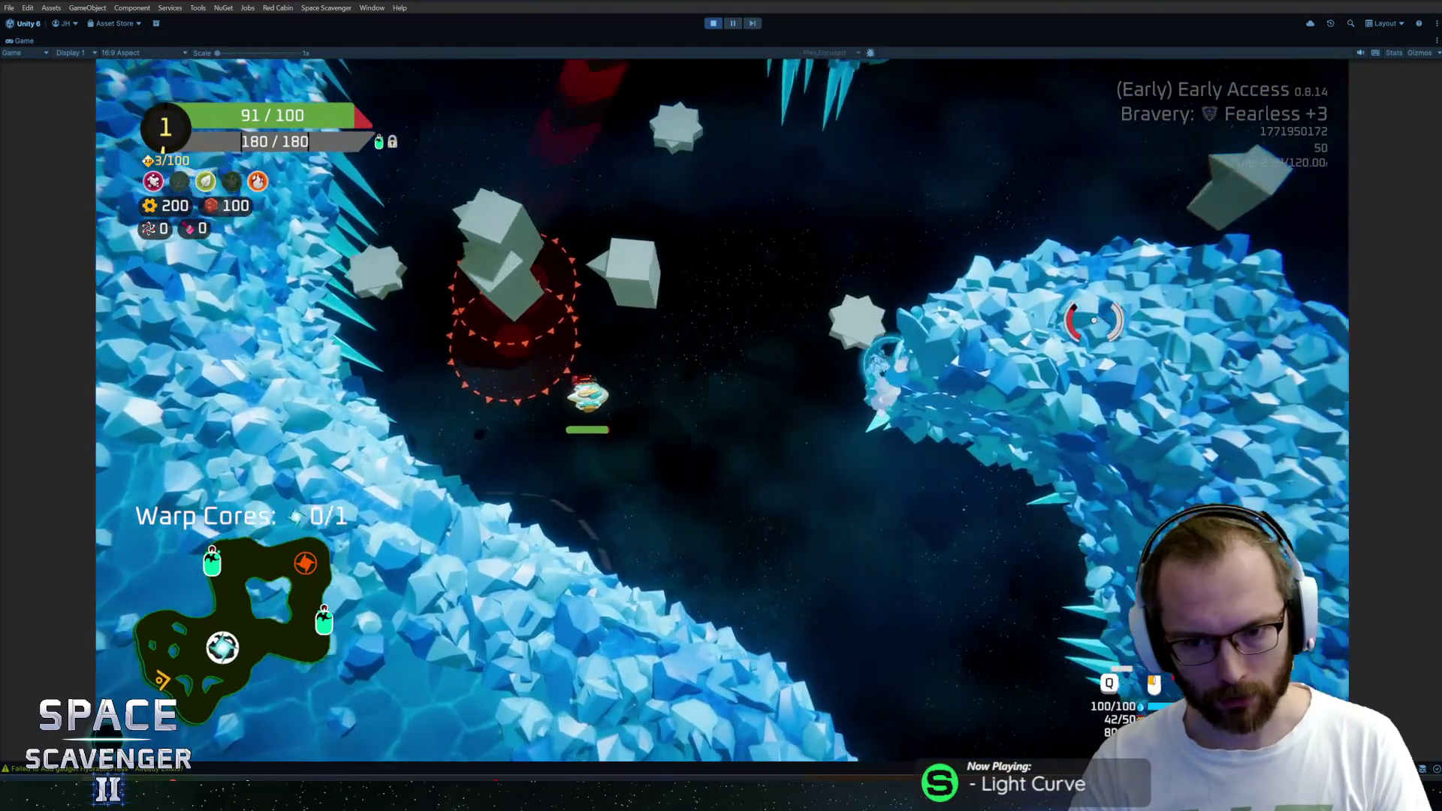
{"action": "key", "text": "s"}
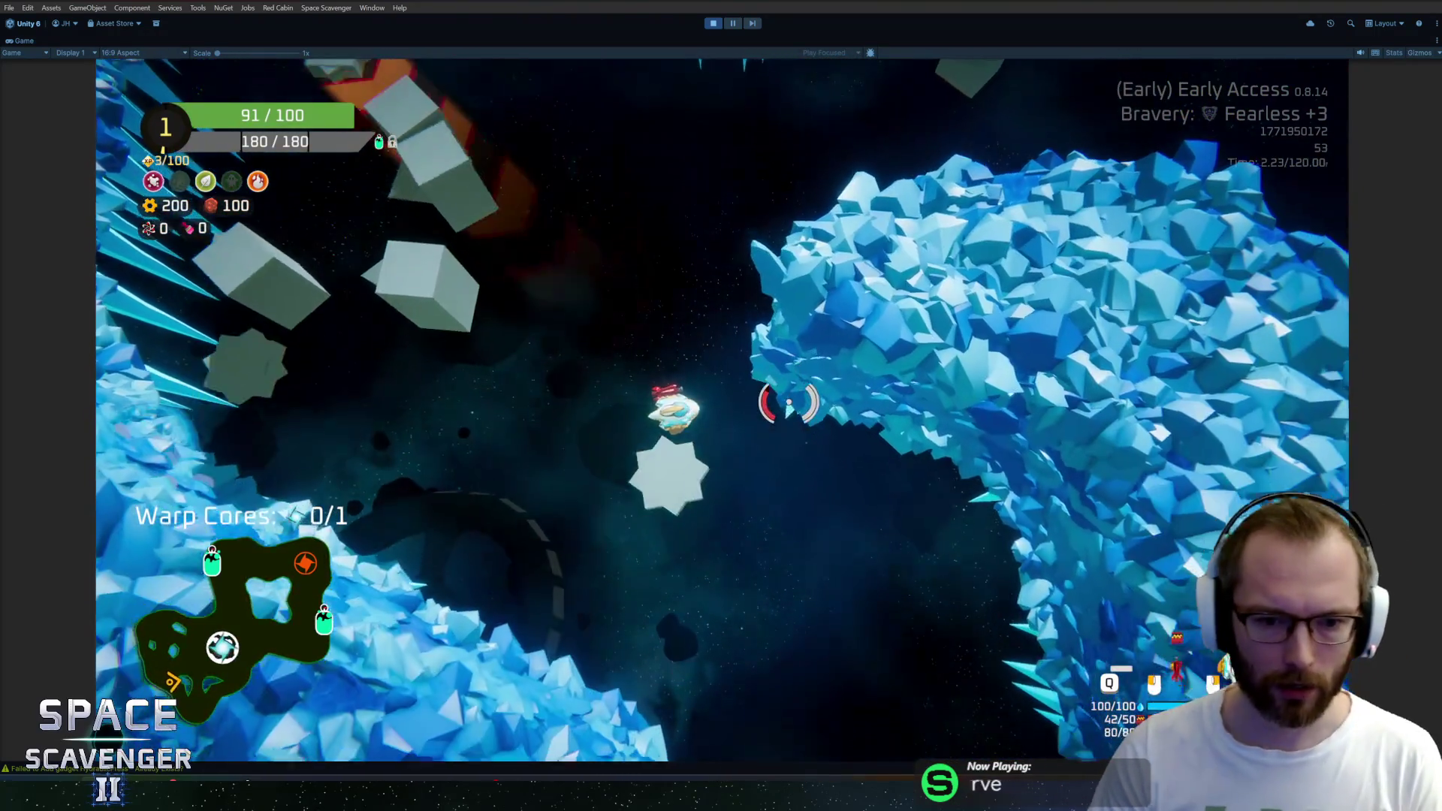
{"action": "key", "text": "w"}
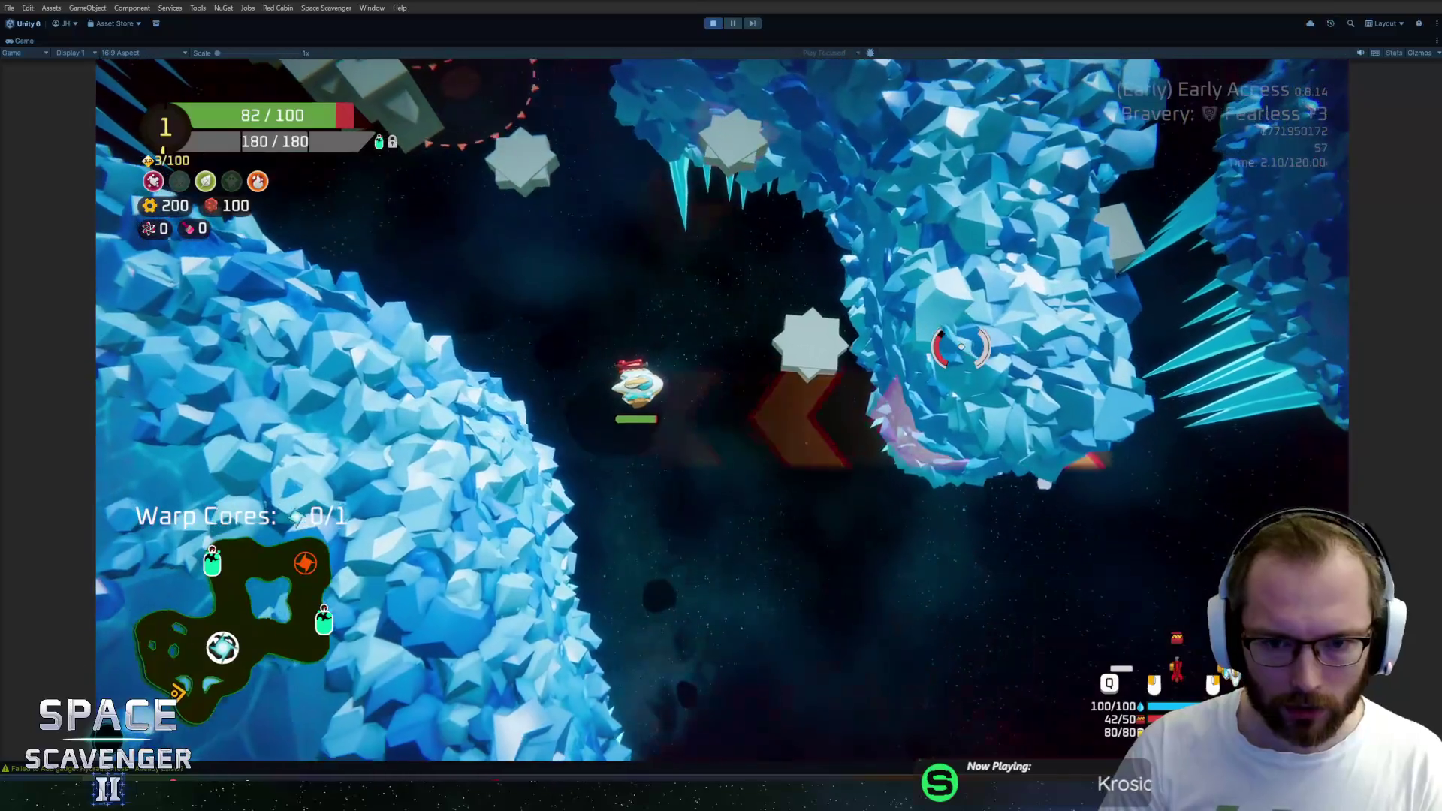
Run 'ship invulnerable' in the dev console, fly on past the enemy spawns, then stop play
{"action": "key", "text": "grave"}
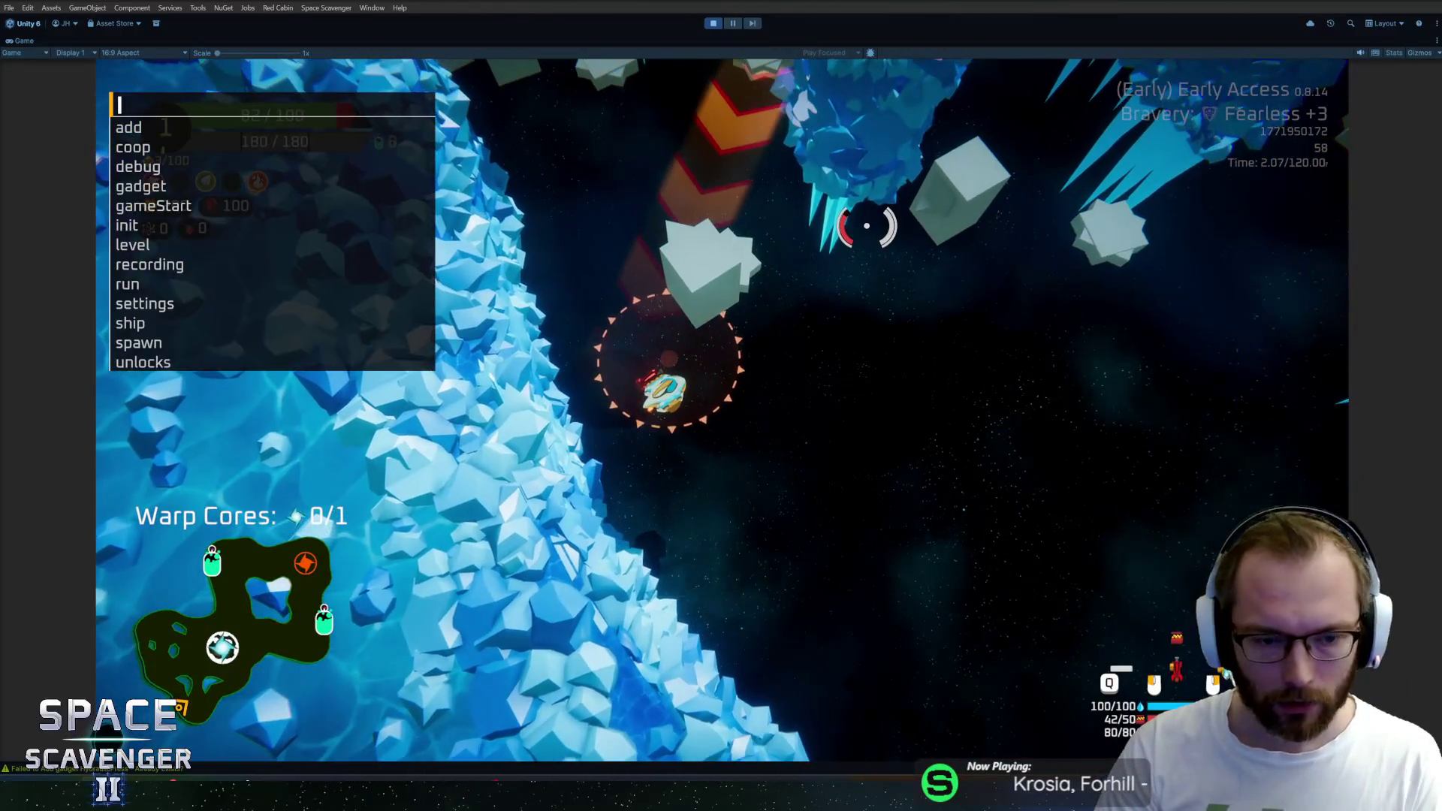
{"action": "type", "text": "ship invulnerable"}
{"action": "key", "text": "Return"}
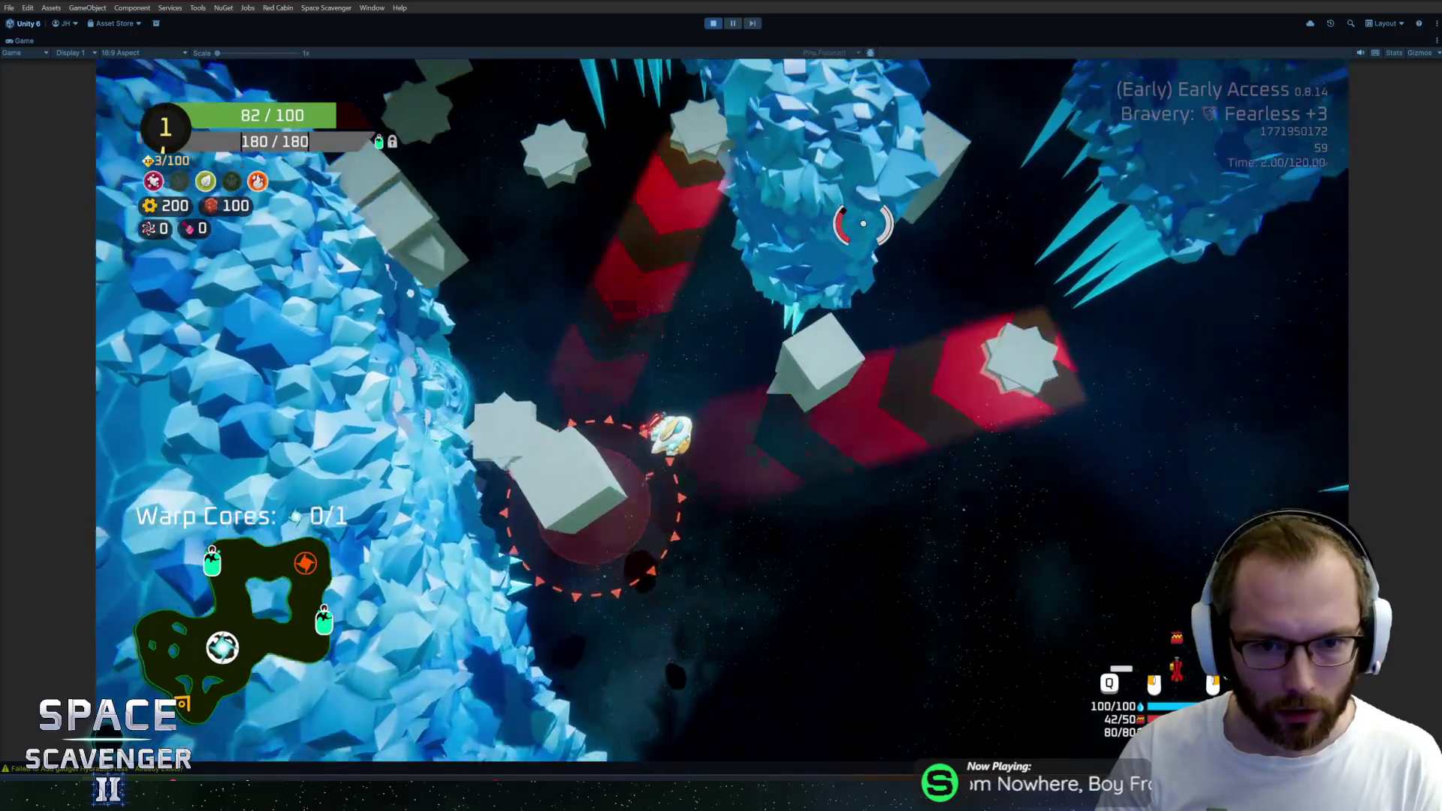
{"action": "key", "text": "w"}
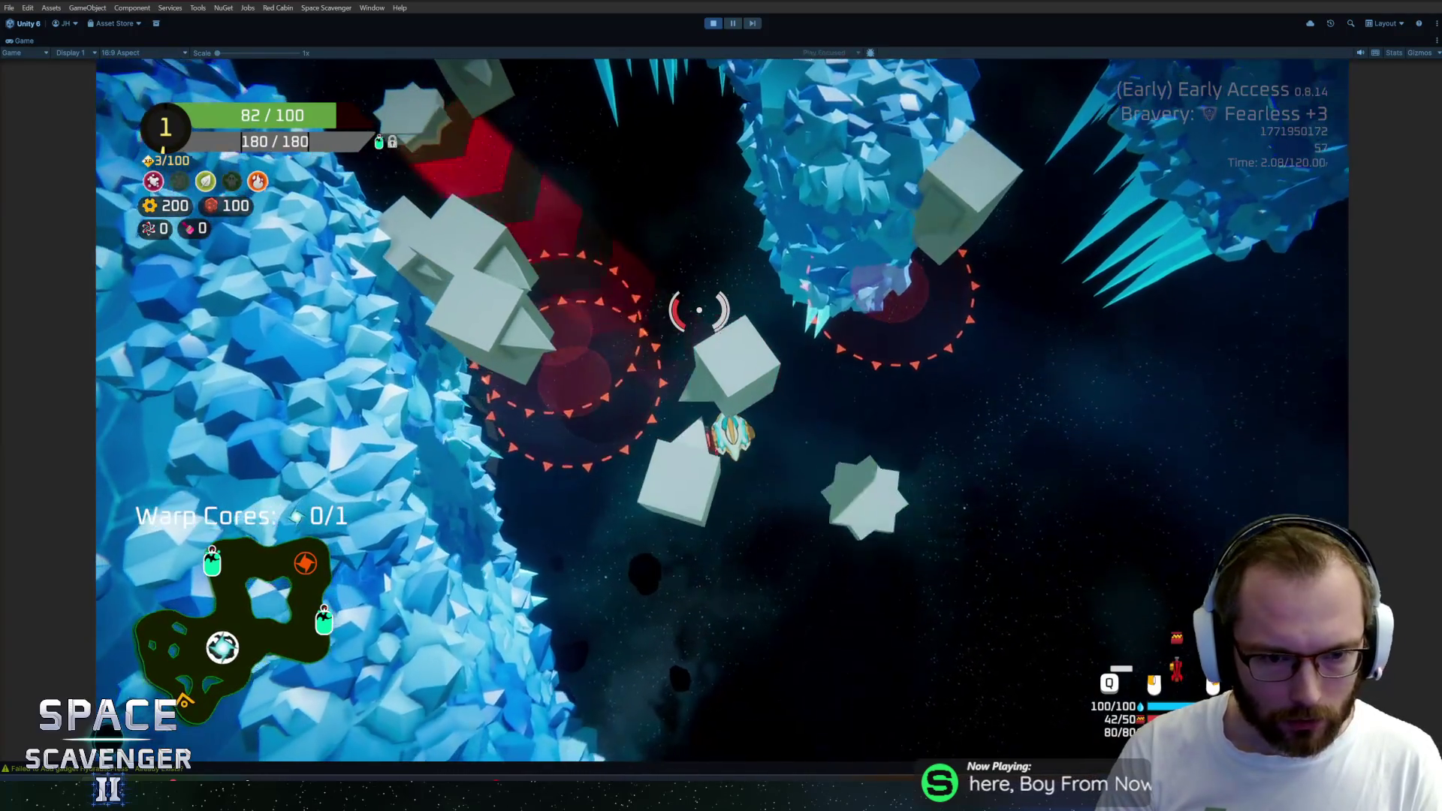
{"action": "key", "text": "w"}
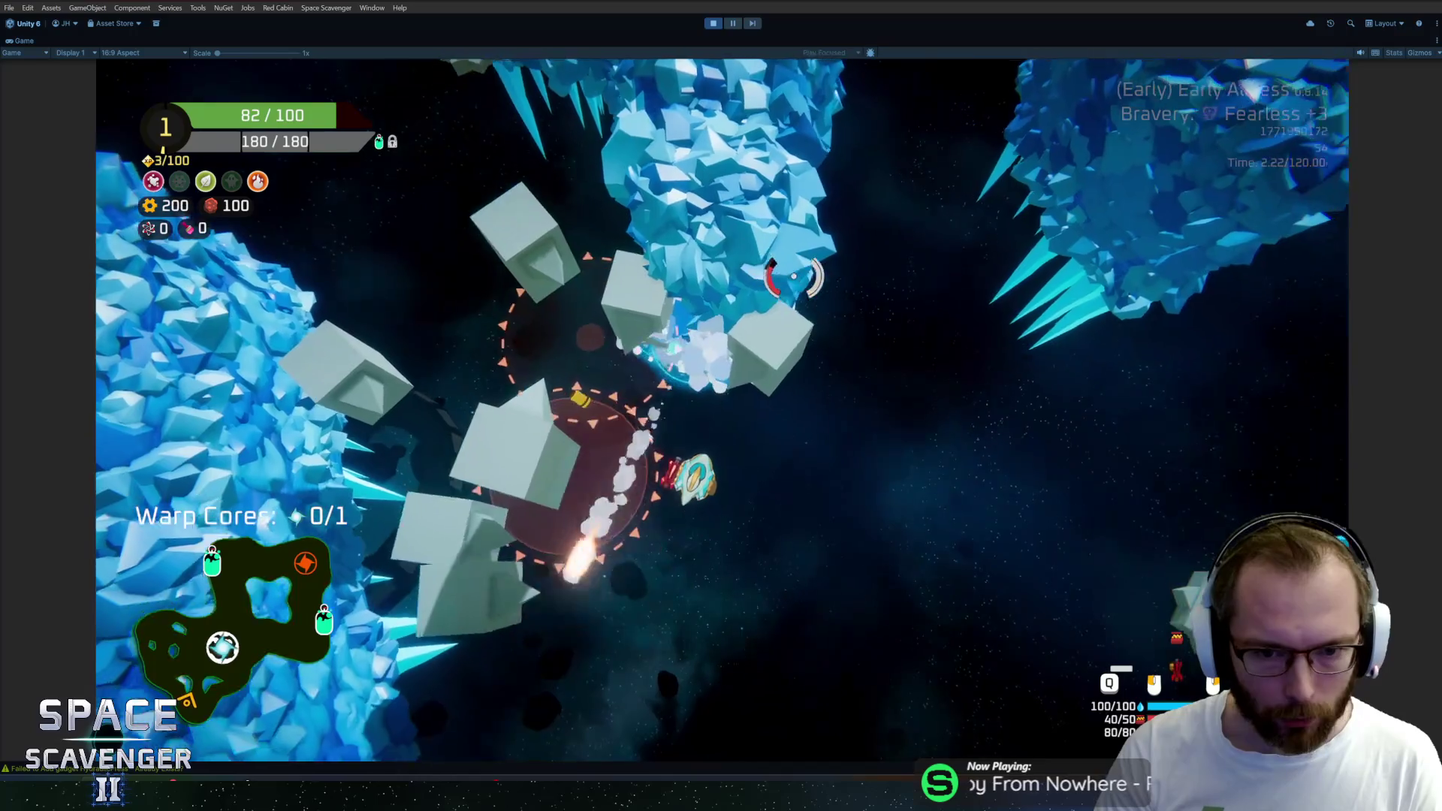
{"action": "key", "text": "w"}
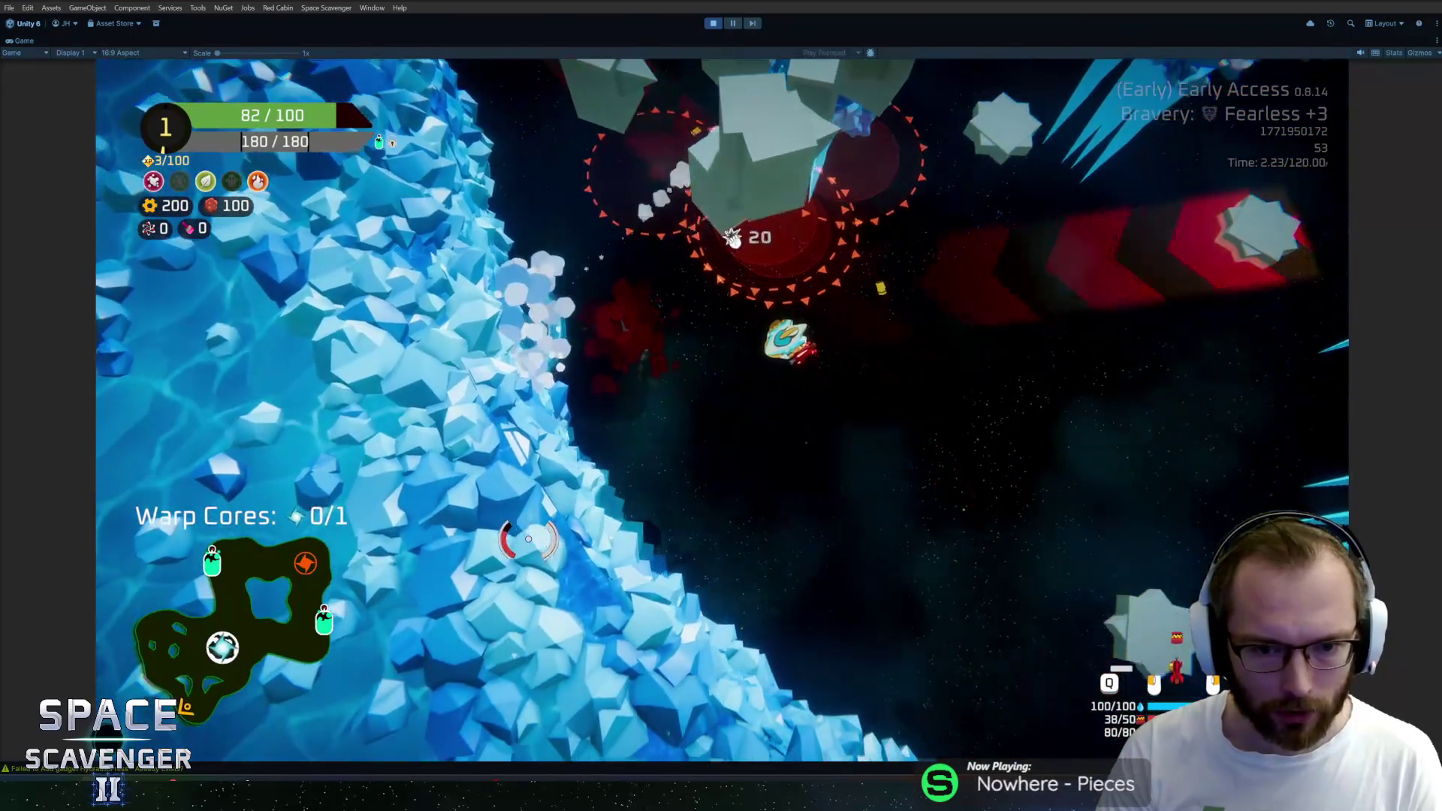
{"action": "key", "text": "w"}
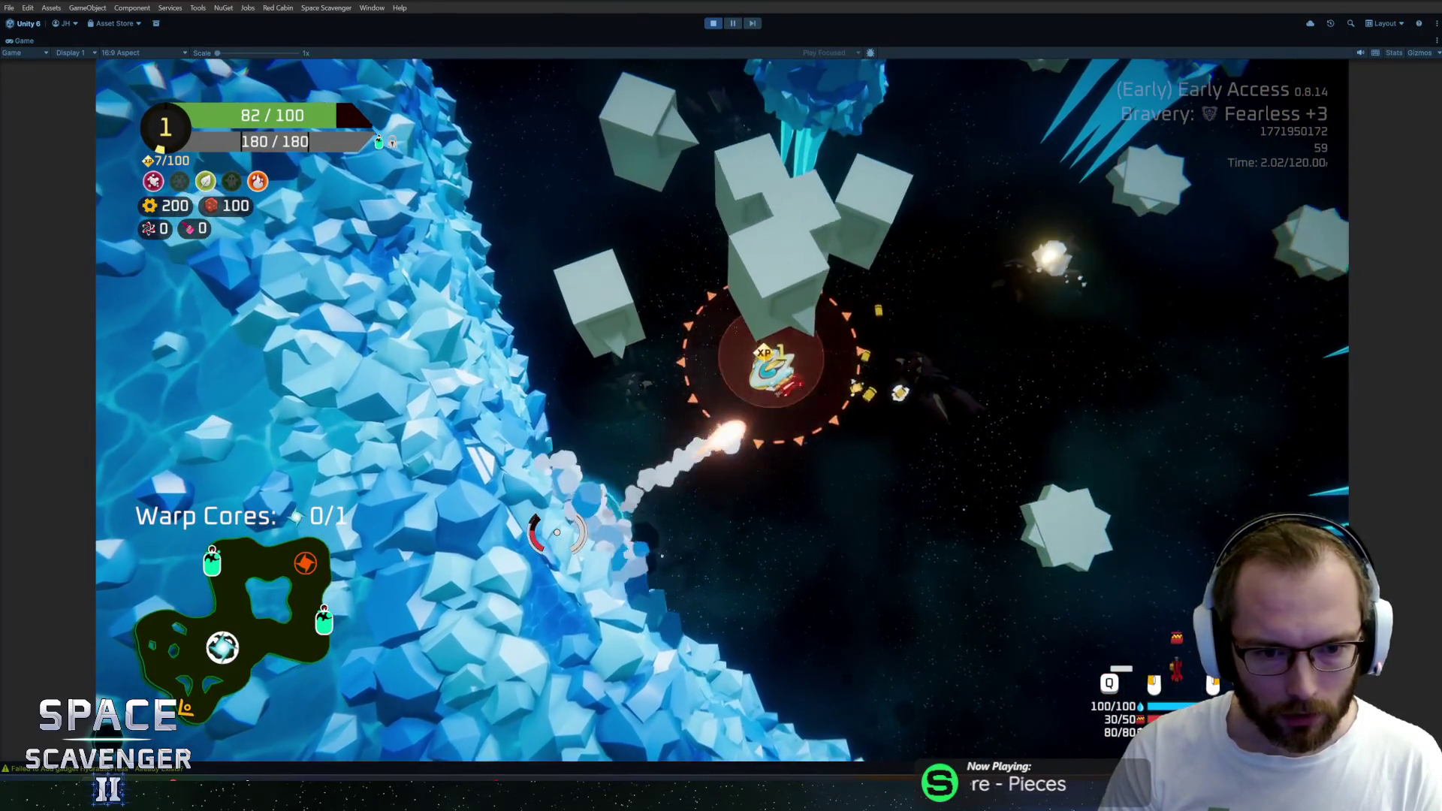
{"action": "key", "text": "w"}
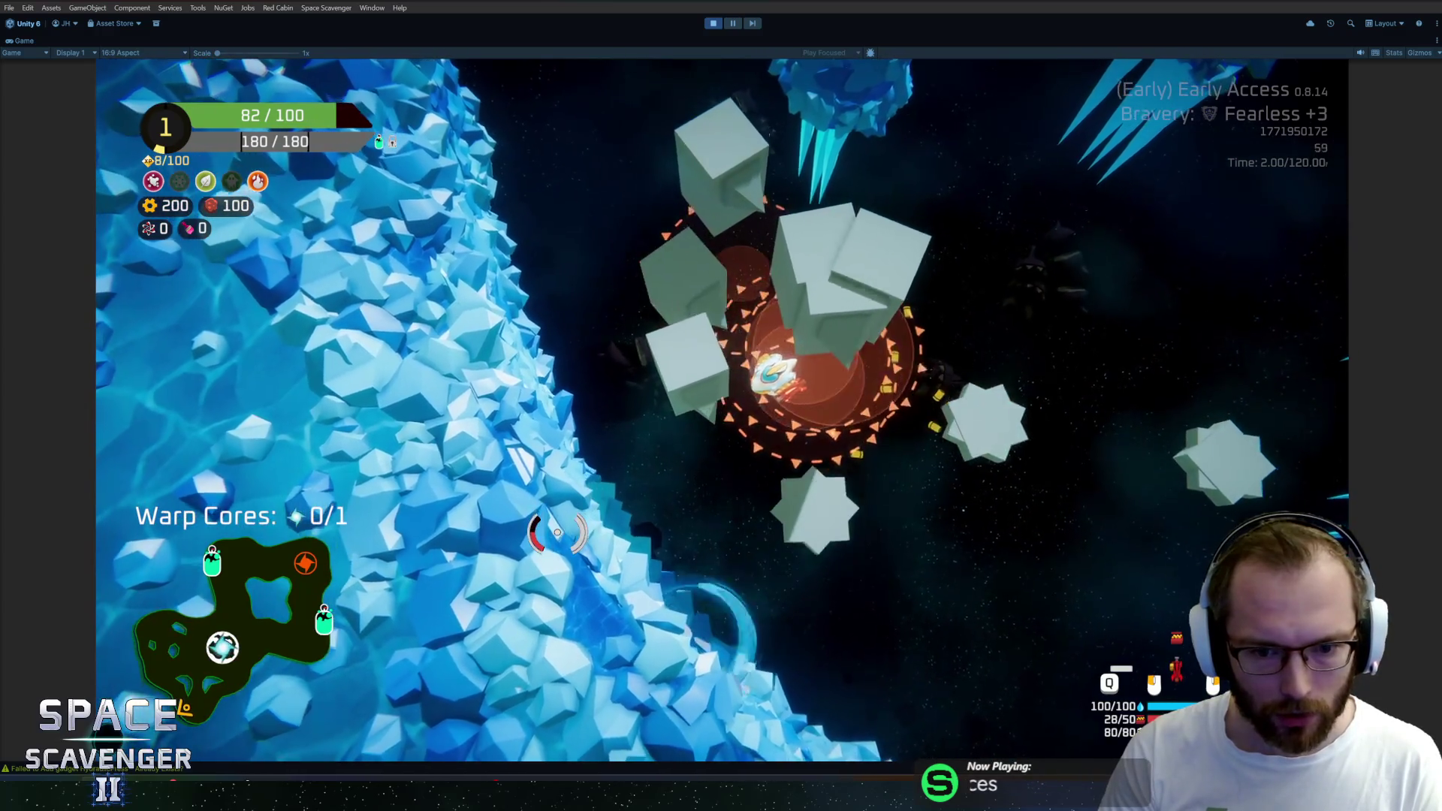
{"action": "key", "text": "w"}
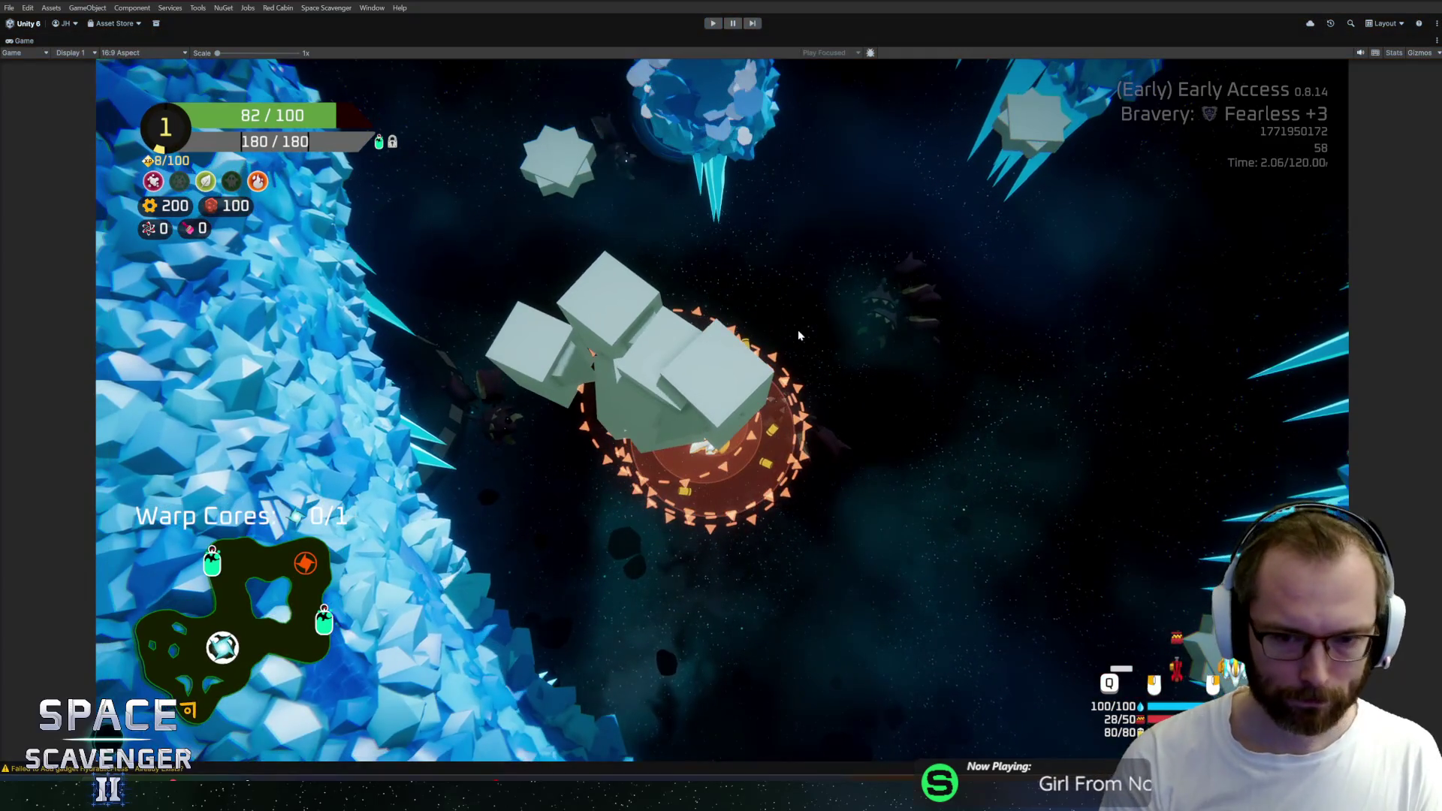
{"action": "key", "text": "ctrl+p"}
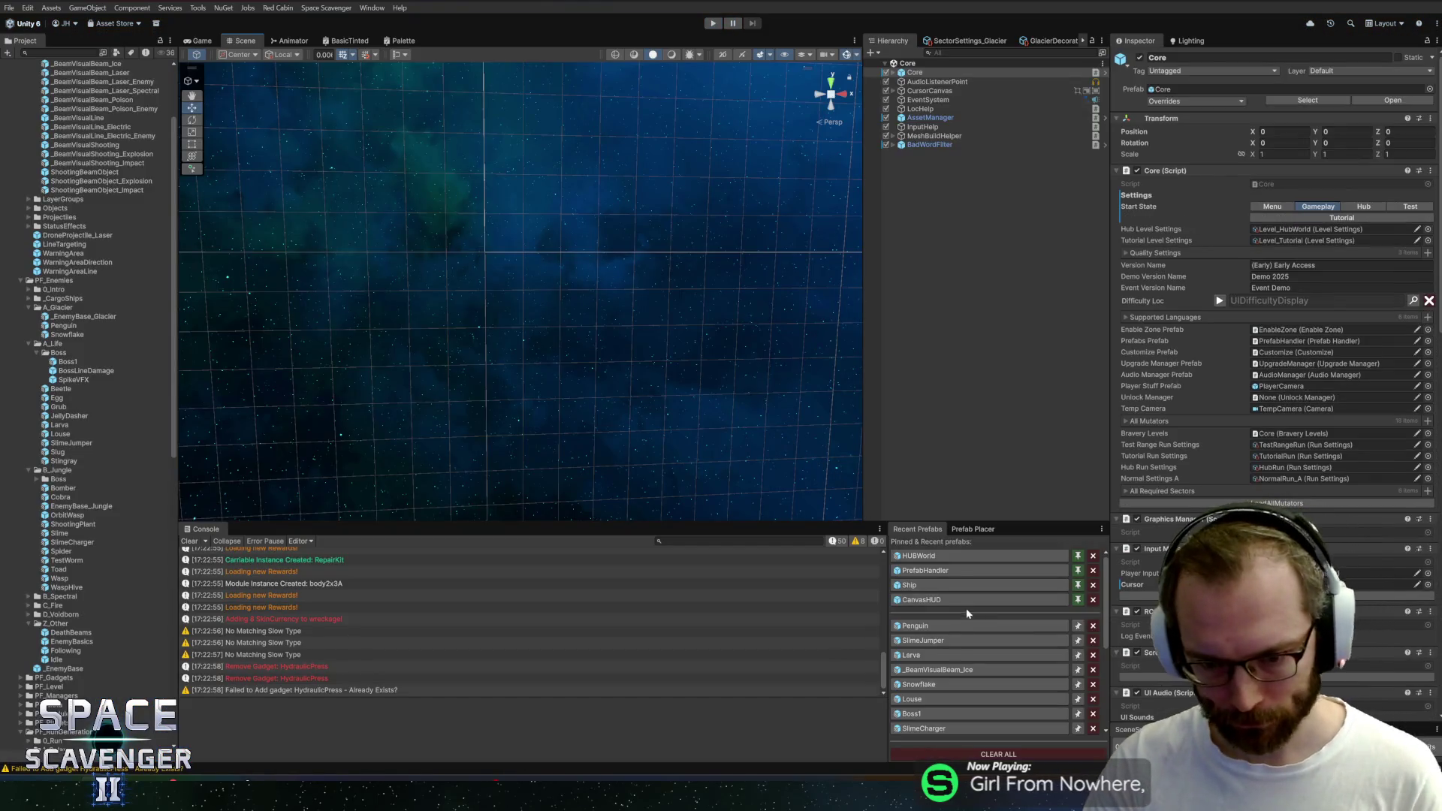
Open the Snowflake enemy prefab for editing, then switch over to Rider
{"action": "double_click", "coordinate": [921, 687]}
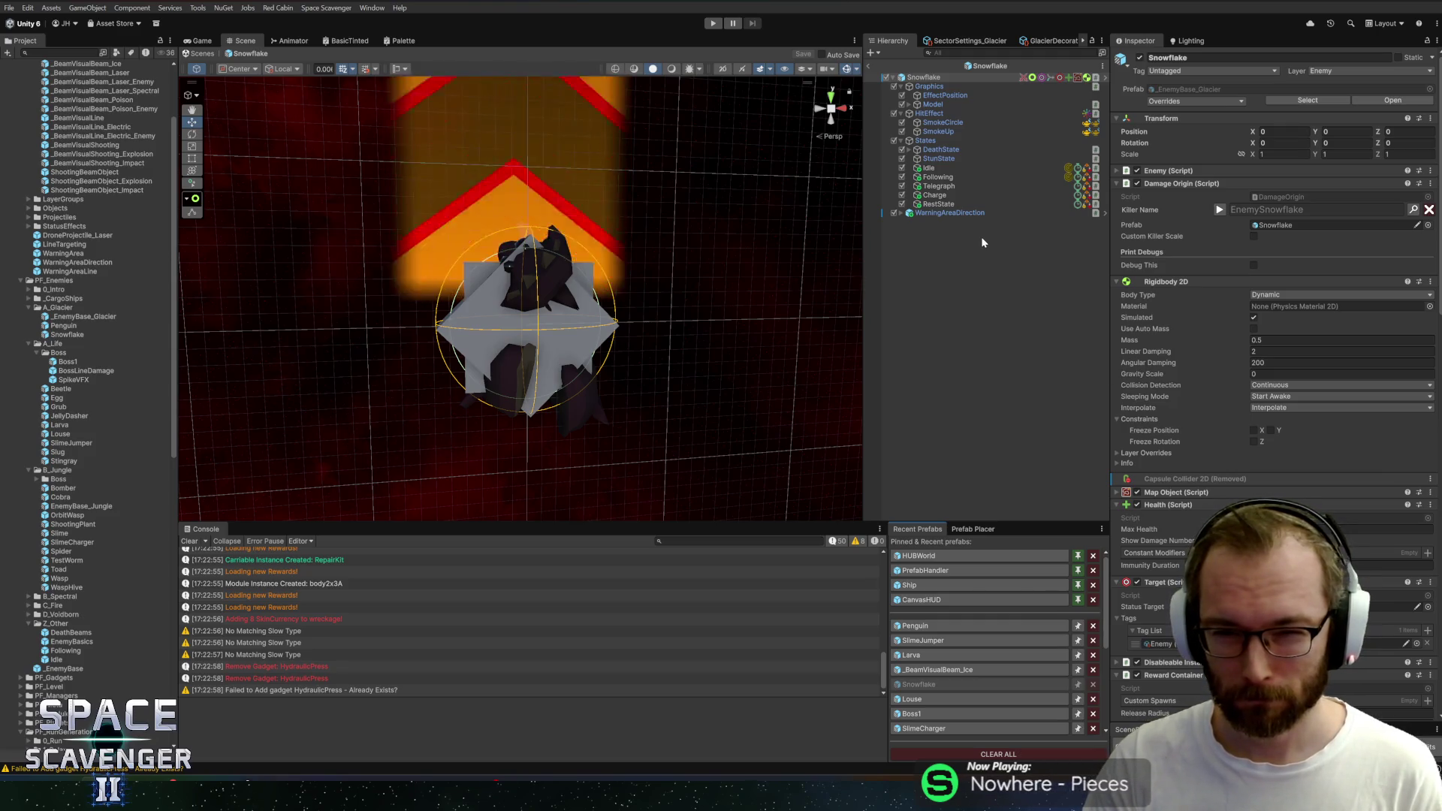
{"action": "mouse_move", "coordinate": [888, 65]}
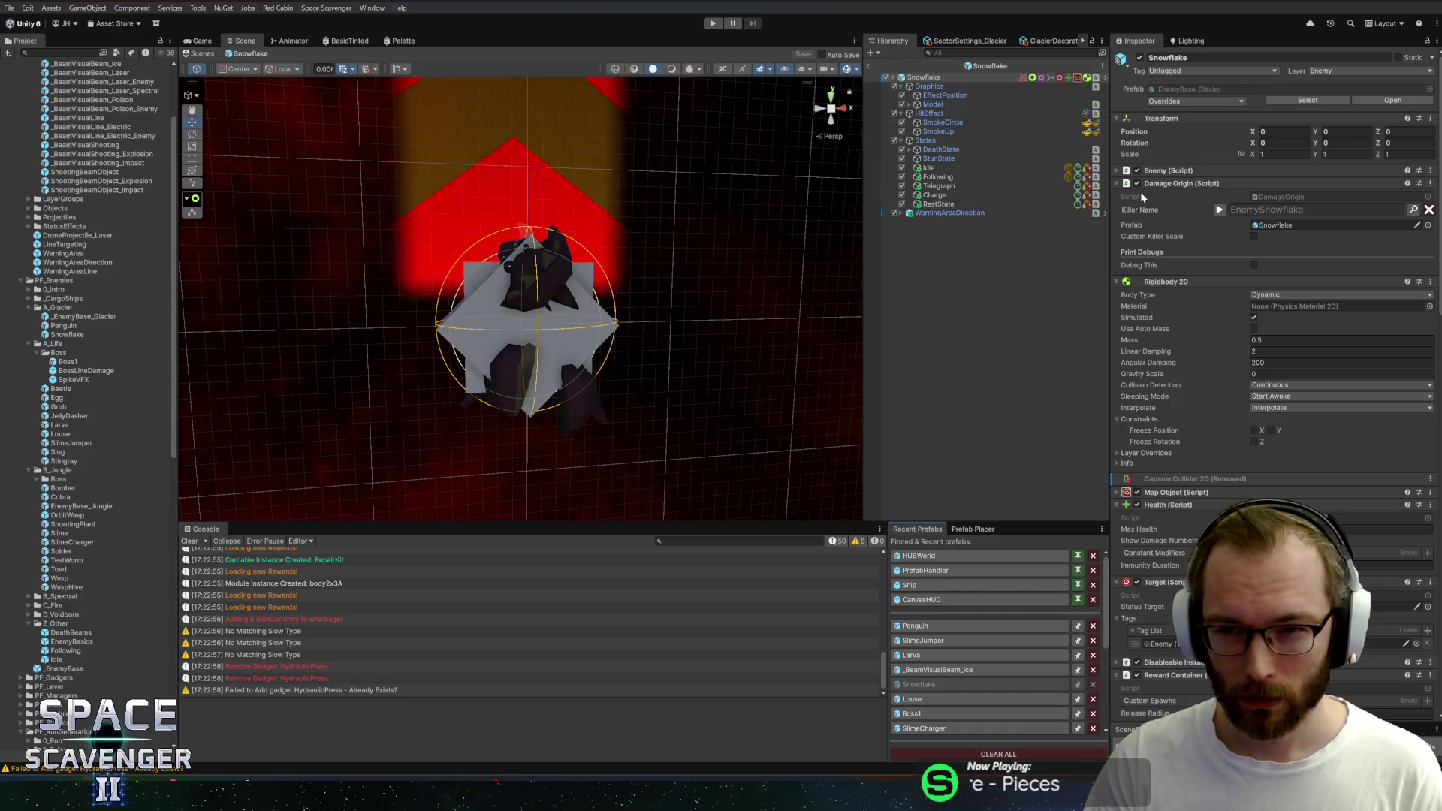
{"action": "scroll", "coordinate": [1211, 466], "scroll_direction": "down", "scroll_amount": 5}
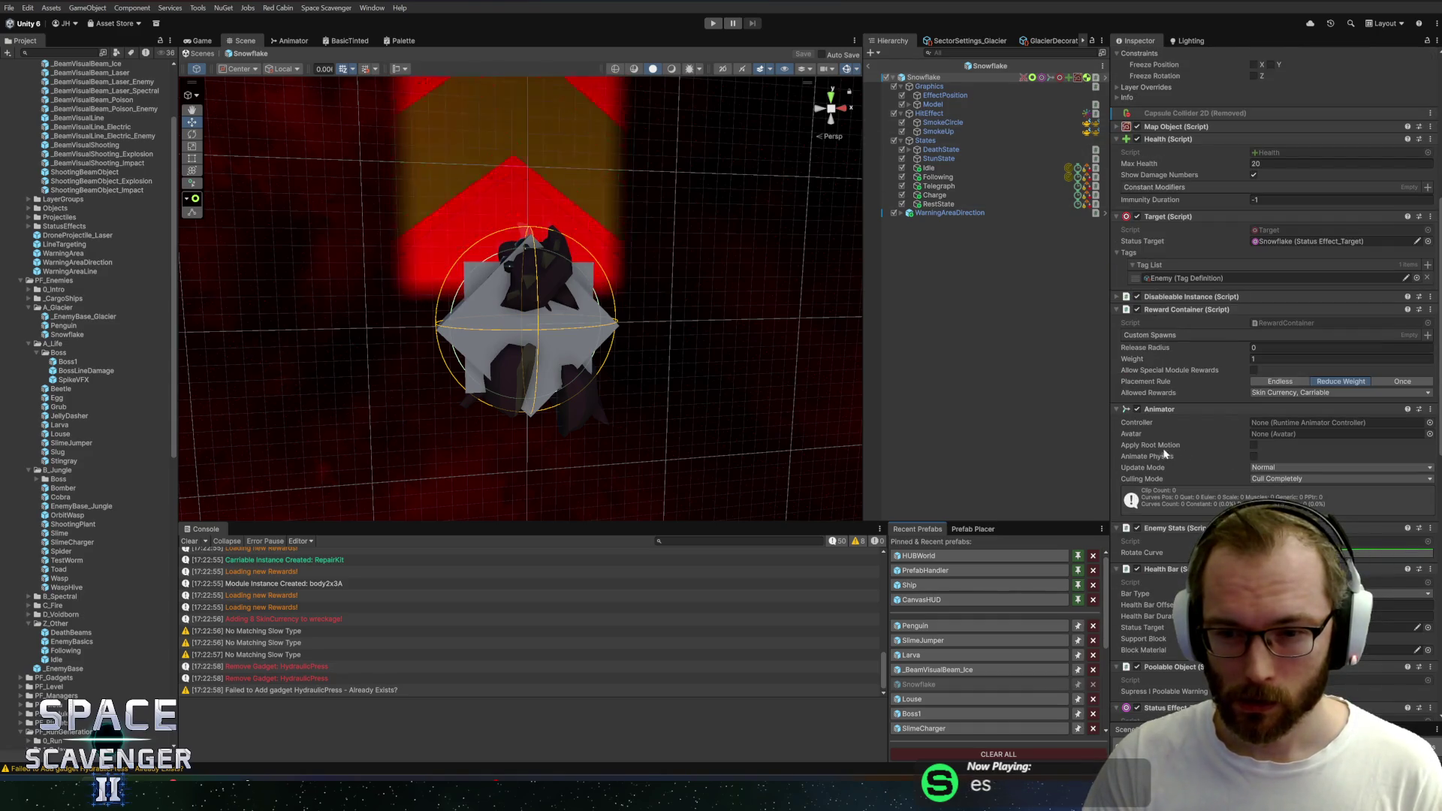
{"action": "key", "text": "alt+Tab"}
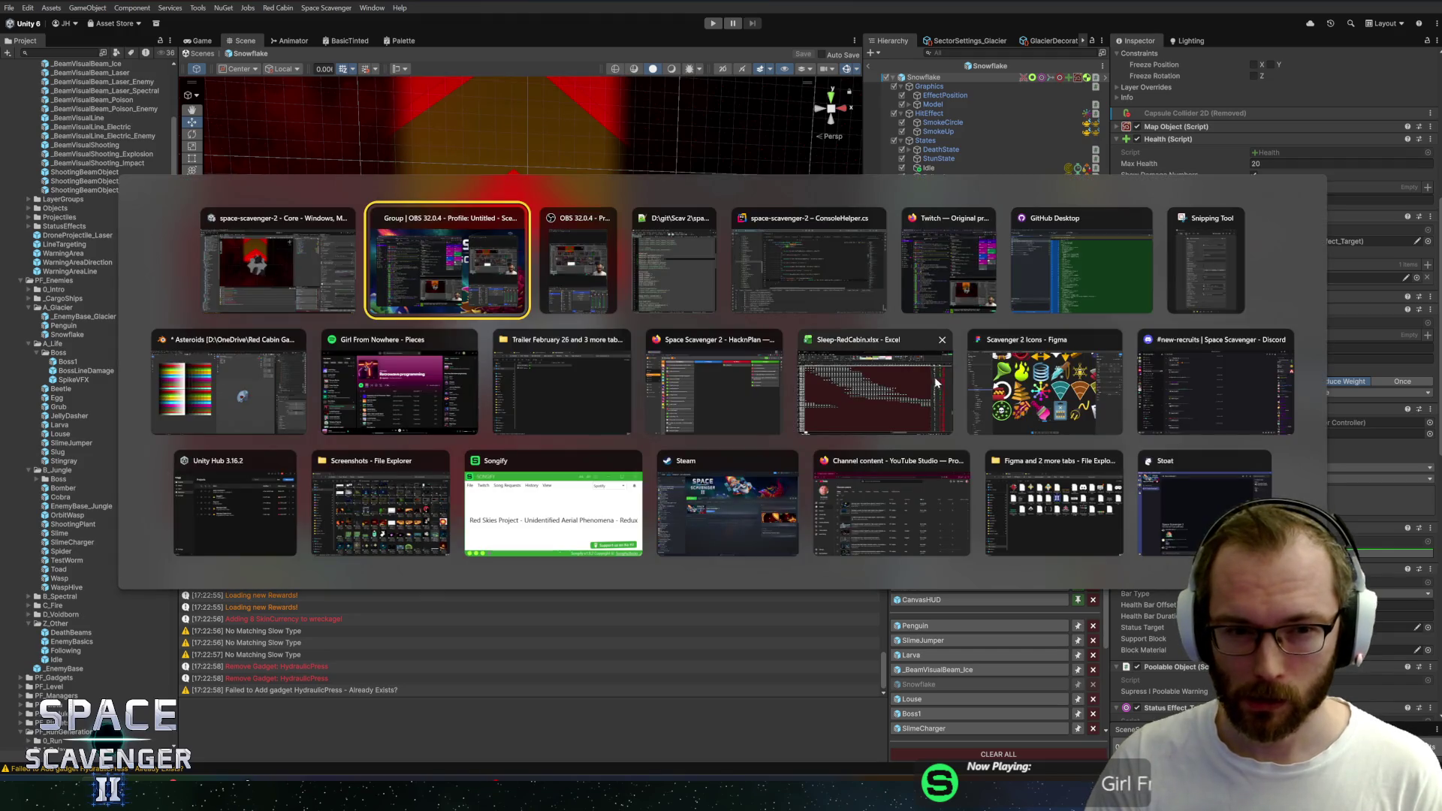
Navigate back into the Galaxy.cs class file
{"action": "key", "text": "ctrl+n"}
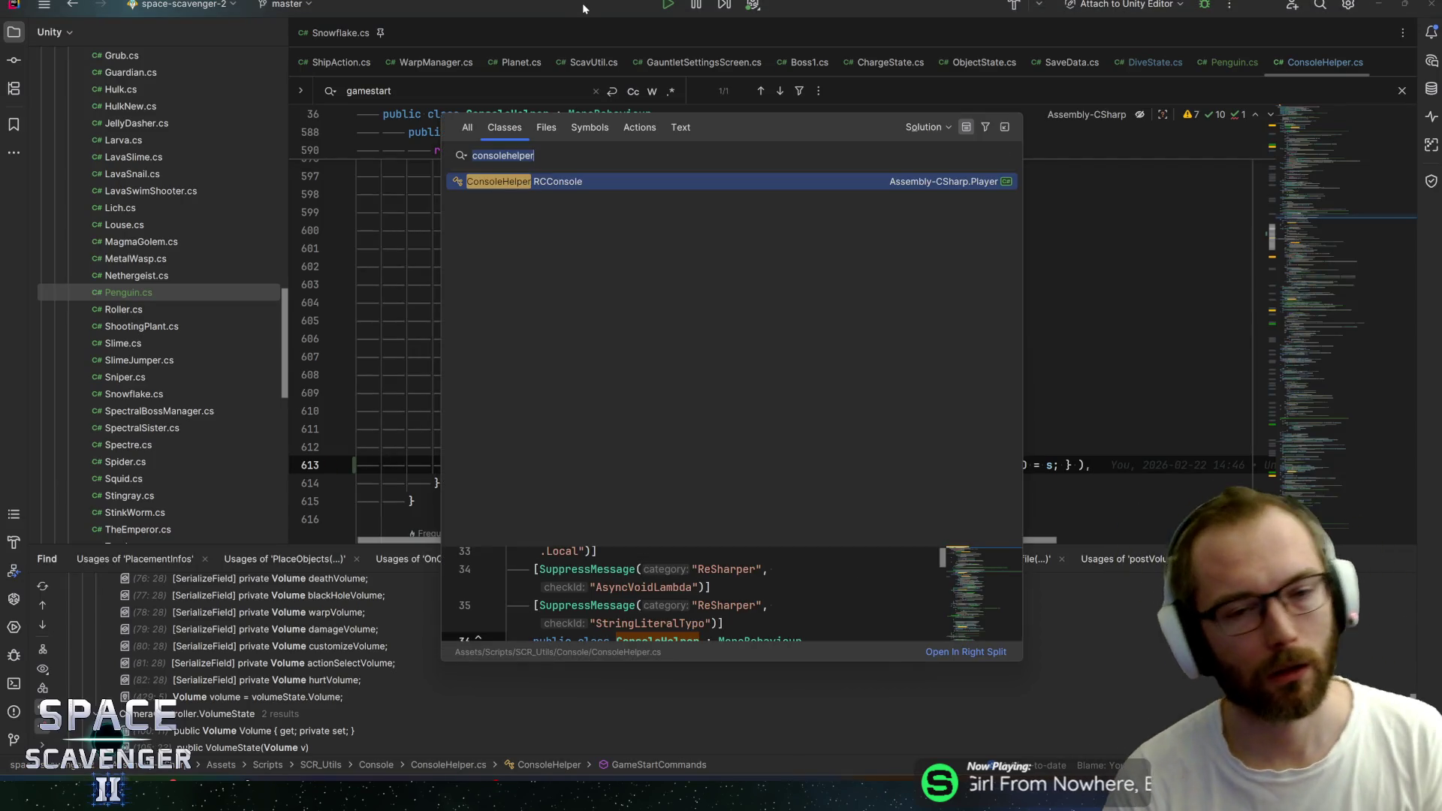
{"action": "key", "text": "BackSpace"}
{"action": "key", "text": "Escape"}
{"action": "key", "text": "ctrl+alt+Left"}
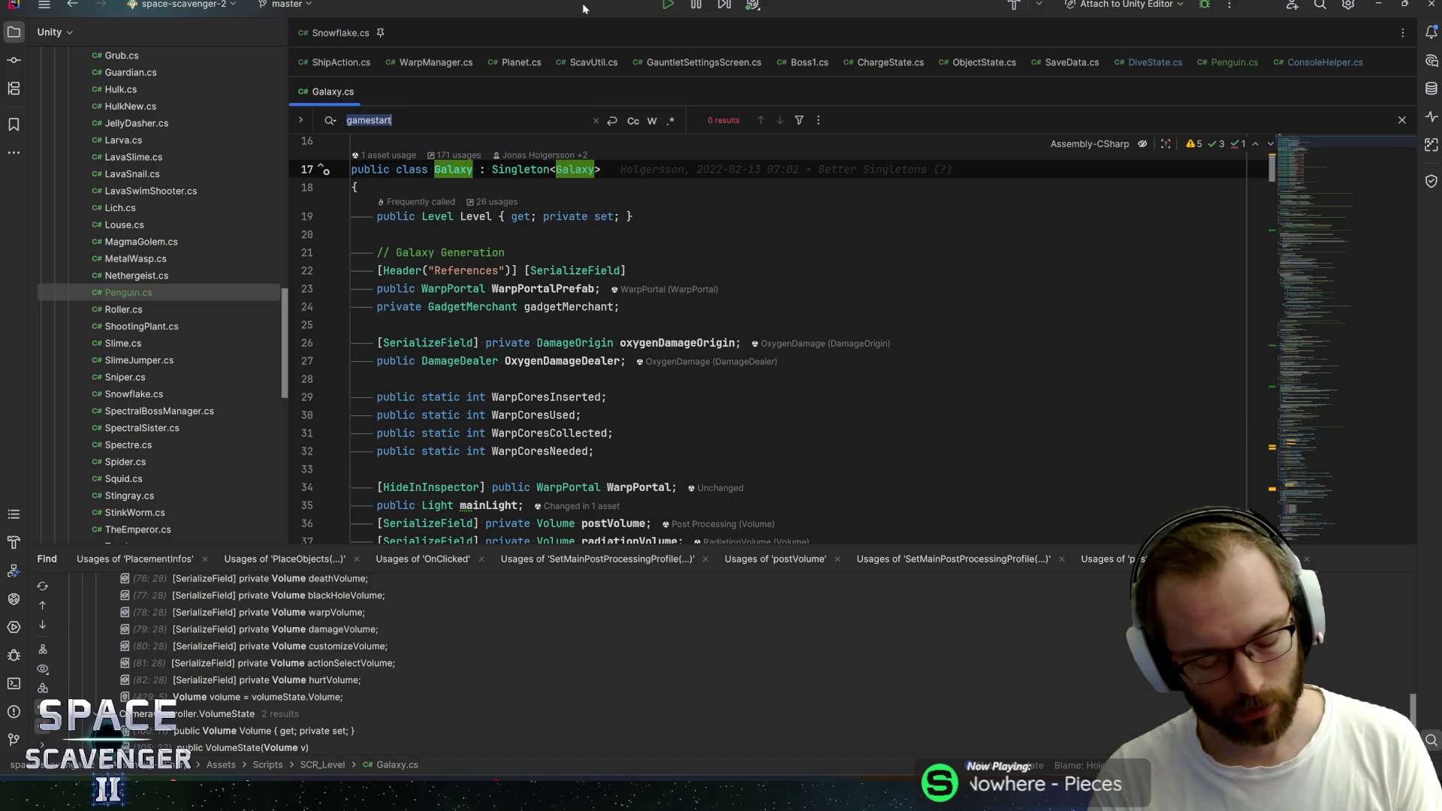
{"action": "type", "text": "bounceeff"}
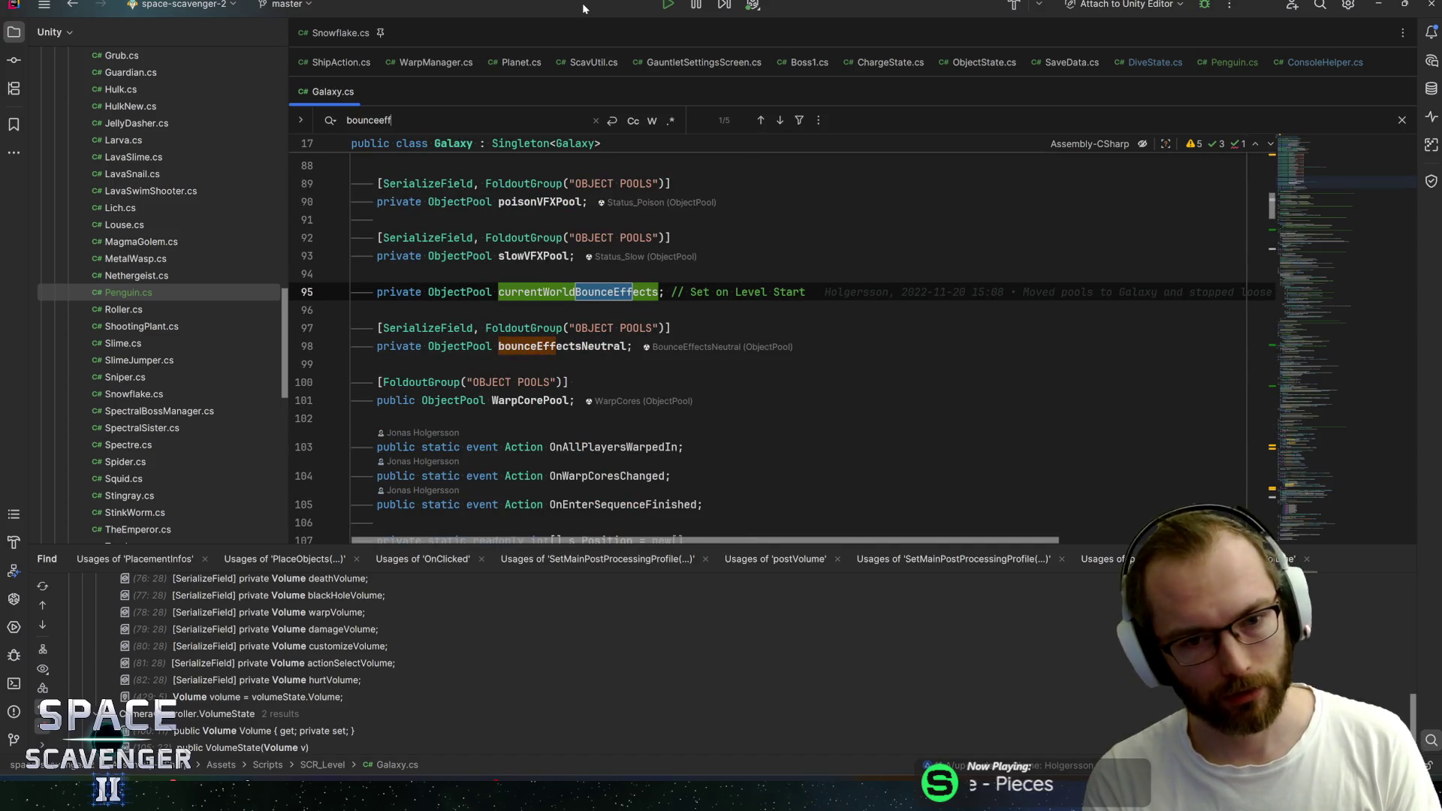
Step through currentWorldBounceEffects matches to line 621 and list all usages of PlayLevelCollisionEffect
{"action": "key", "text": "Return"}
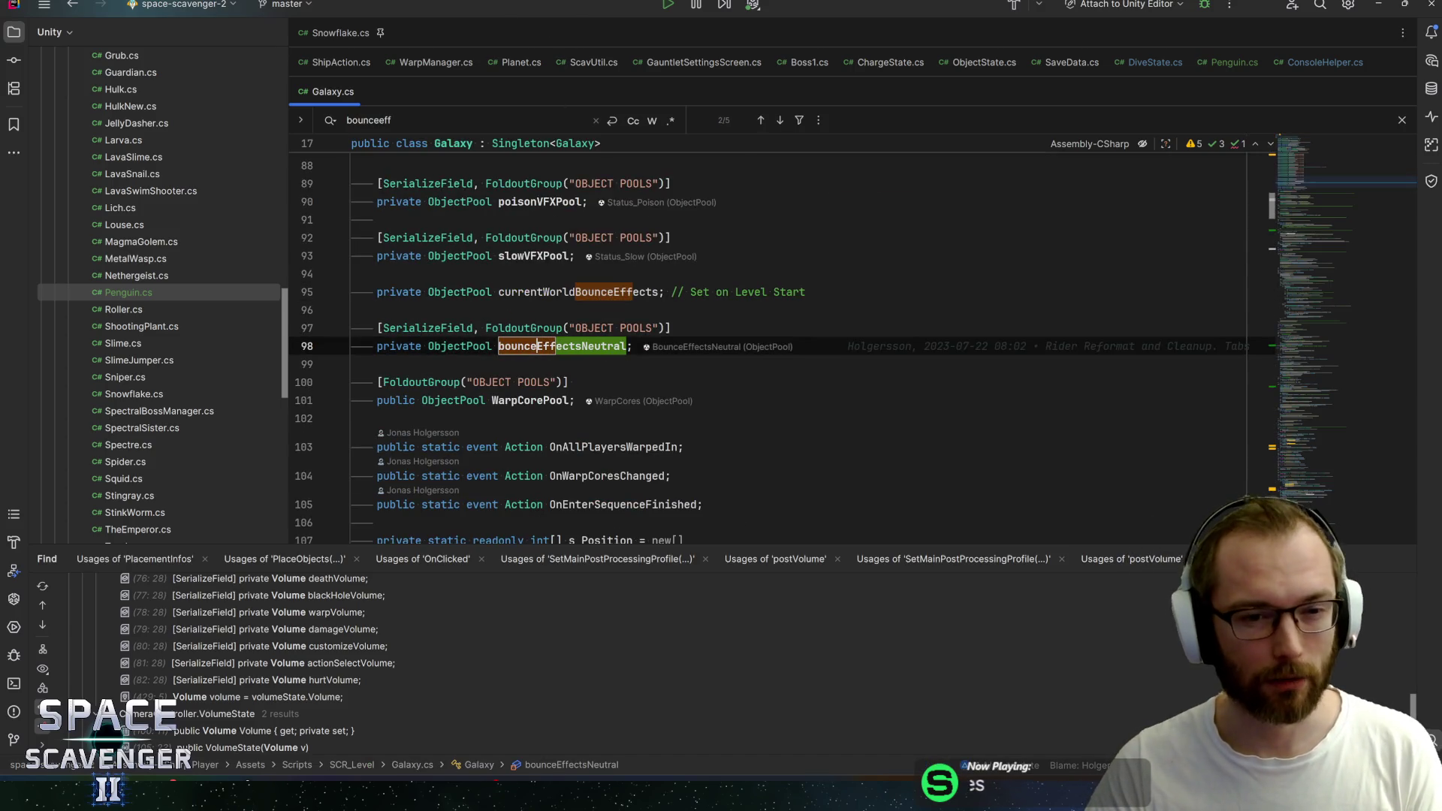
{"action": "double_click", "coordinate": [638, 289]}
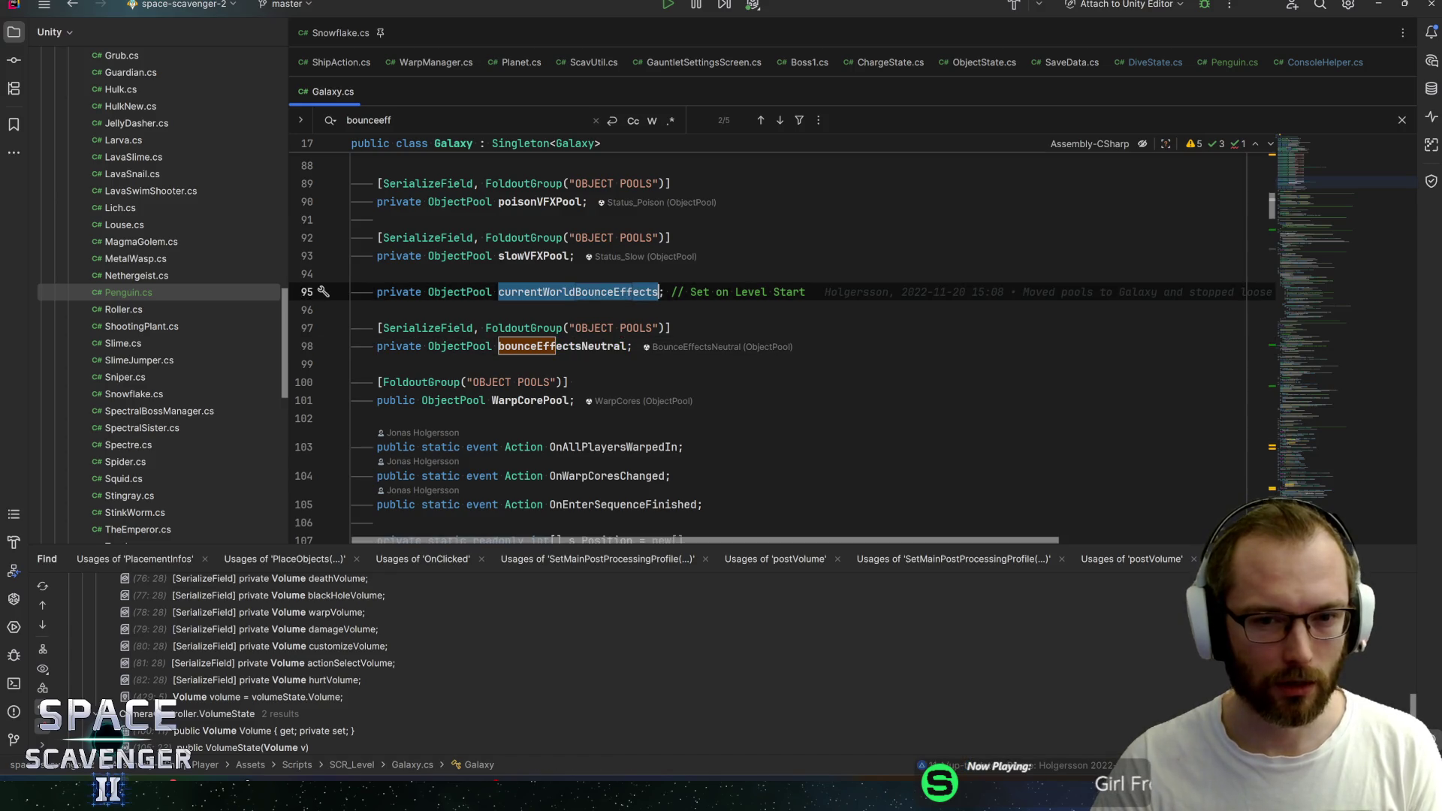
{"action": "key", "text": "Return"}
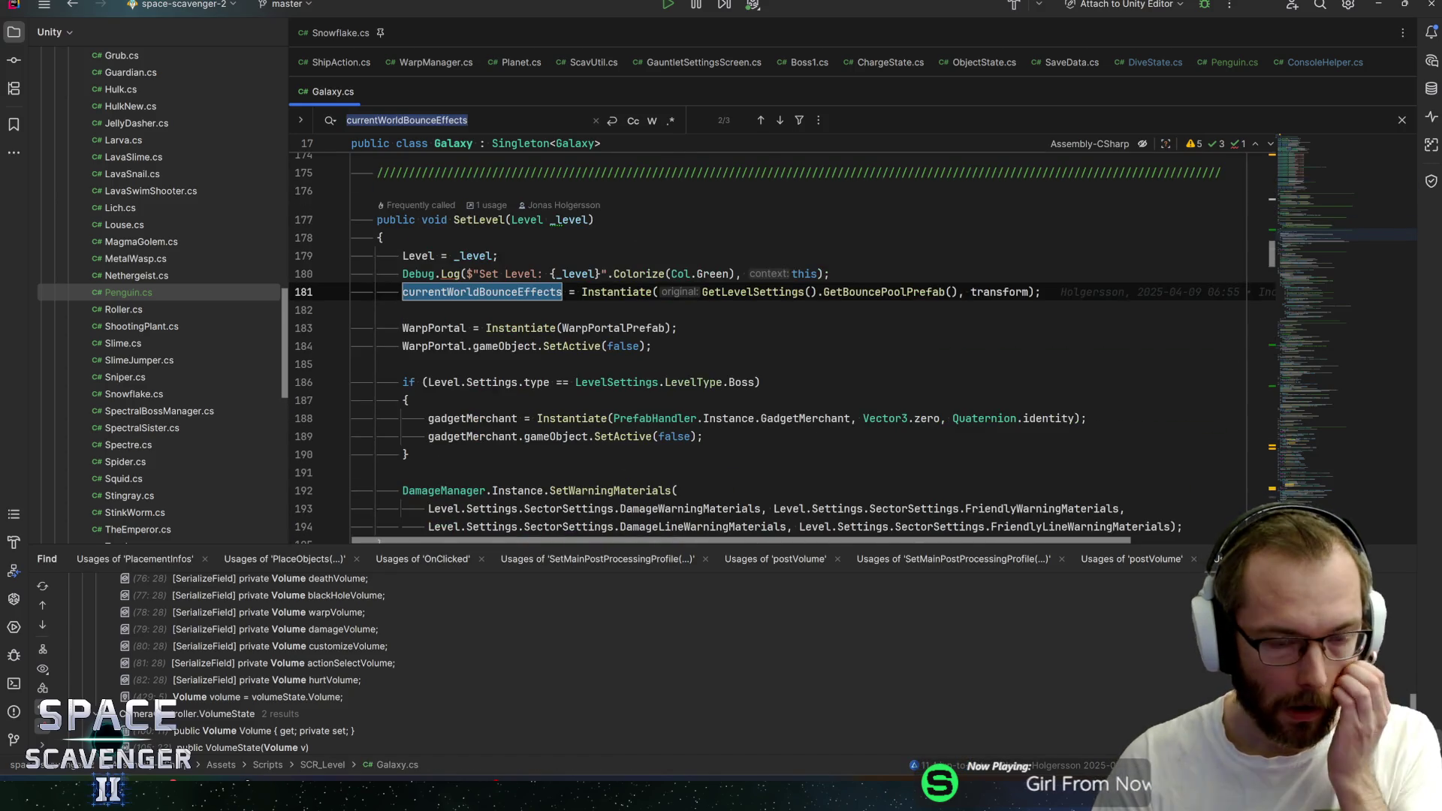
{"action": "key", "text": "Return"}
{"action": "key", "text": "Return"}
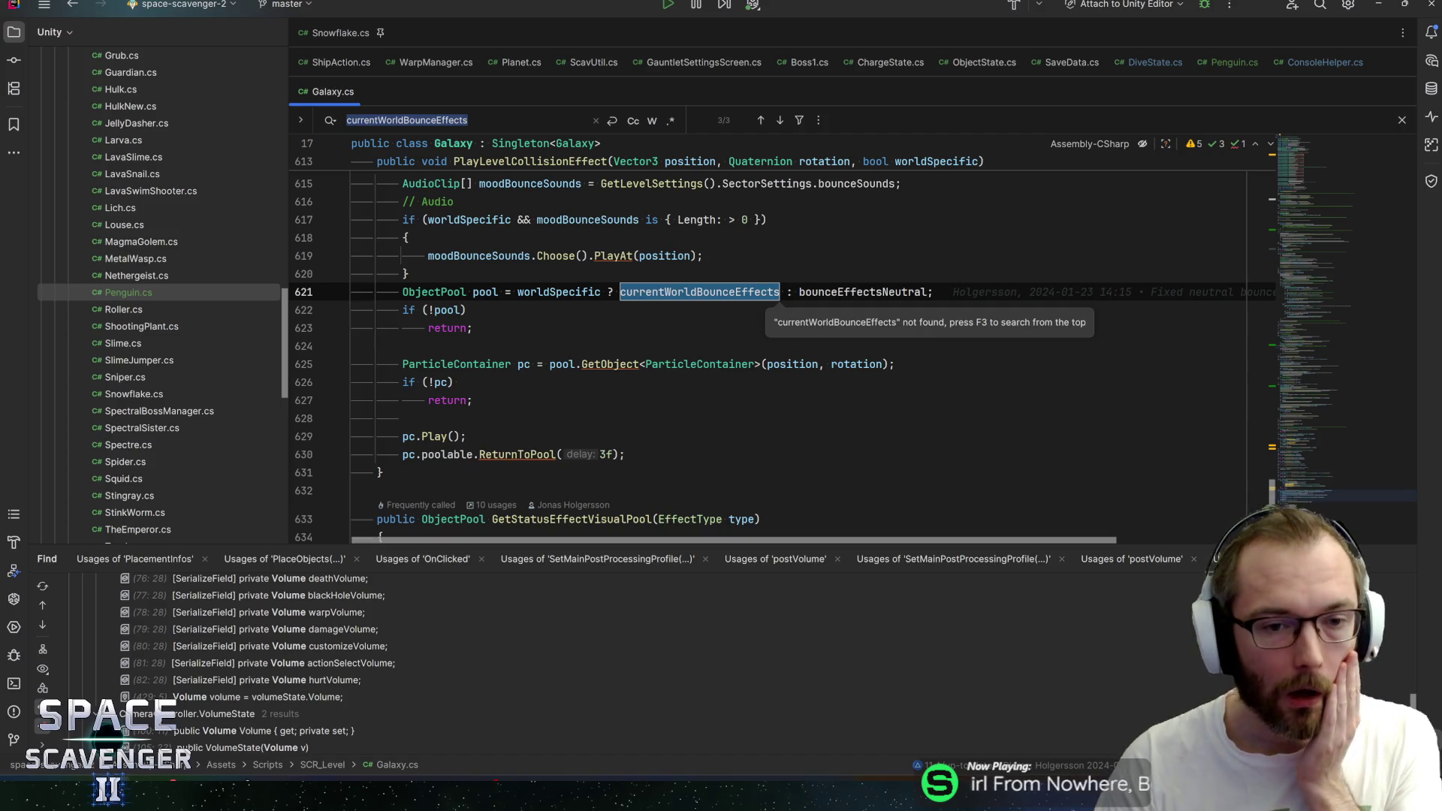
{"action": "left_click", "coordinate": [554, 291]}
{"action": "scroll", "coordinate": [554, 338], "scroll_direction": "up", "scroll_amount": 2}
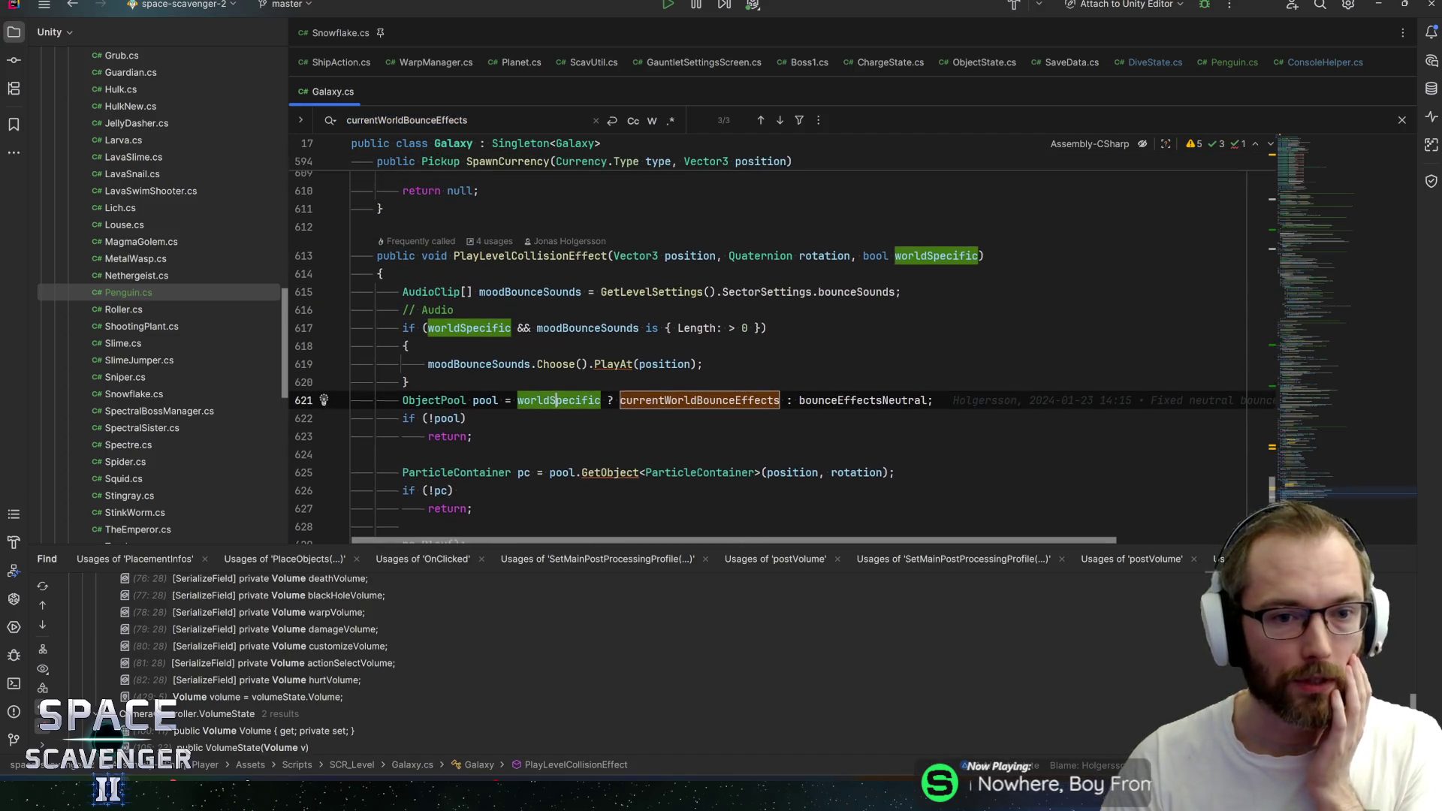
{"action": "left_click", "coordinate": [547, 257]}
{"action": "key", "text": "alt+F7"}
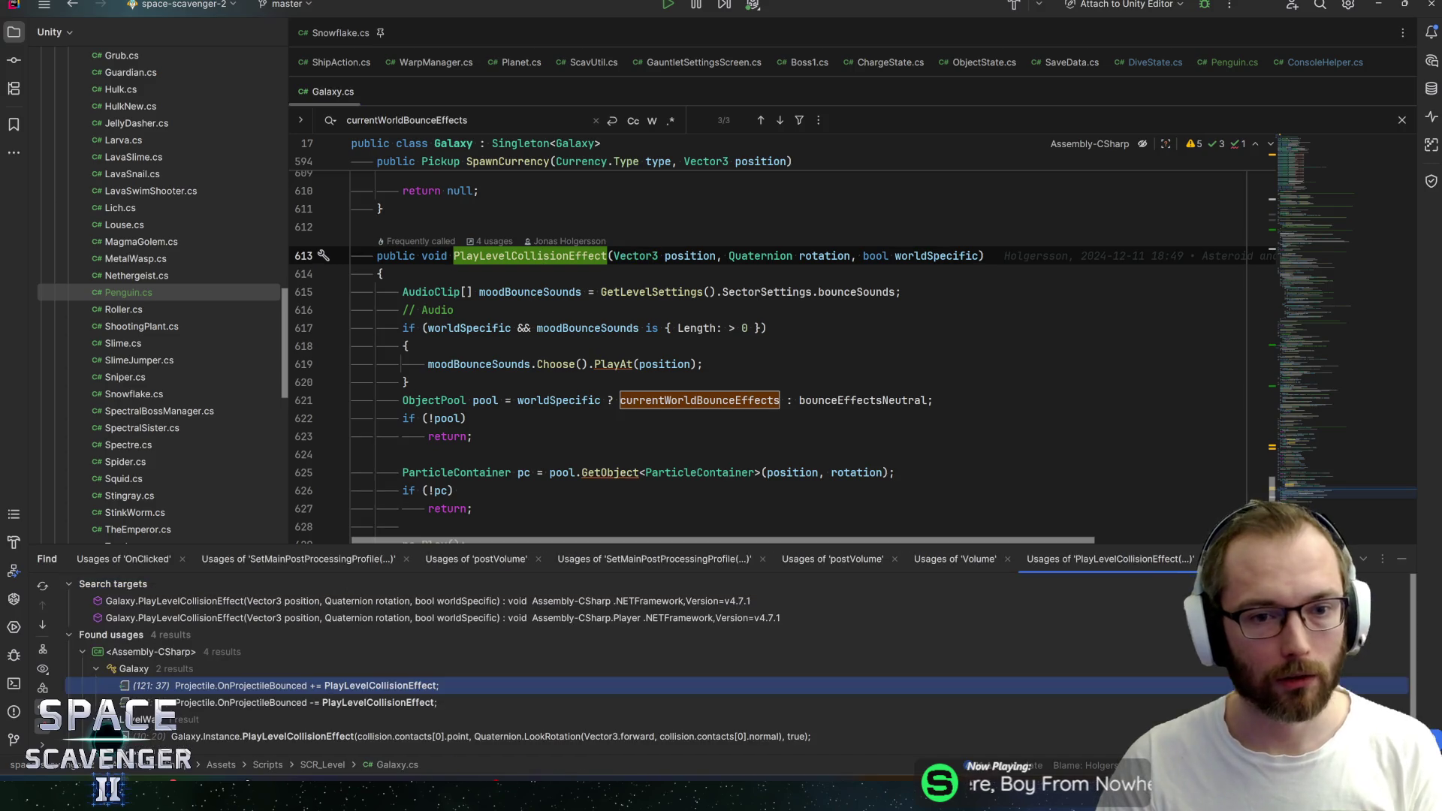
{"action": "scroll", "coordinate": [310, 706], "scroll_direction": "down", "scroll_amount": 1}
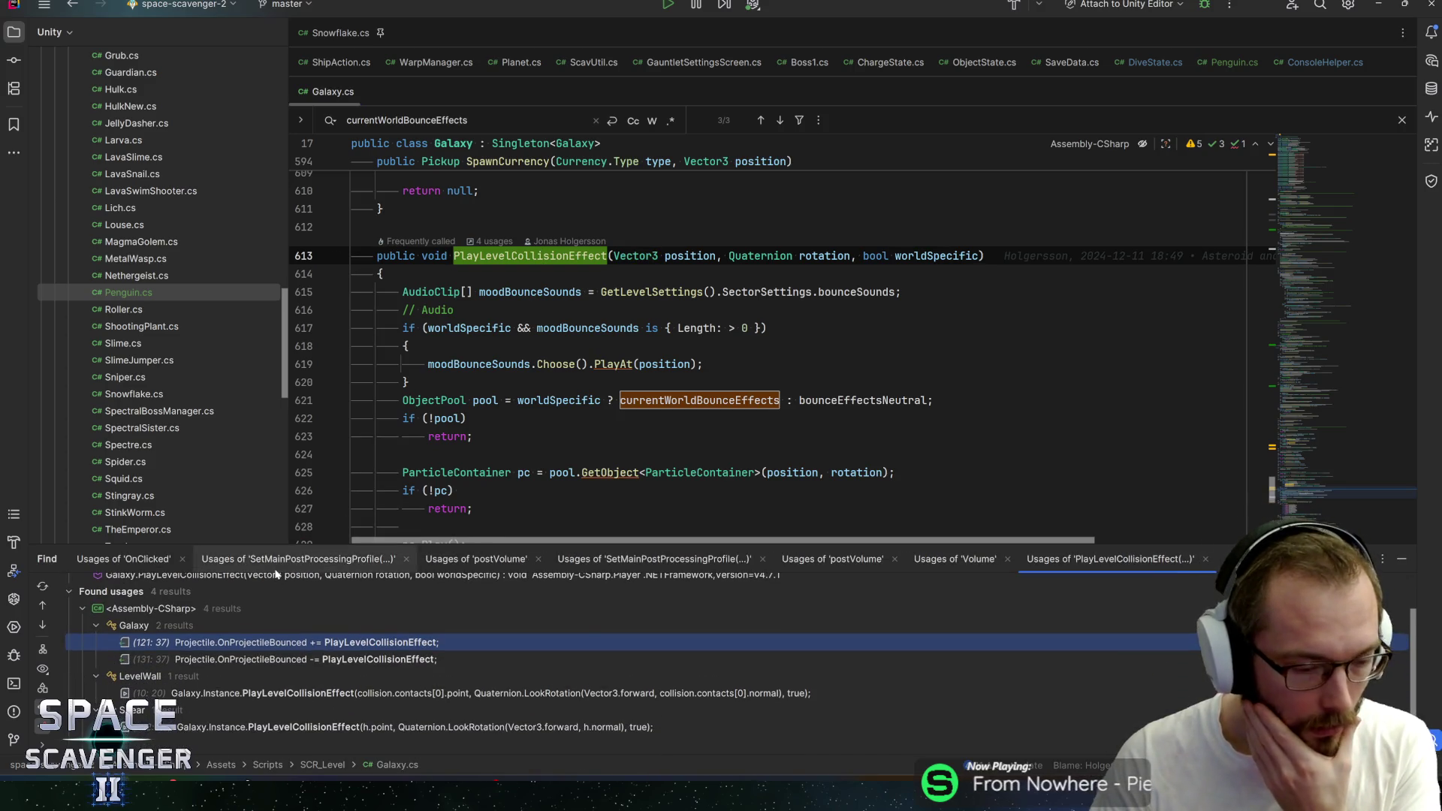
Open the LevelWall usage of PlayLevelCollisionEffect and jump to its declaration in Galaxy.cs
{"action": "left_click_drag", "start_coordinate": [281, 546], "coordinate": [281, 491]}
{"action": "key", "text": "Down"}
{"action": "key", "text": "Down"}
{"action": "key", "text": "Down"}
{"action": "key", "text": "Return"}
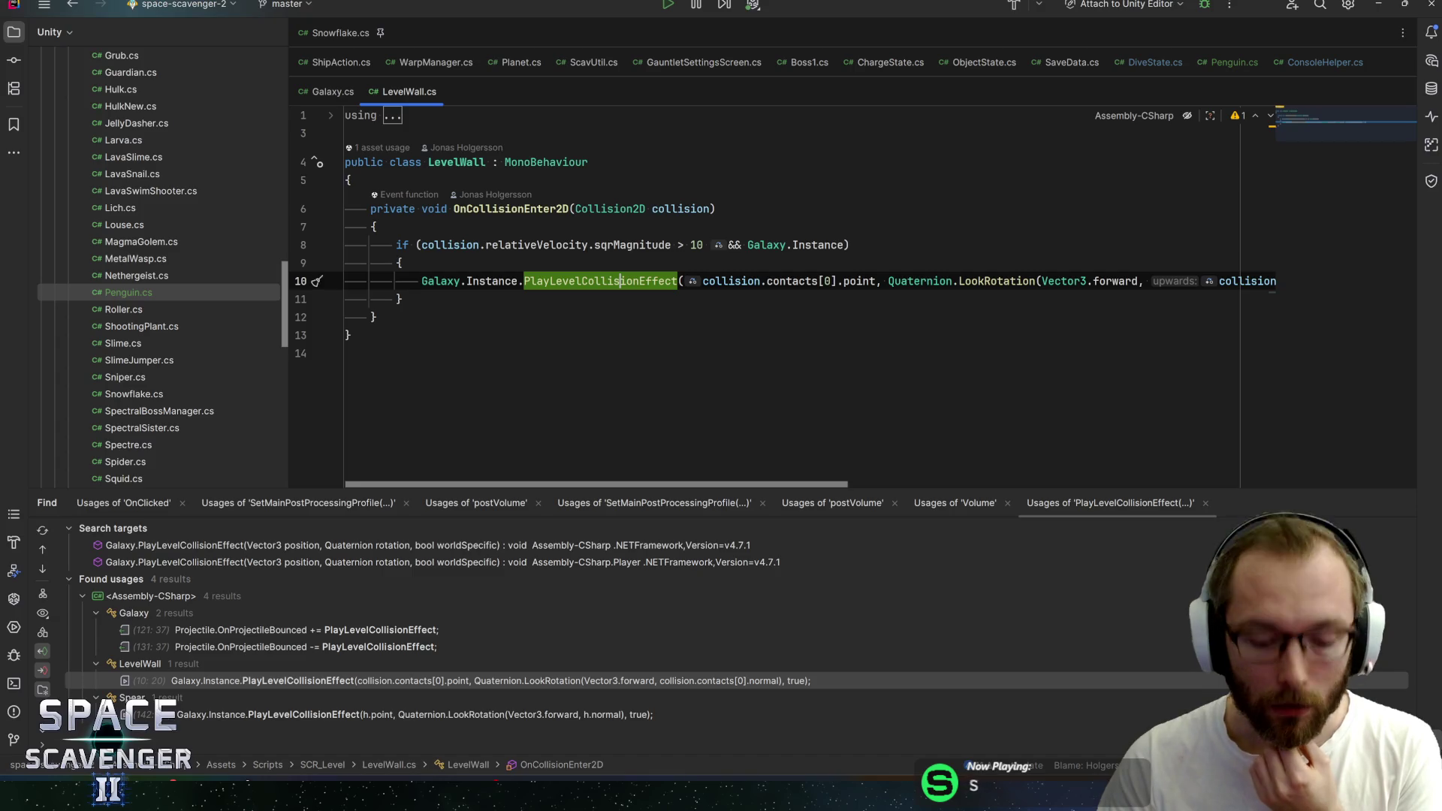
{"action": "key", "text": "F12"}
{"action": "scroll", "coordinate": [721, 315], "scroll_direction": "down", "scroll_amount": 1}
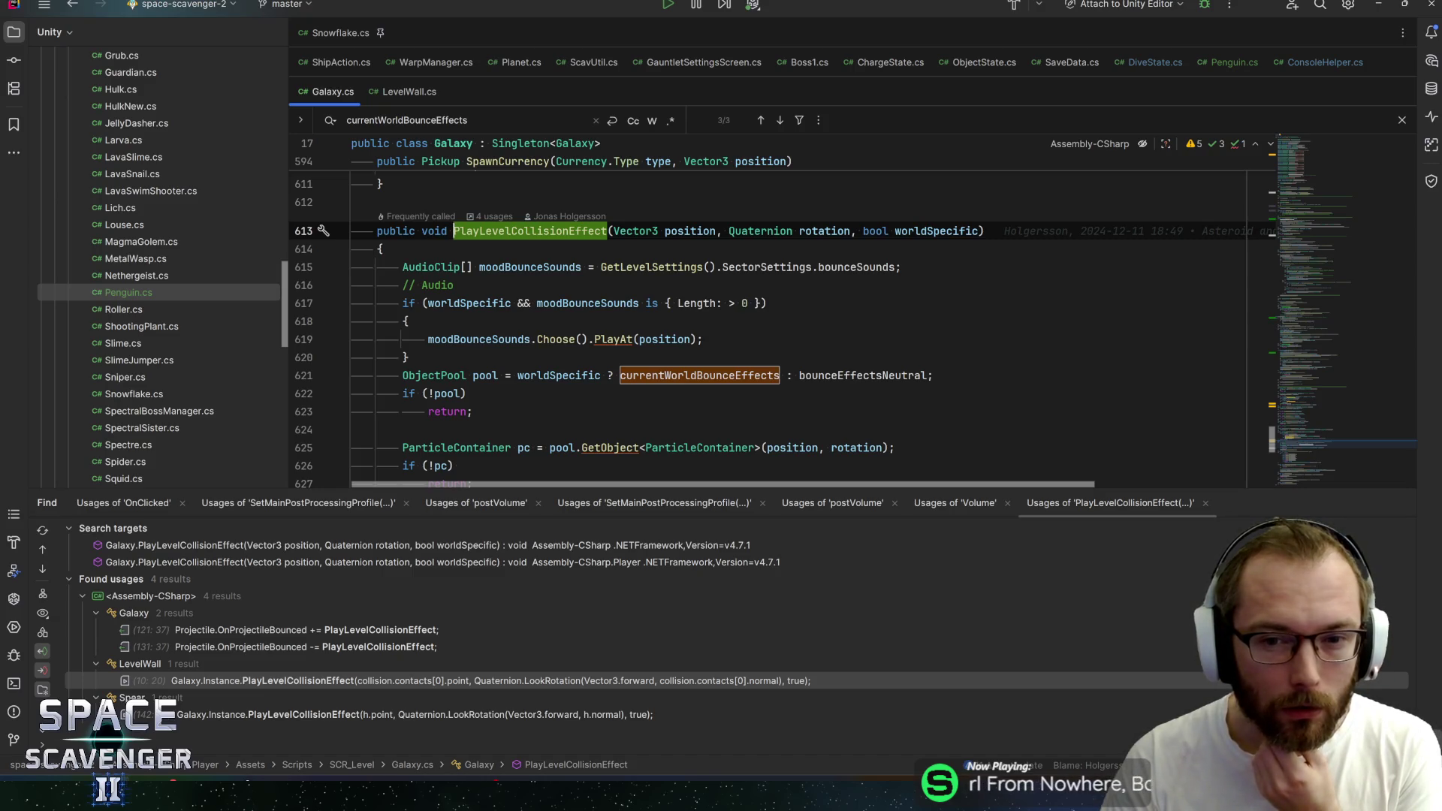
Highlight worldSpecific uses, revisit LevelWall.cs and go back to the declaration with Ctrl+B
{"action": "left_click", "coordinate": [484, 303]}
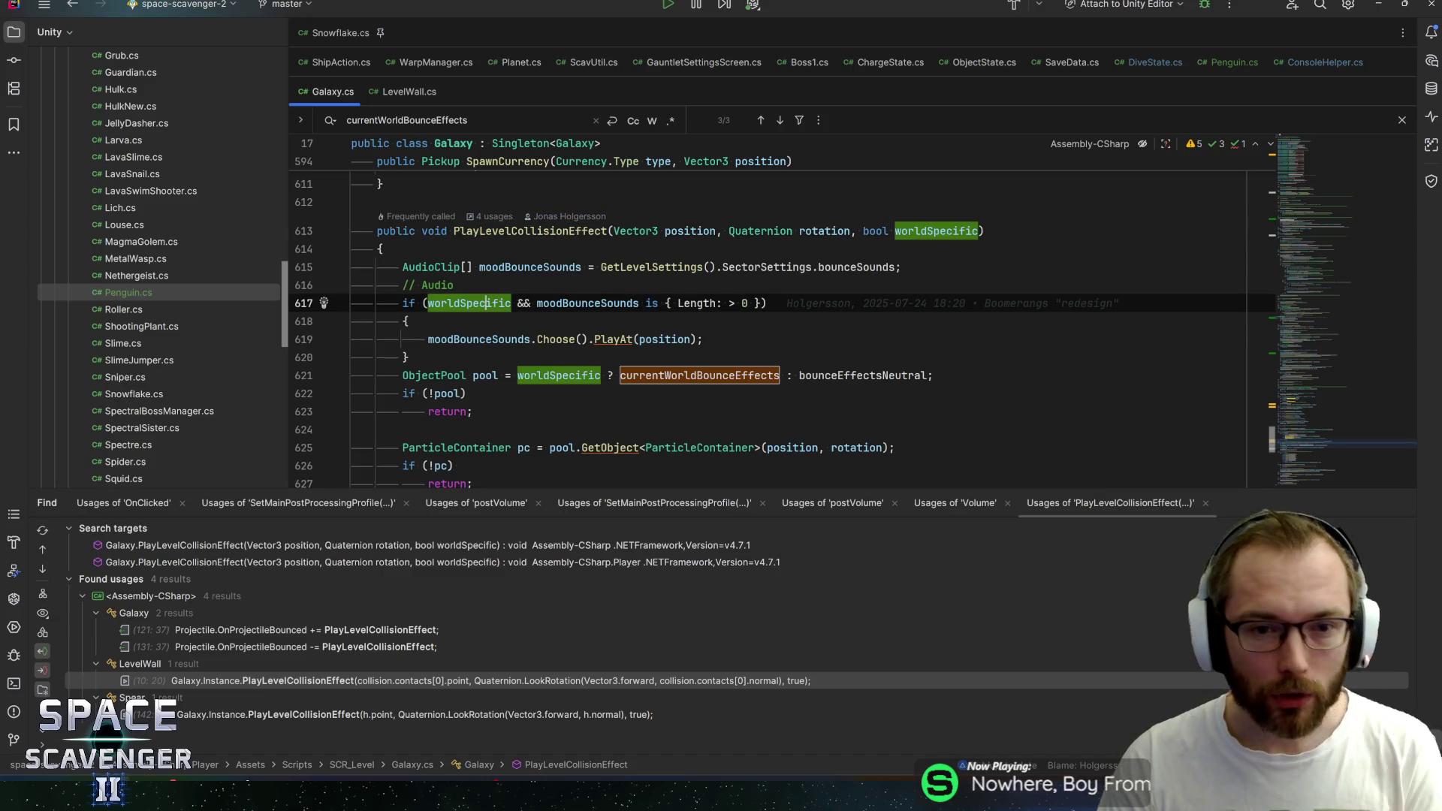
{"action": "left_click", "coordinate": [581, 231], "text": "ctrl"}
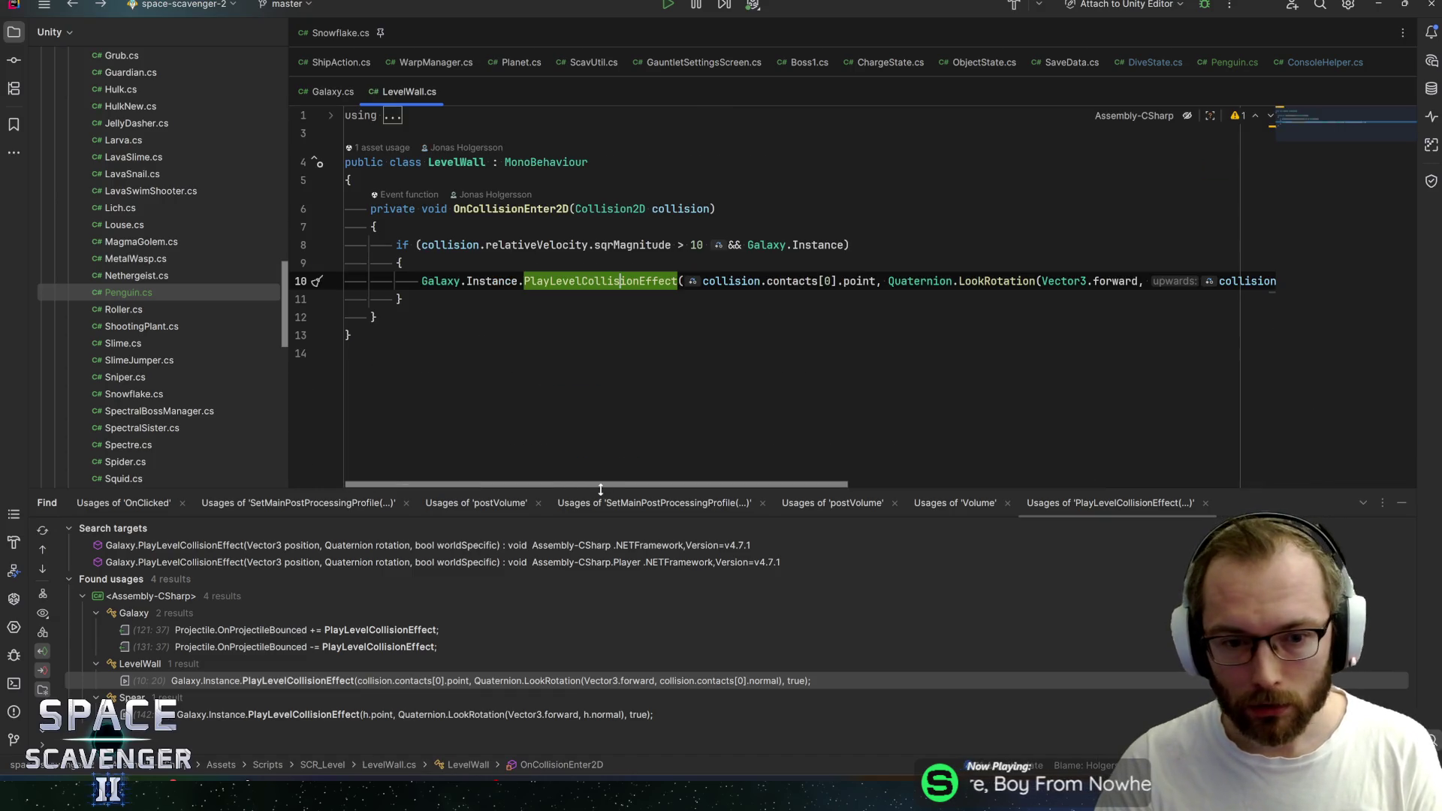
{"action": "scroll", "coordinate": [612, 487], "scroll_direction": "right", "scroll_amount": 5}
{"action": "scroll", "coordinate": [612, 487], "scroll_direction": "right", "scroll_amount": 3}
{"action": "scroll", "coordinate": [612, 487], "scroll_direction": "left", "scroll_amount": 10}
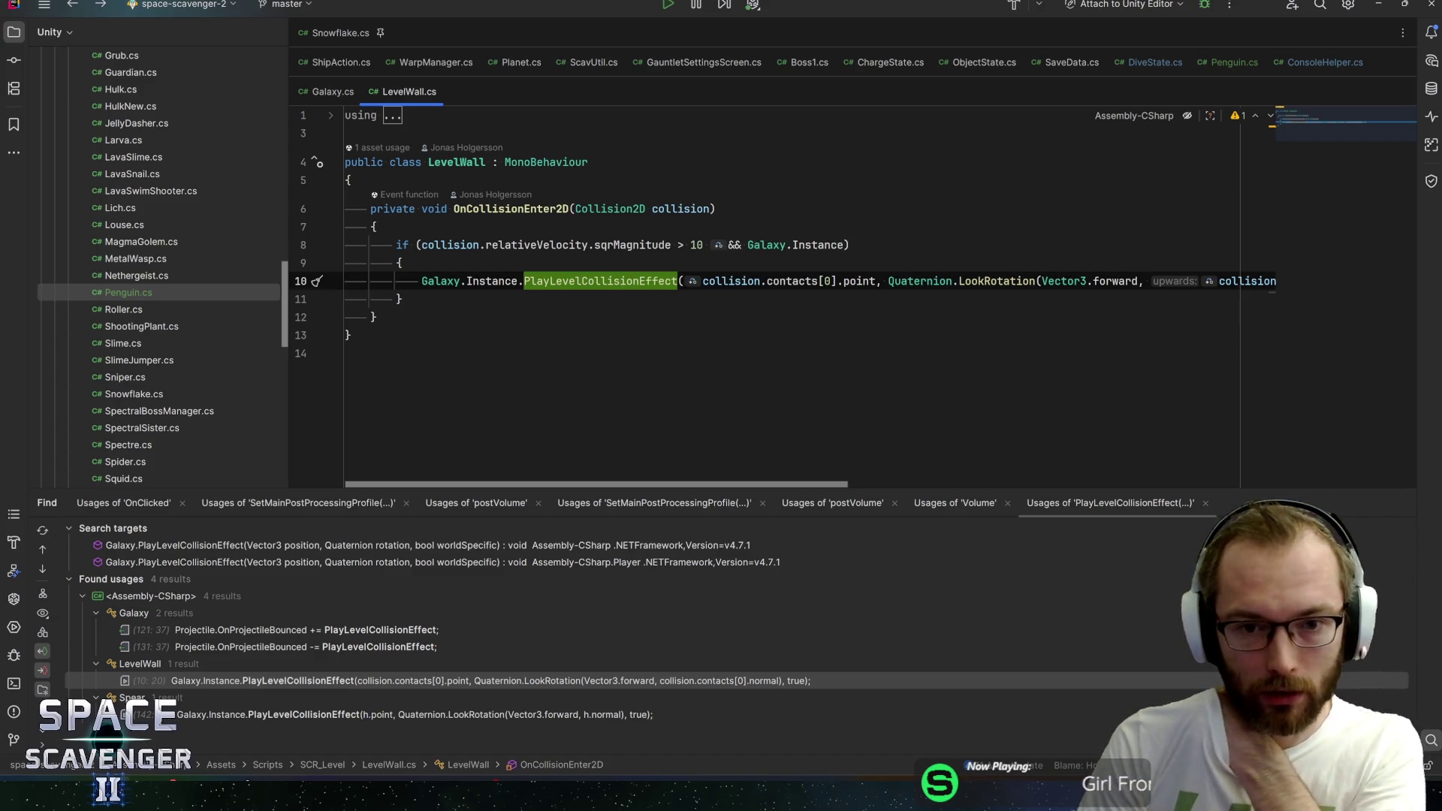
{"action": "scroll", "coordinate": [712, 485], "scroll_direction": "right", "scroll_amount": 5}
{"action": "scroll", "coordinate": [712, 484], "scroll_direction": "right", "scroll_amount": 2}
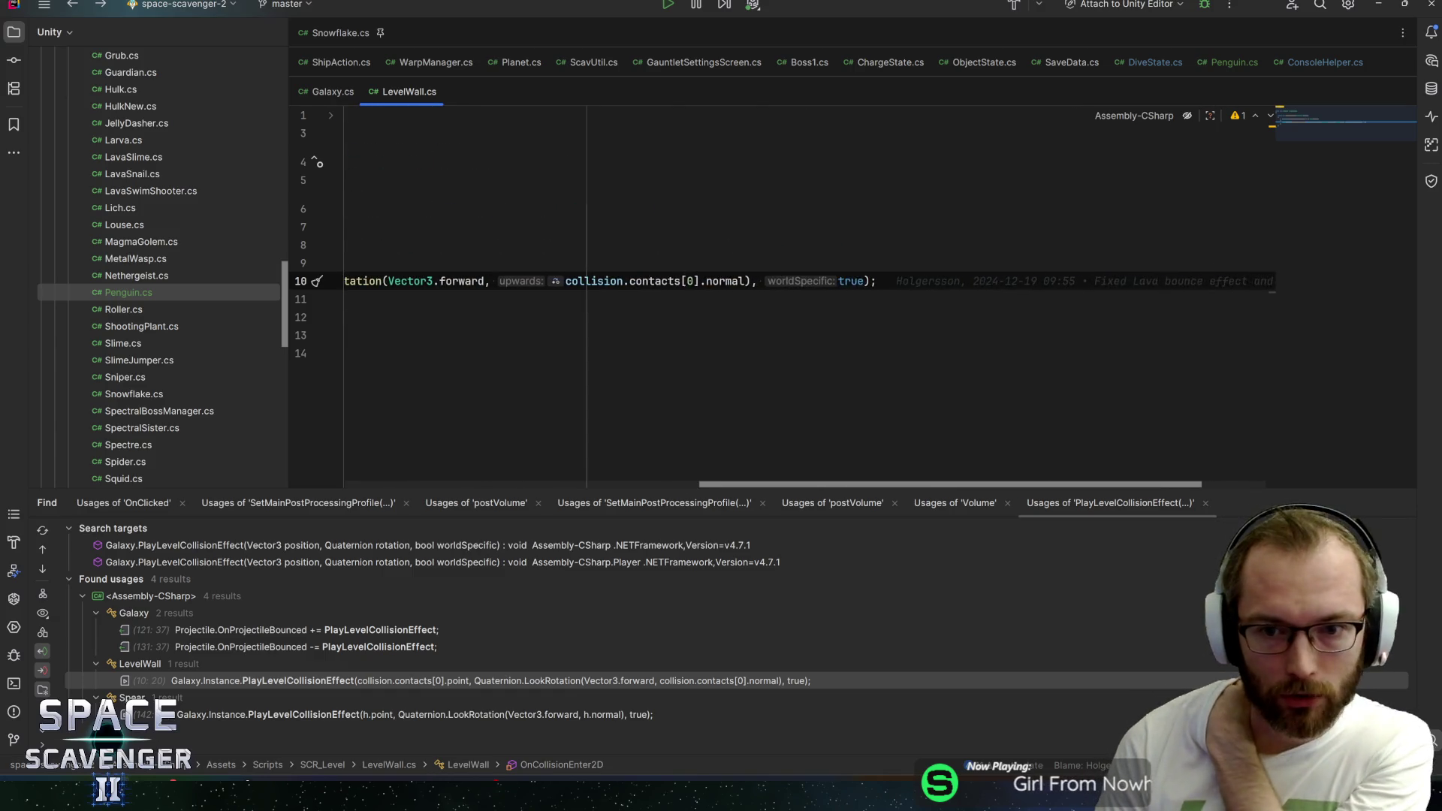
{"action": "scroll", "coordinate": [711, 485], "scroll_direction": "left", "scroll_amount": 7}
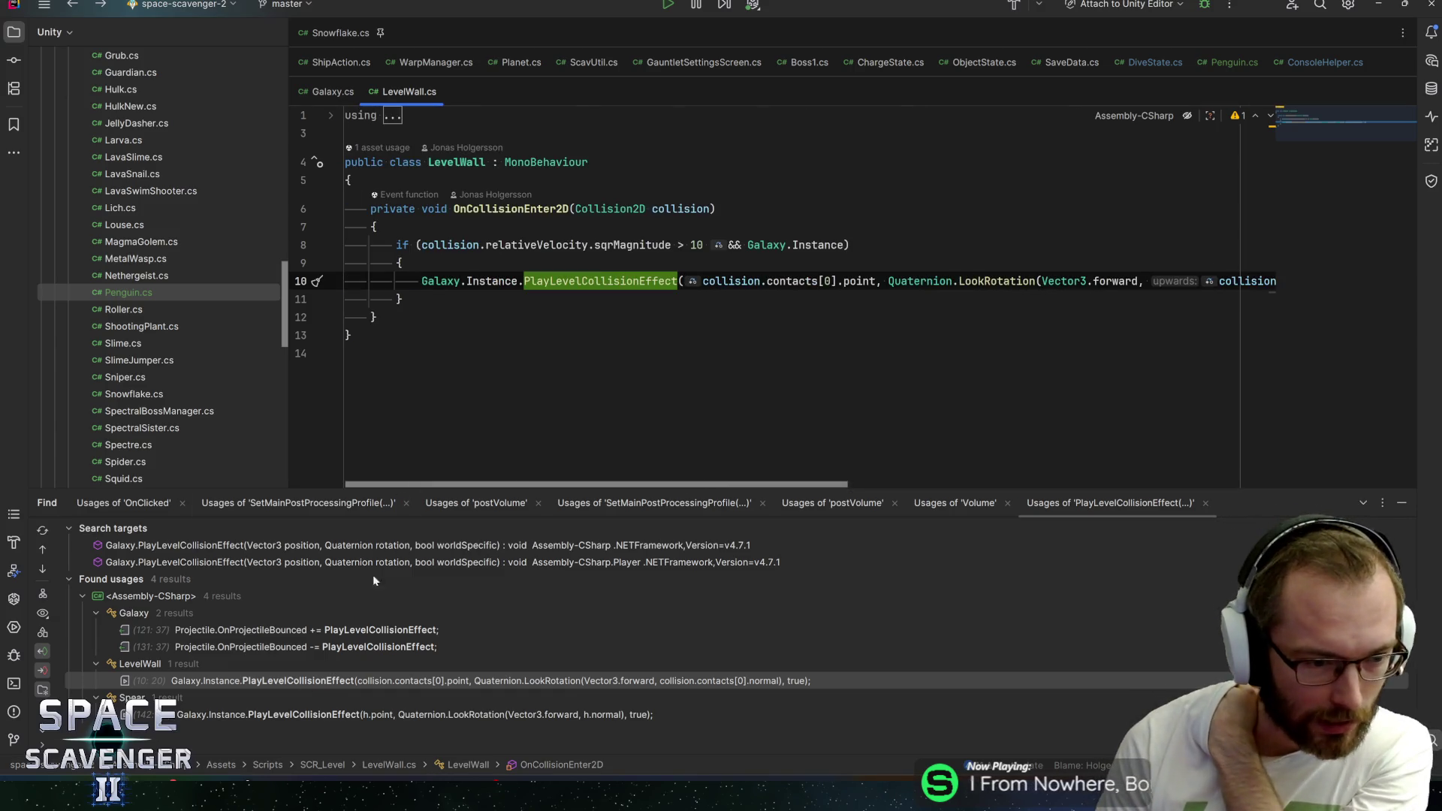
{"action": "key", "text": "ctrl+b"}
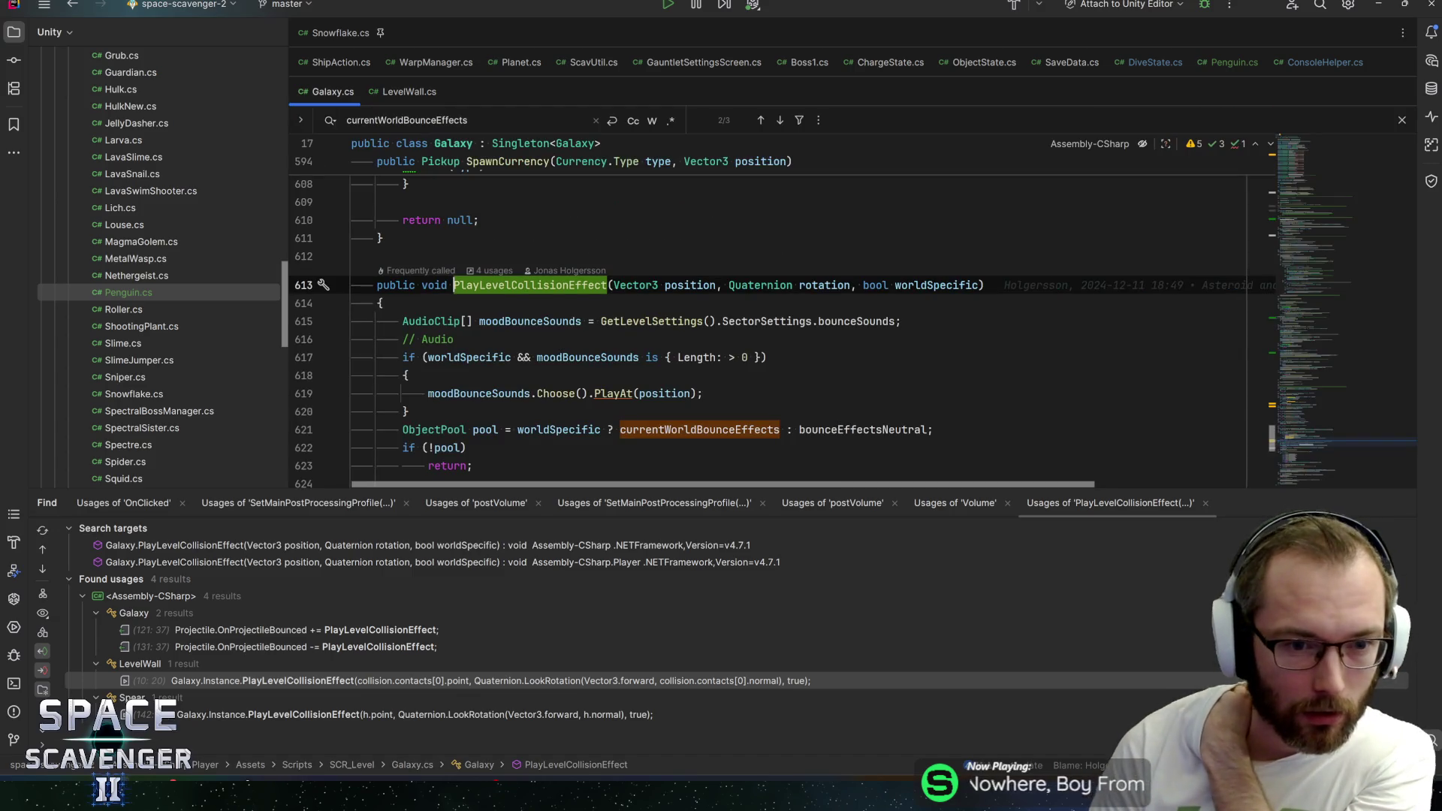
{"action": "scroll", "coordinate": [782, 330], "scroll_direction": "down", "scroll_amount": 2}
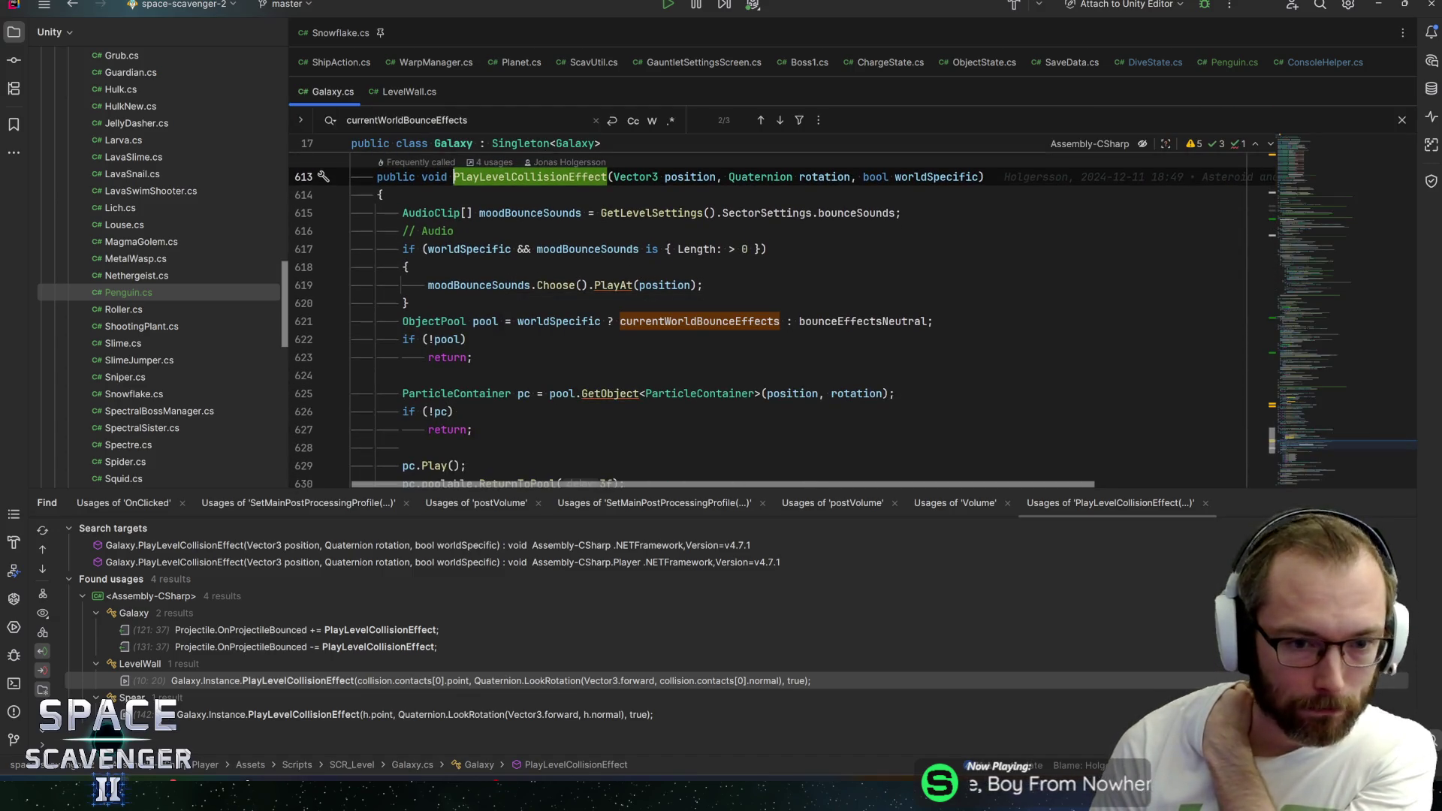
Read PlayLevelCollisionEffect's body: worldSpecific on line 621, ReturnToPool, pc.Play() and the !pc check
{"action": "left_click", "coordinate": [549, 321]}
{"action": "left_click", "coordinate": [696, 320]}
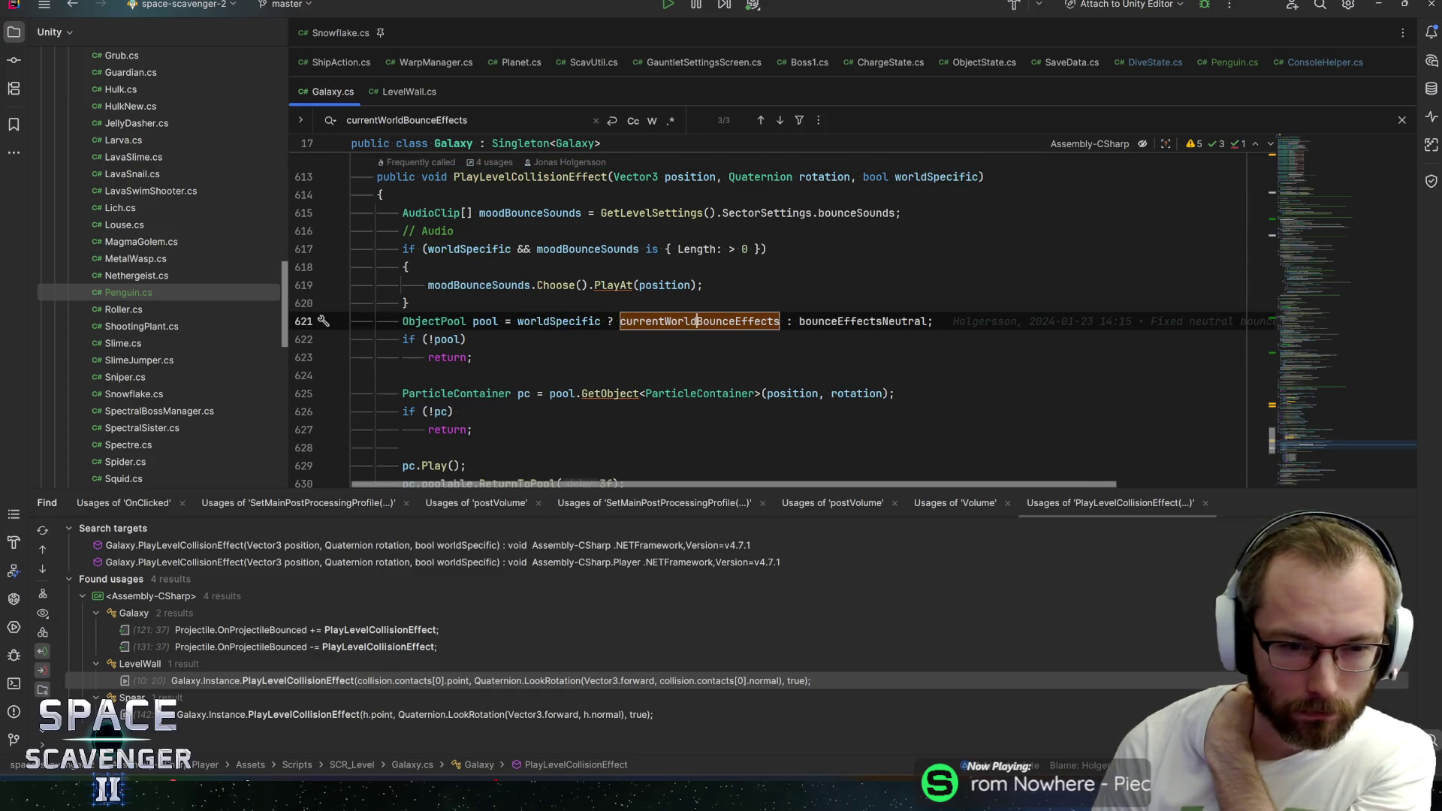
{"action": "scroll", "coordinate": [697, 321], "scroll_direction": "down", "scroll_amount": 1}
{"action": "scroll", "coordinate": [697, 320], "scroll_direction": "down", "scroll_amount": 1}
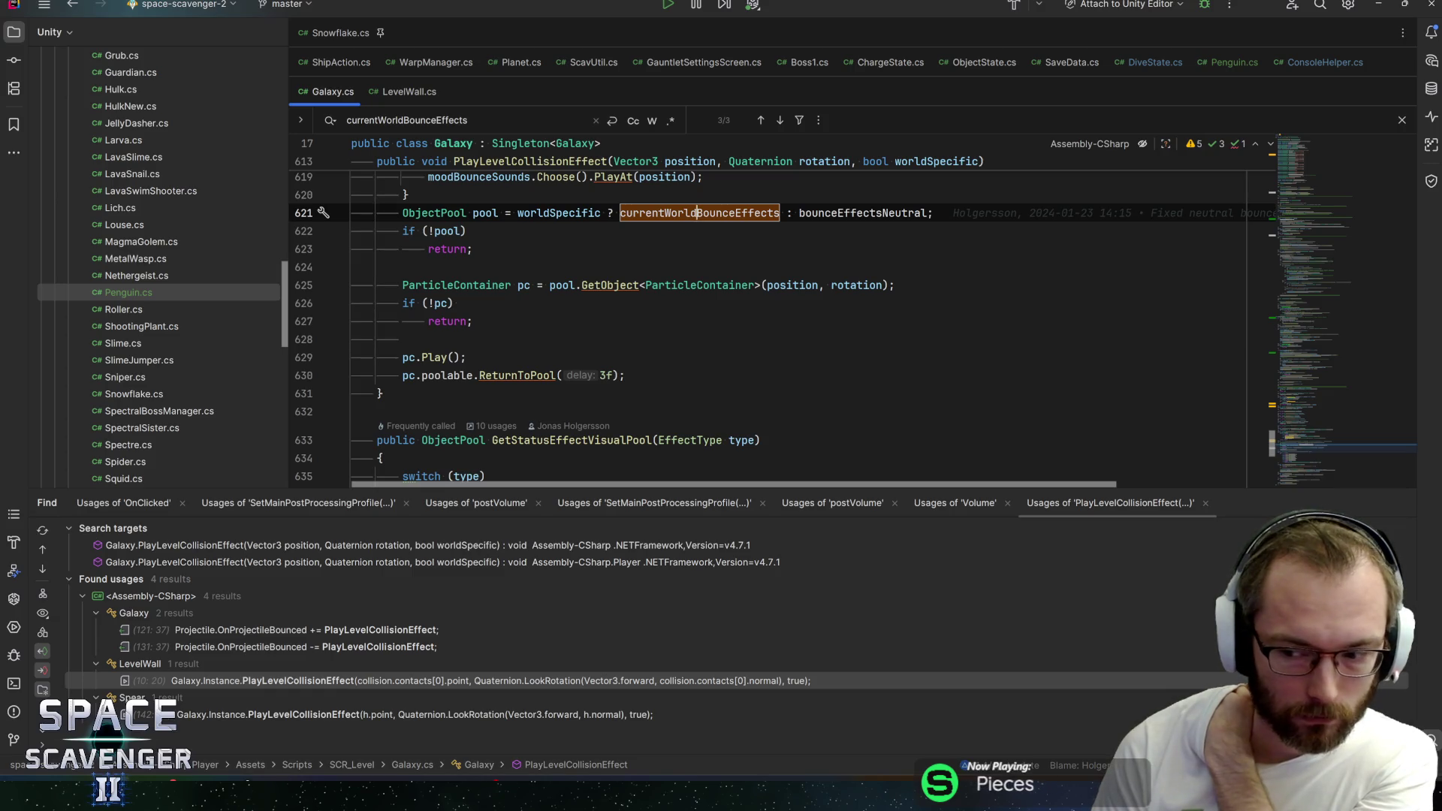
{"action": "left_click", "coordinate": [521, 376]}
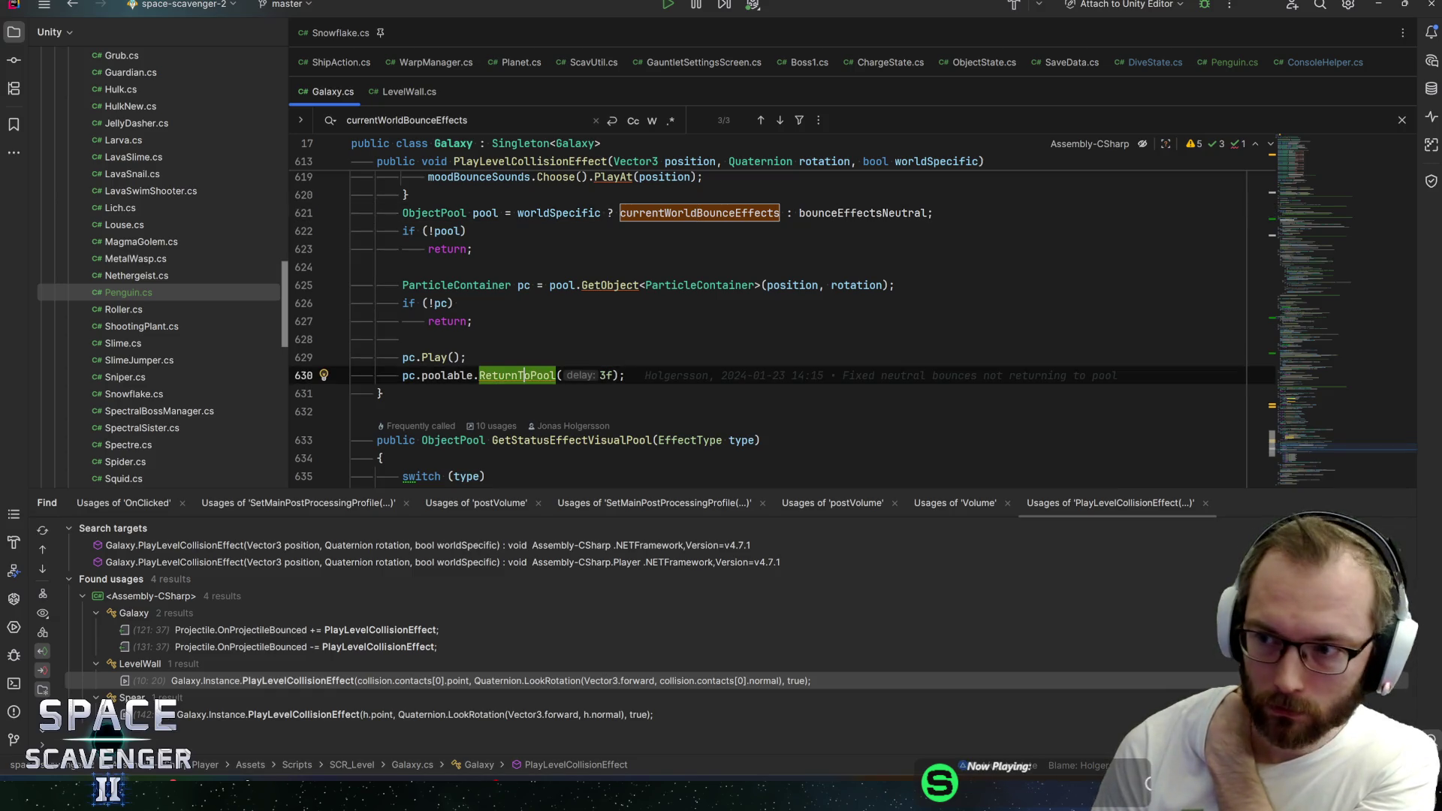
{"action": "key", "text": "Up"}
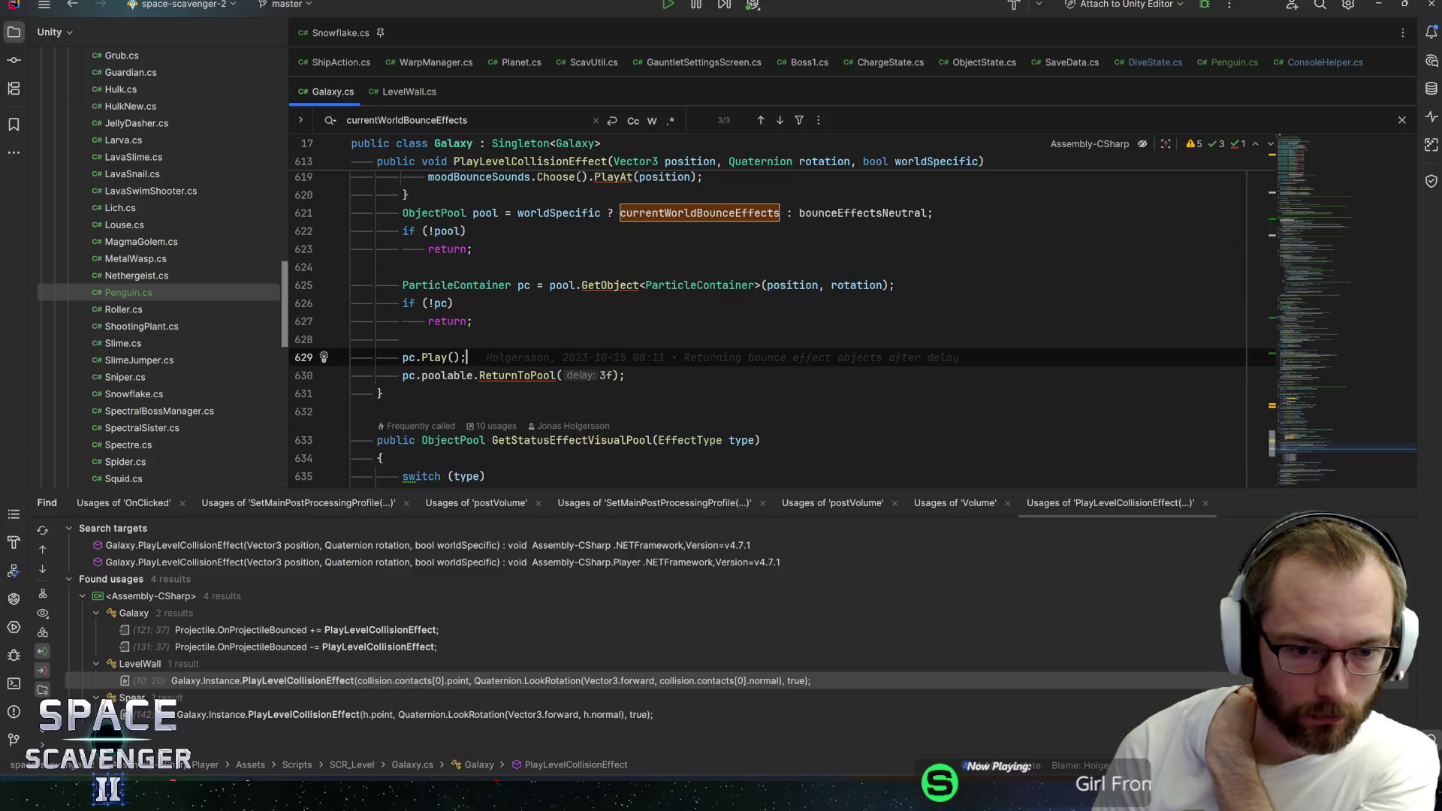
{"action": "key", "text": "Up"}
{"action": "key", "text": "Up"}
{"action": "key", "text": "Up"}
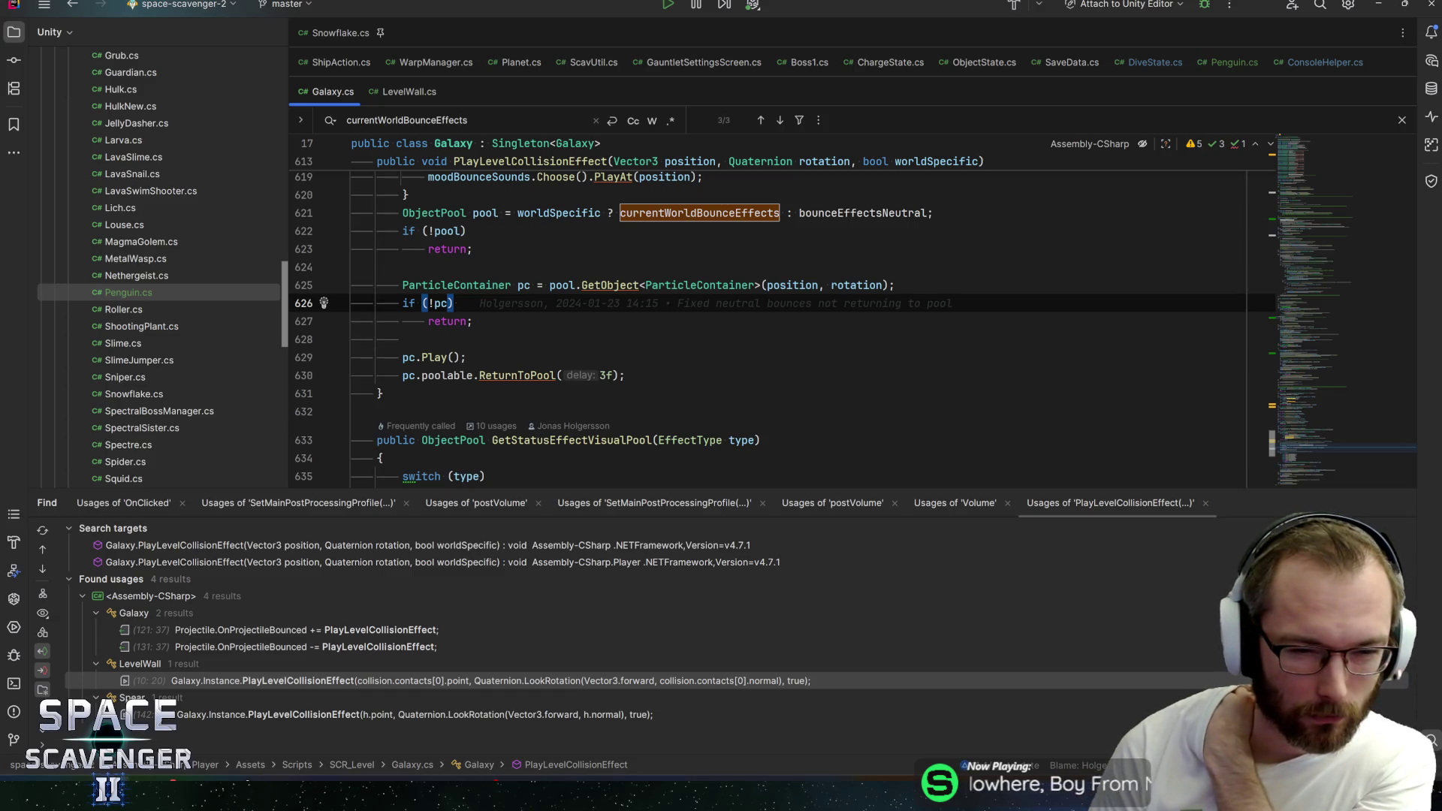
{"action": "scroll", "coordinate": [783, 329], "scroll_direction": "down", "scroll_amount": 1}
{"action": "scroll", "coordinate": [782, 329], "scroll_direction": "up", "scroll_amount": 1}
{"action": "scroll", "coordinate": [783, 330], "scroll_direction": "up", "scroll_amount": 1}
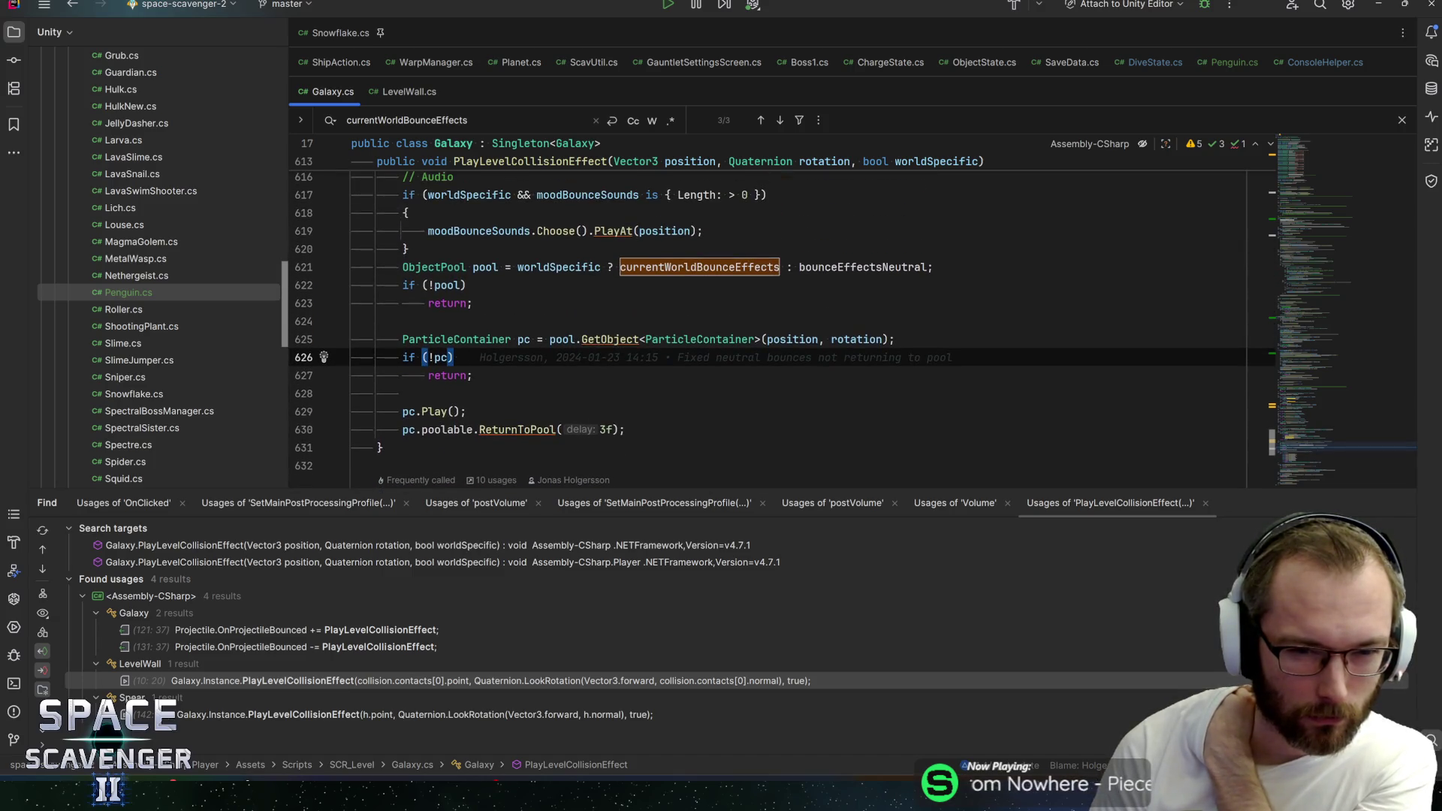
Open the OnProjectileBounced subscription in OnEnable, return to the declaration, then reopen LevelWall's OnCollisionEnter2D handler
{"action": "left_click", "coordinate": [267, 631]}
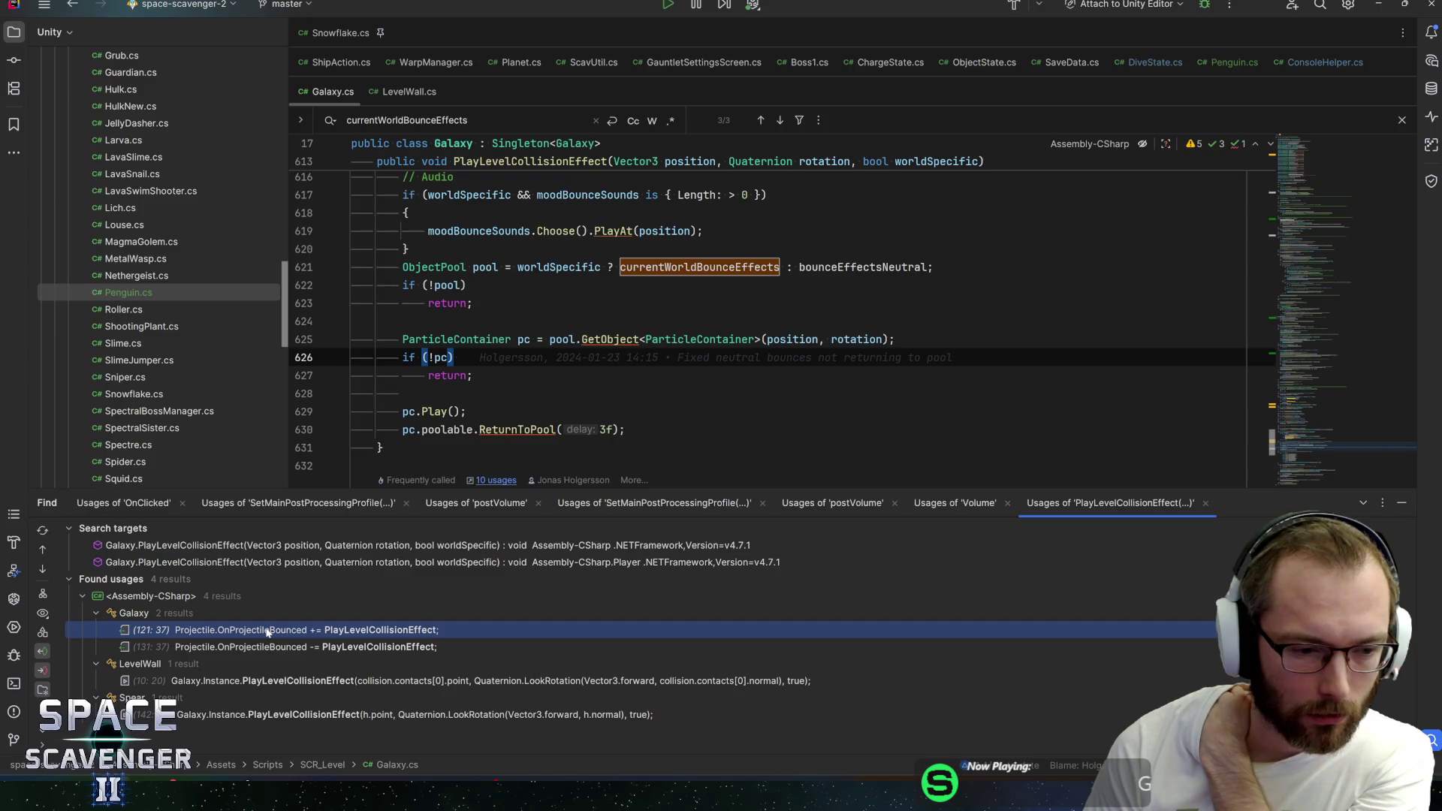
{"action": "double_click", "coordinate": [220, 631]}
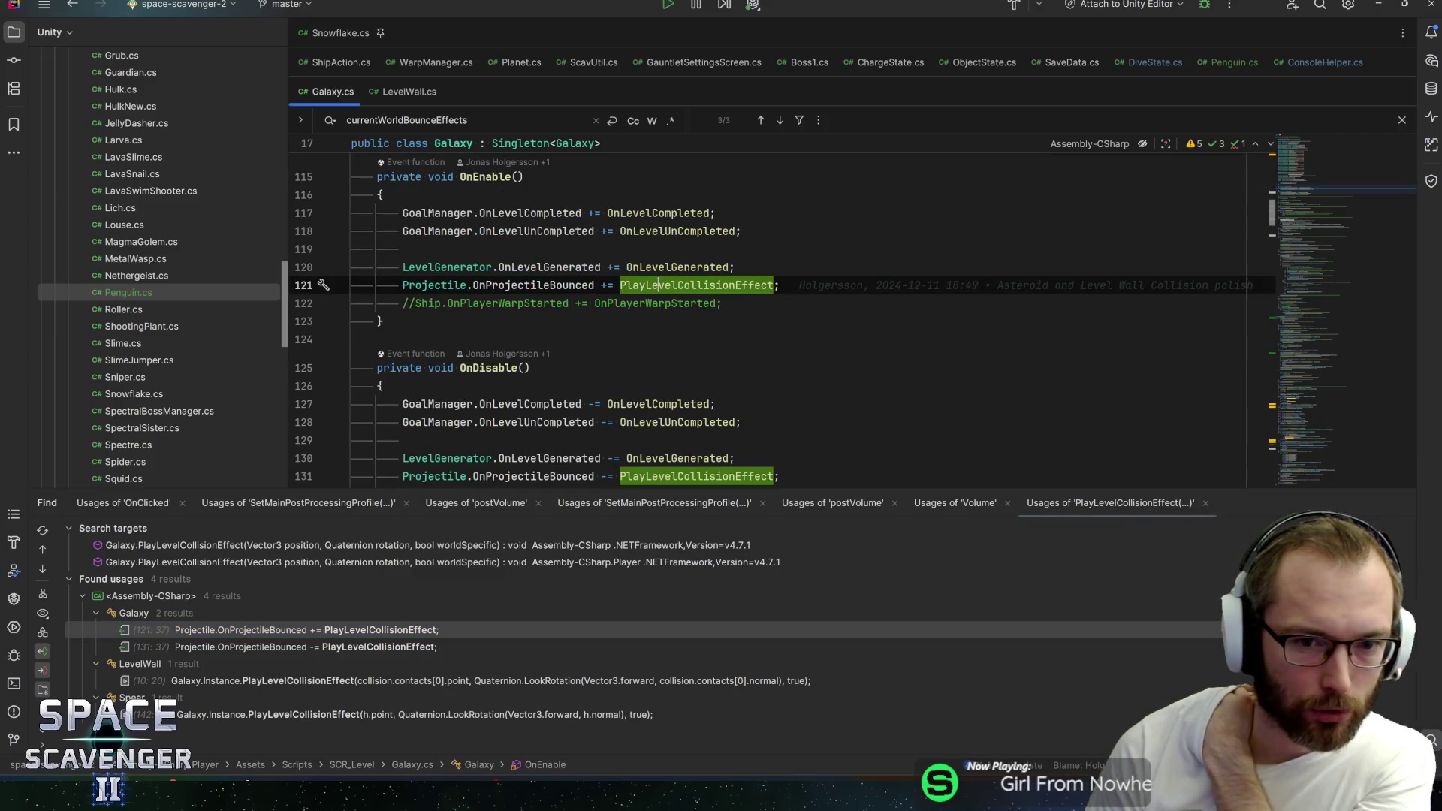
{"action": "scroll", "coordinate": [788, 315], "scroll_direction": "down", "scroll_amount": 15}
{"action": "scroll", "coordinate": [788, 316], "scroll_direction": "down", "scroll_amount": 5}
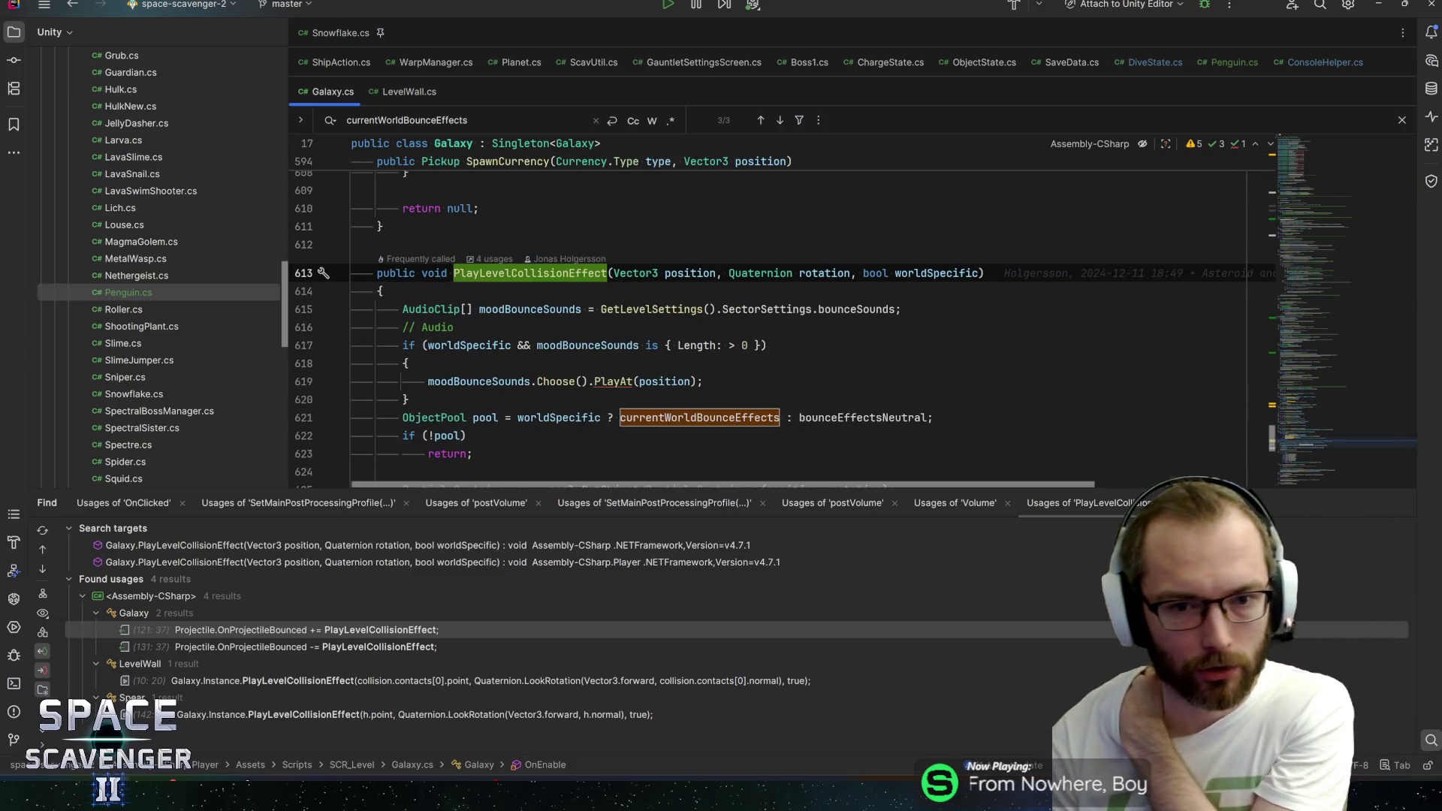
{"action": "key", "text": "Right"}
{"action": "key", "text": "F12"}
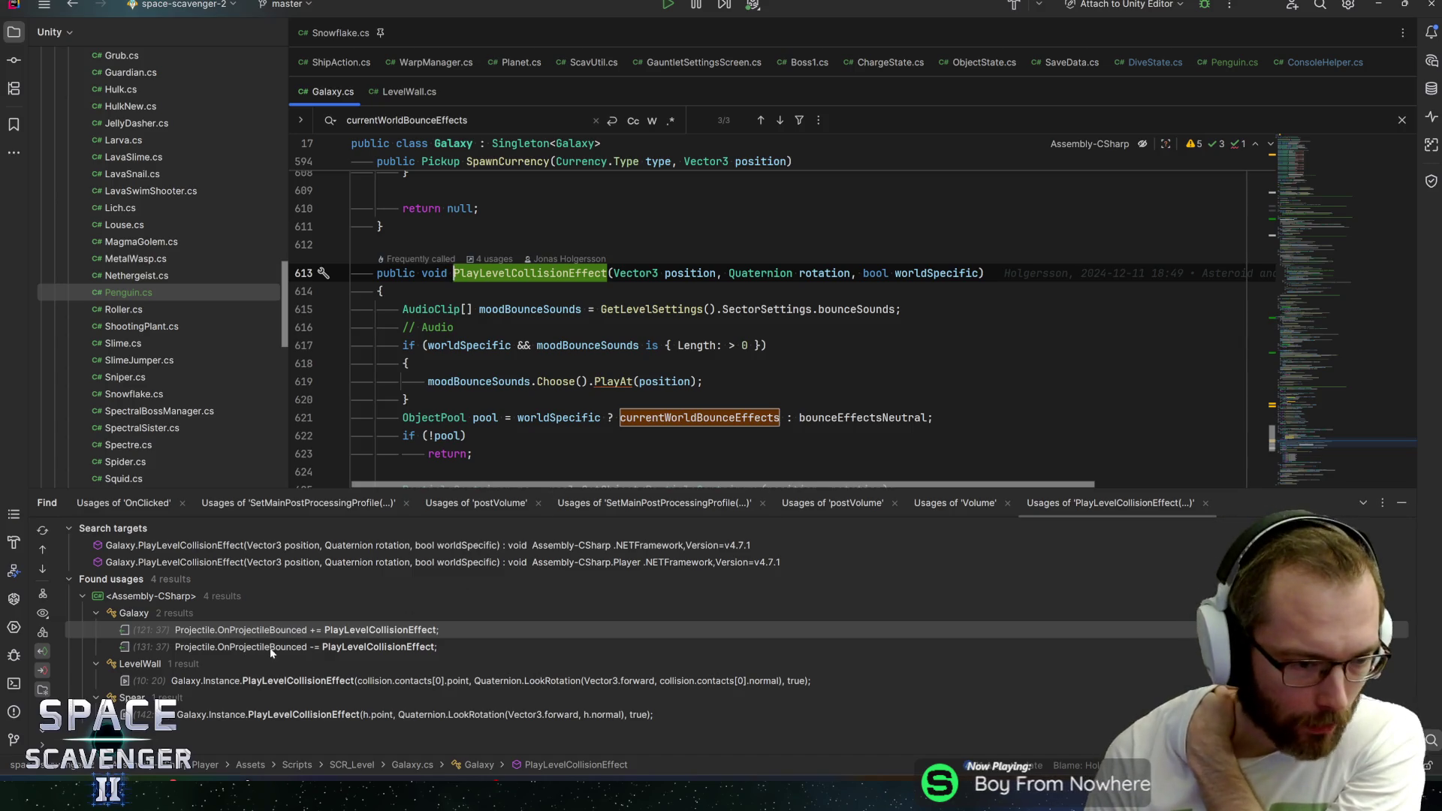
{"action": "double_click", "coordinate": [239, 680]}
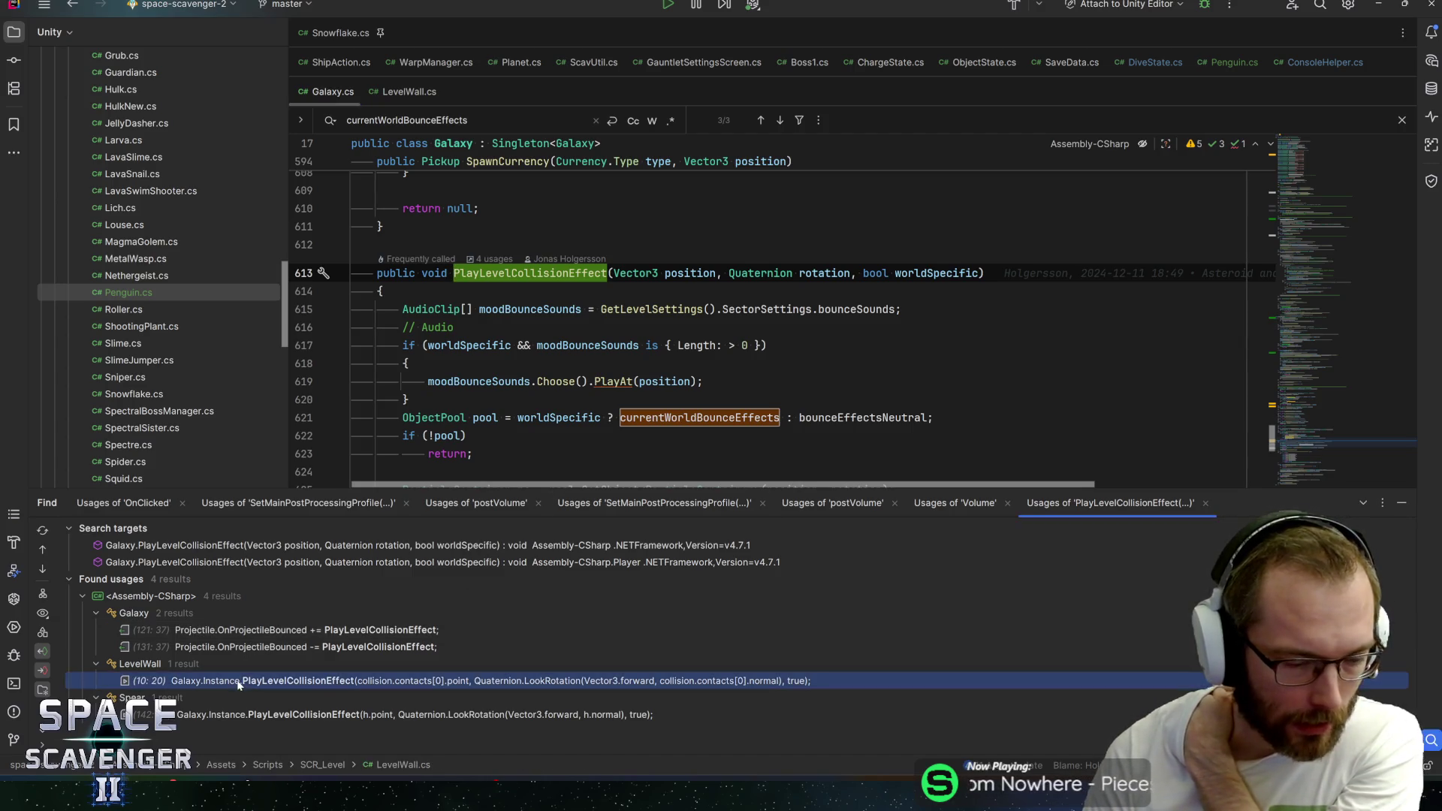
{"action": "left_click", "coordinate": [550, 209]}
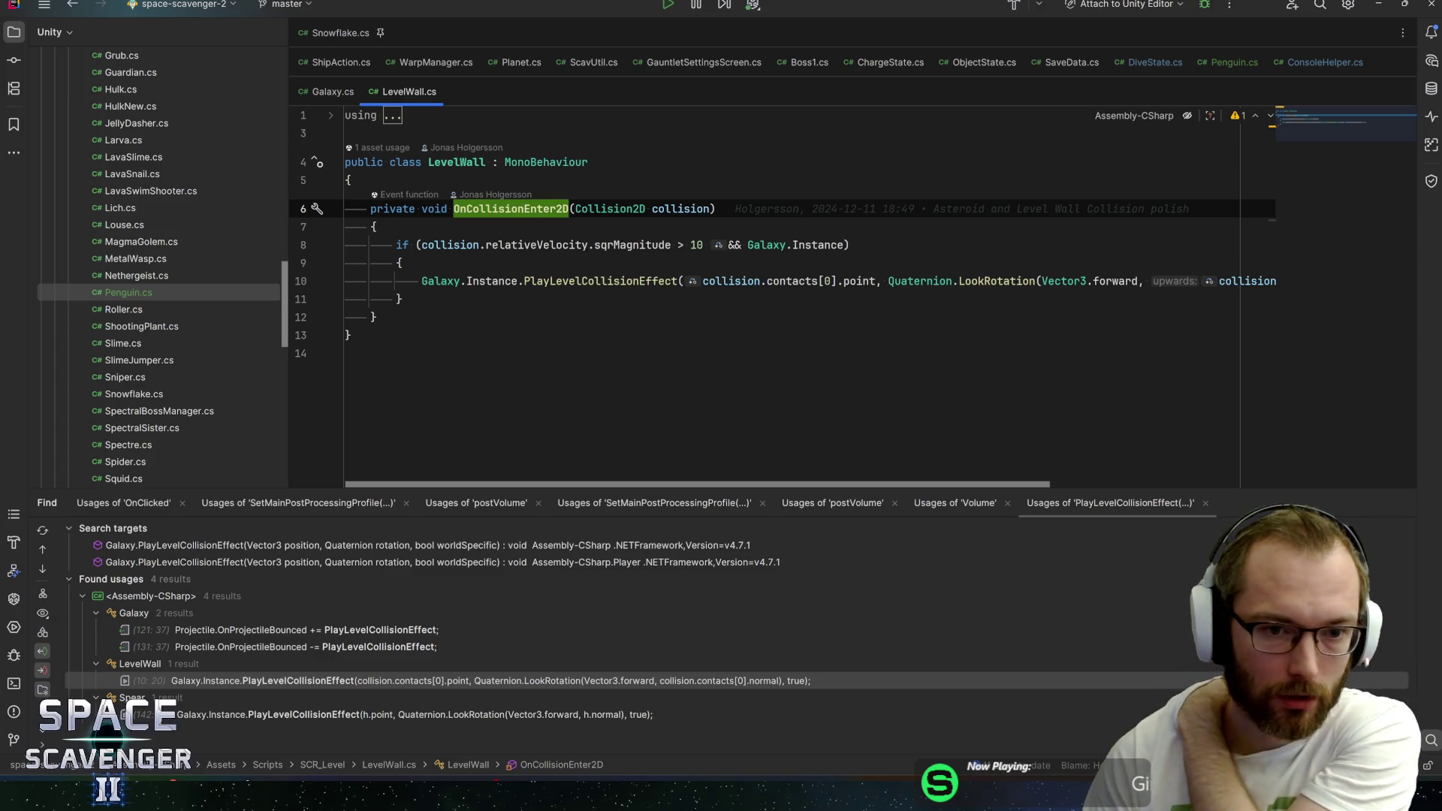
Adjust the velocity threshold on line 8 of LevelWall, save, and let Unity recompile the scripts
{"action": "key", "text": "Down"}
{"action": "key", "text": "Down"}
{"action": "key", "text": "Right"}
{"action": "key", "text": "Right"}
{"action": "key", "text": "Right"}
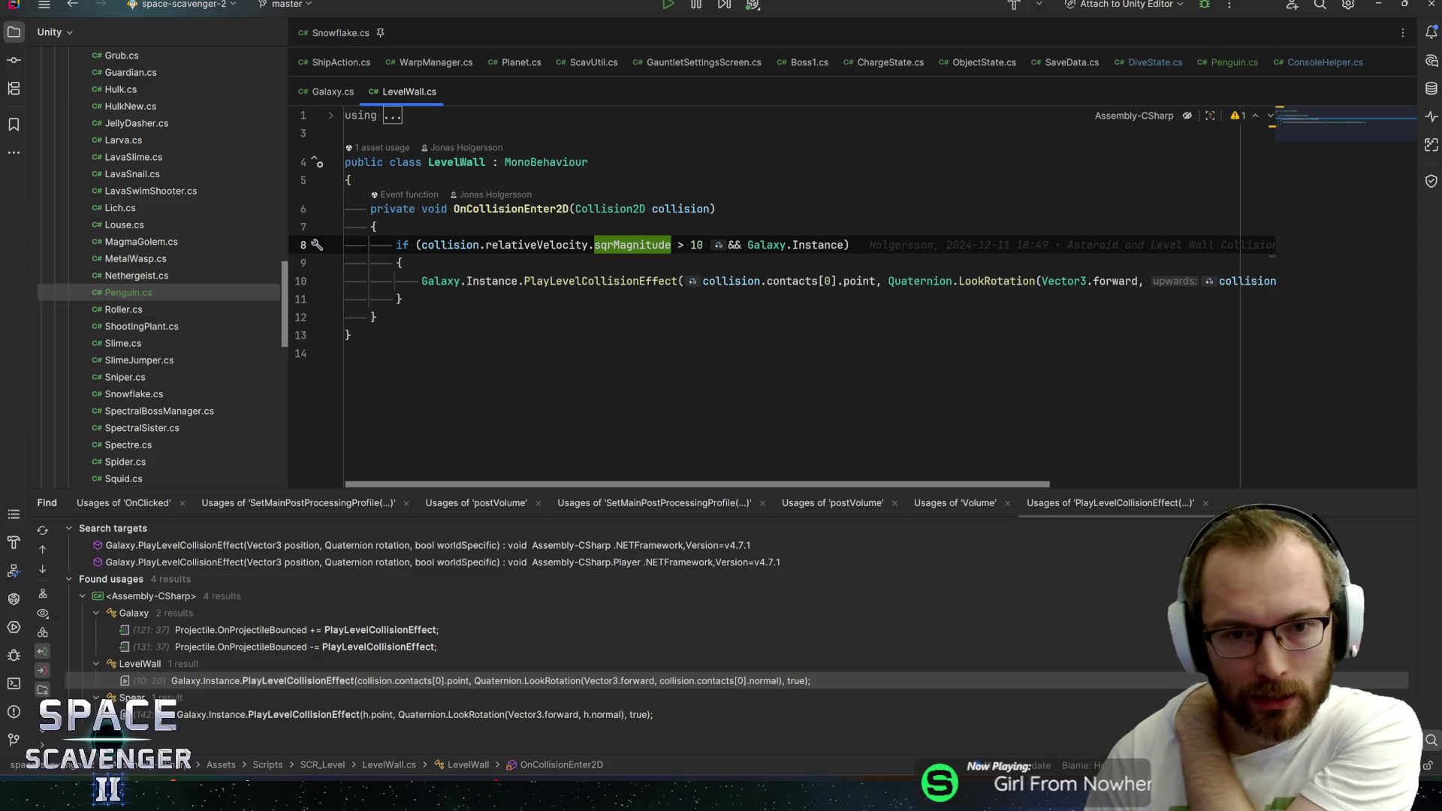
{"action": "key", "text": "Right"}
{"action": "key", "text": "Right"}
{"action": "key", "text": "Right"}
{"action": "key", "text": "Delete"}
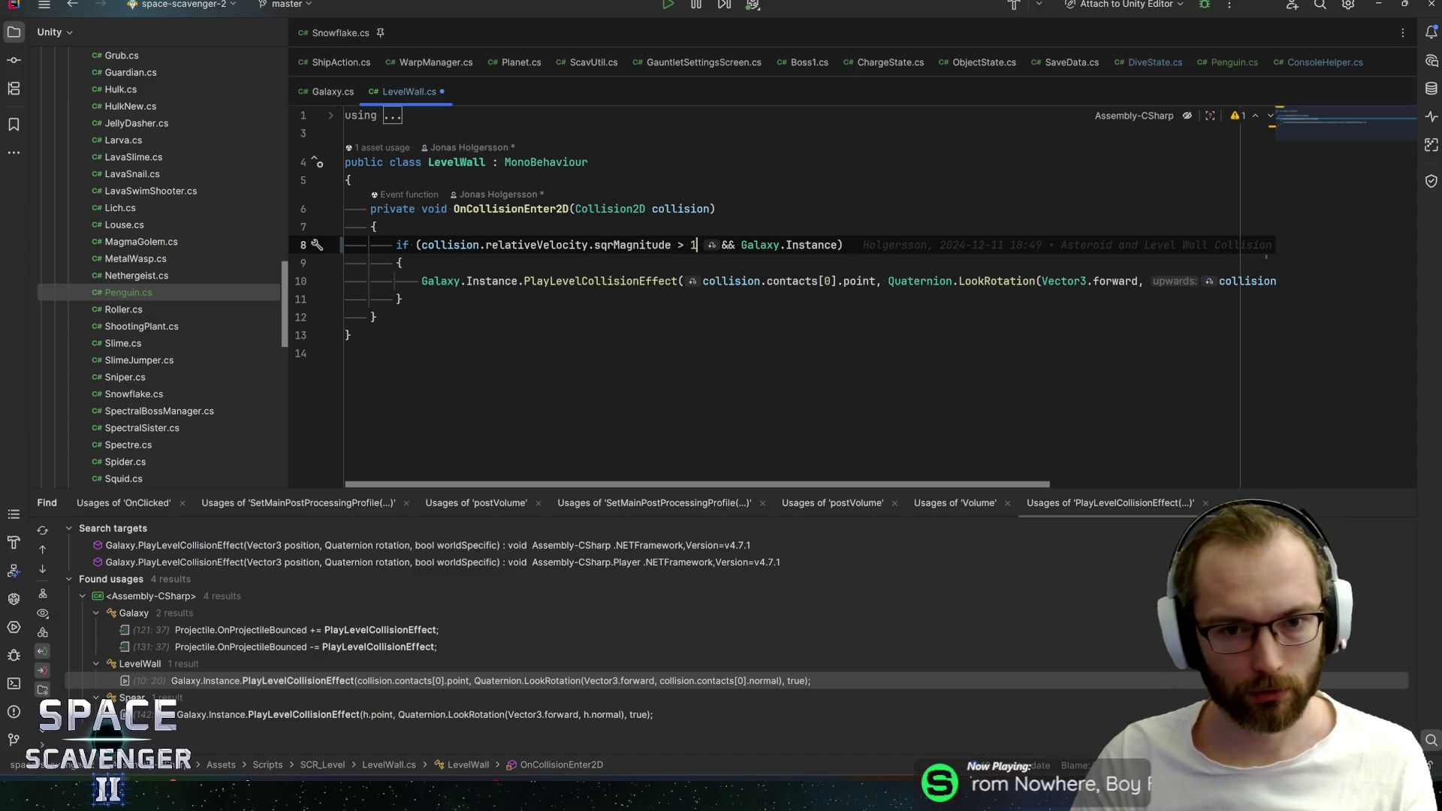
{"action": "key", "text": "ctrl+s"}
{"action": "key", "text": "alt+Tab"}
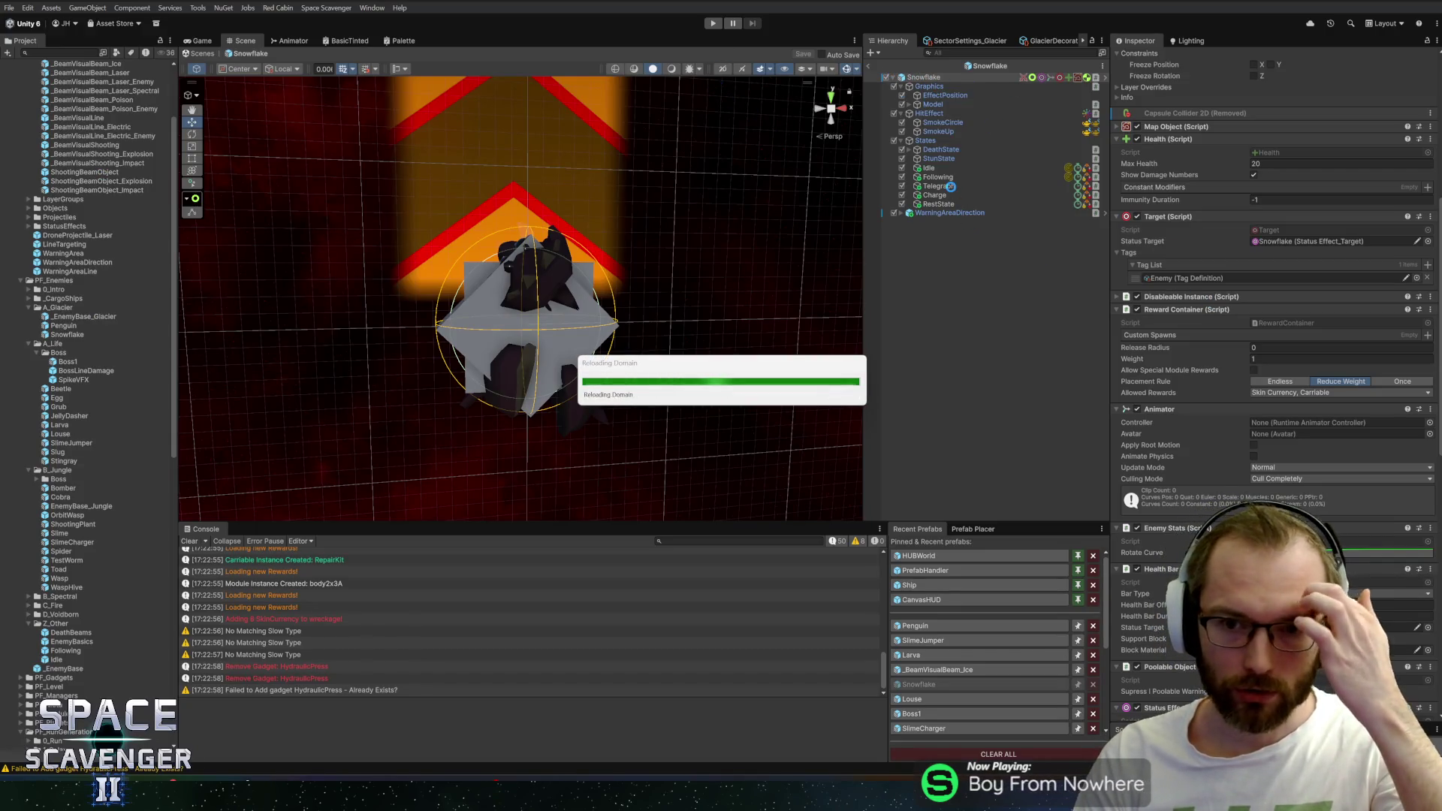
{"action": "key", "text": "alt+Tab"}
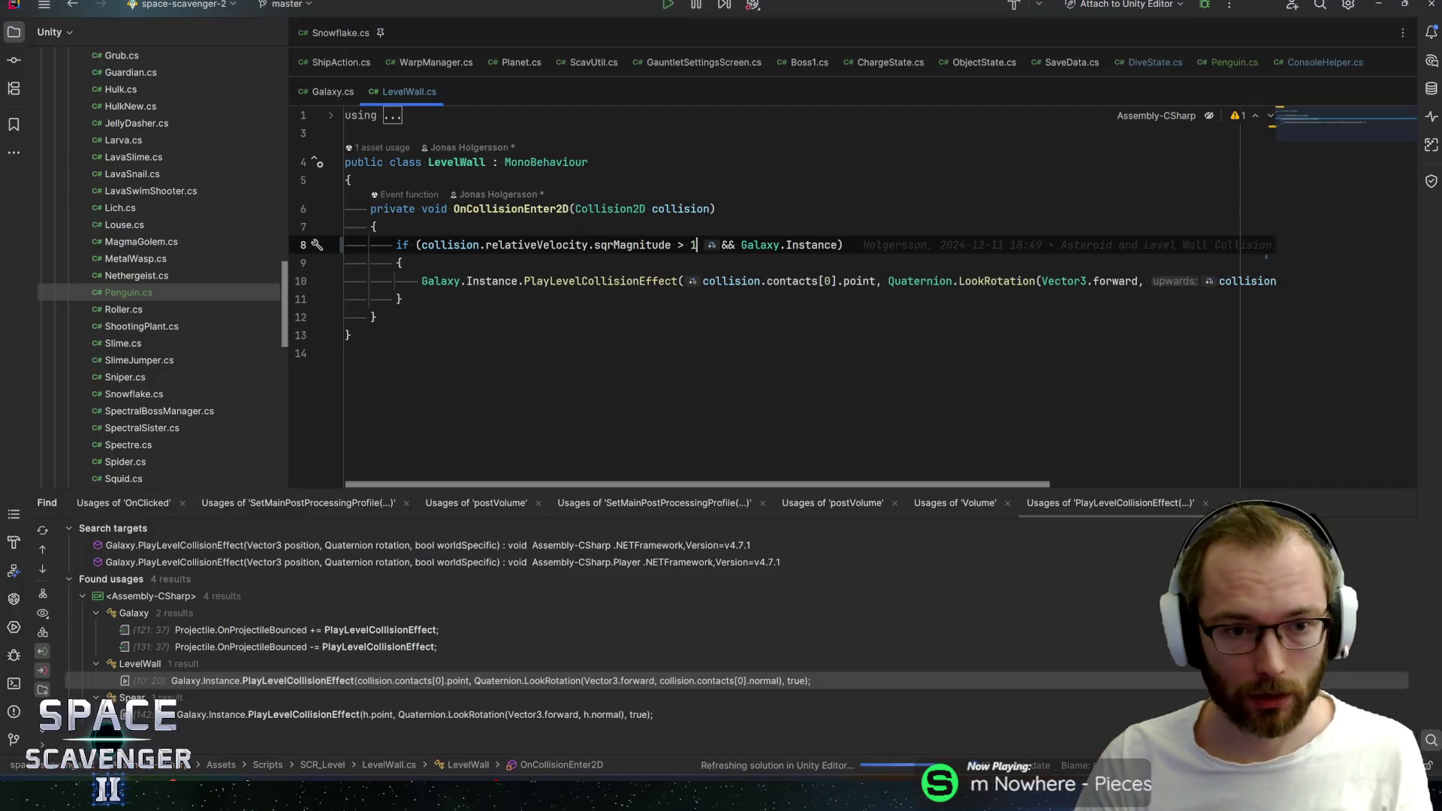
{"action": "type", "text": "0"}
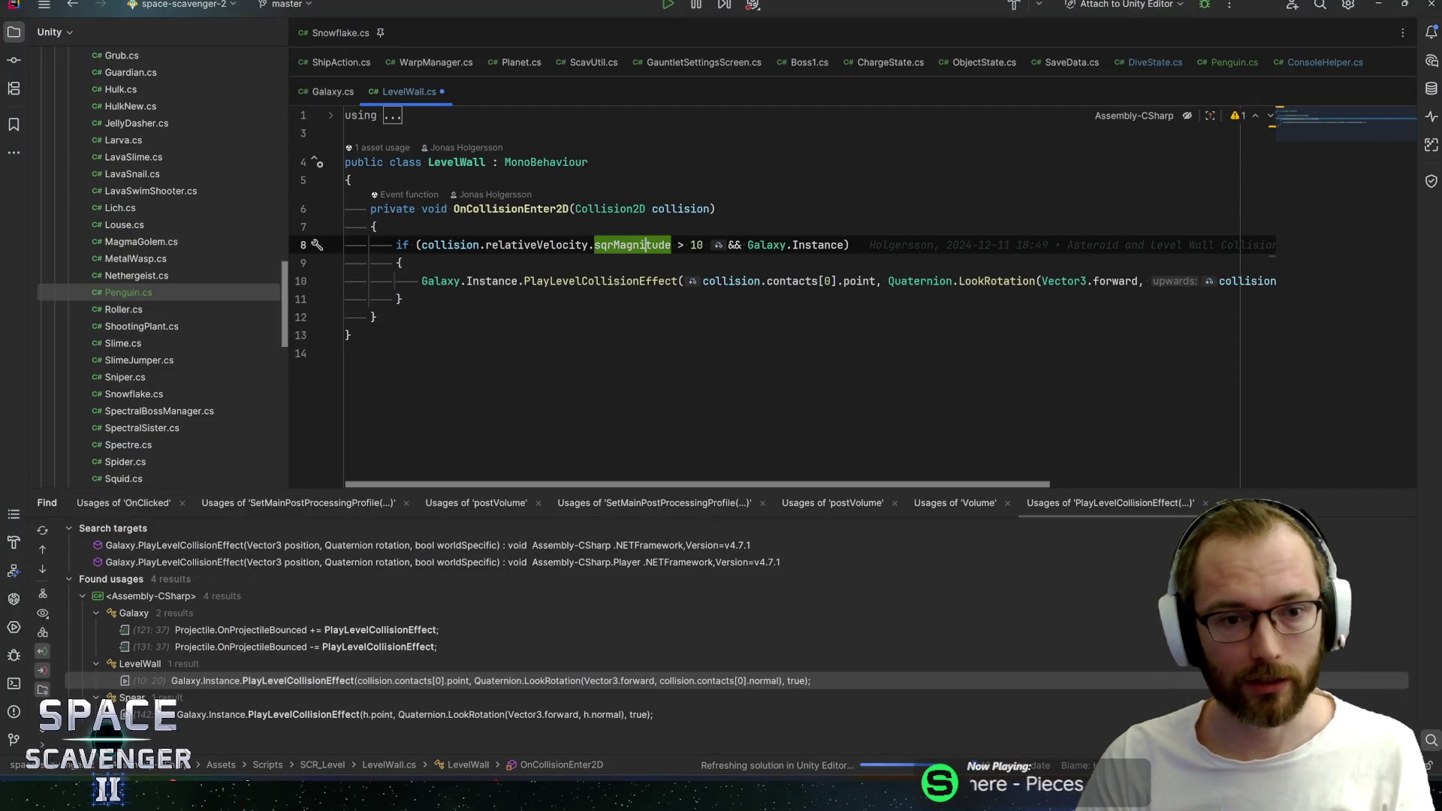
Set a breakpoint on the velocity check, attach the debugger to the Unity editor and start play mode
{"action": "key", "text": "End"}
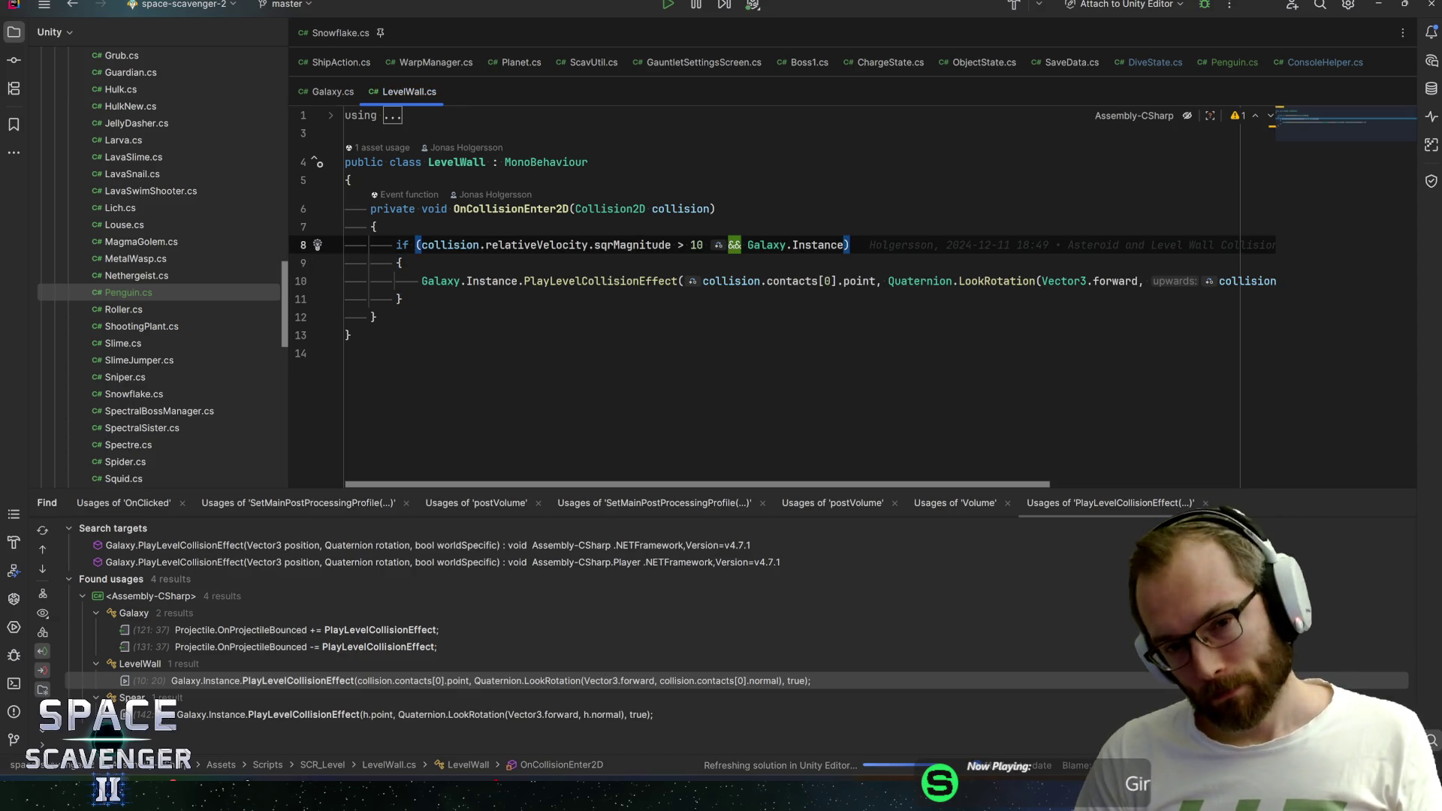
{"action": "key", "text": "ctrl+q"}
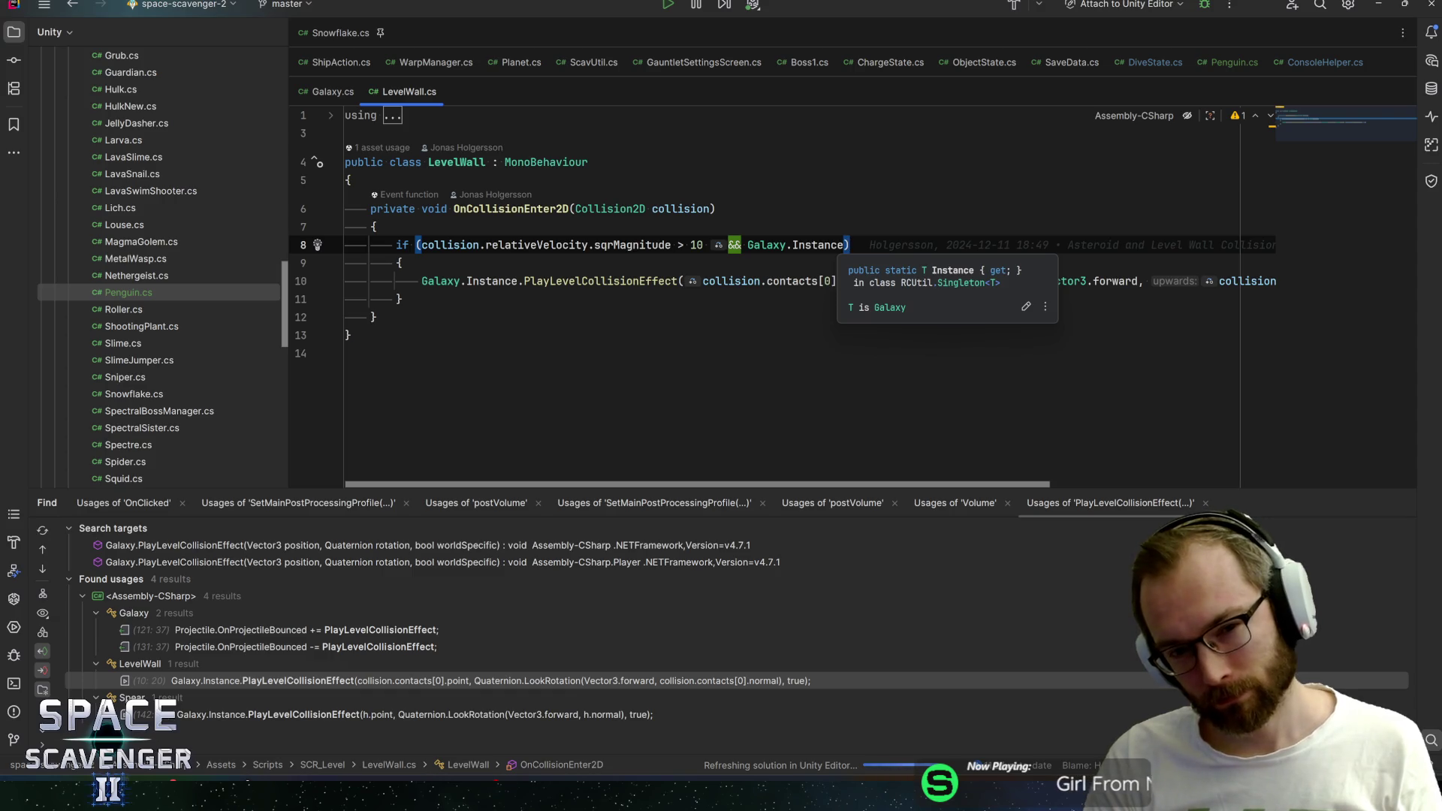
{"action": "key", "text": "Escape"}
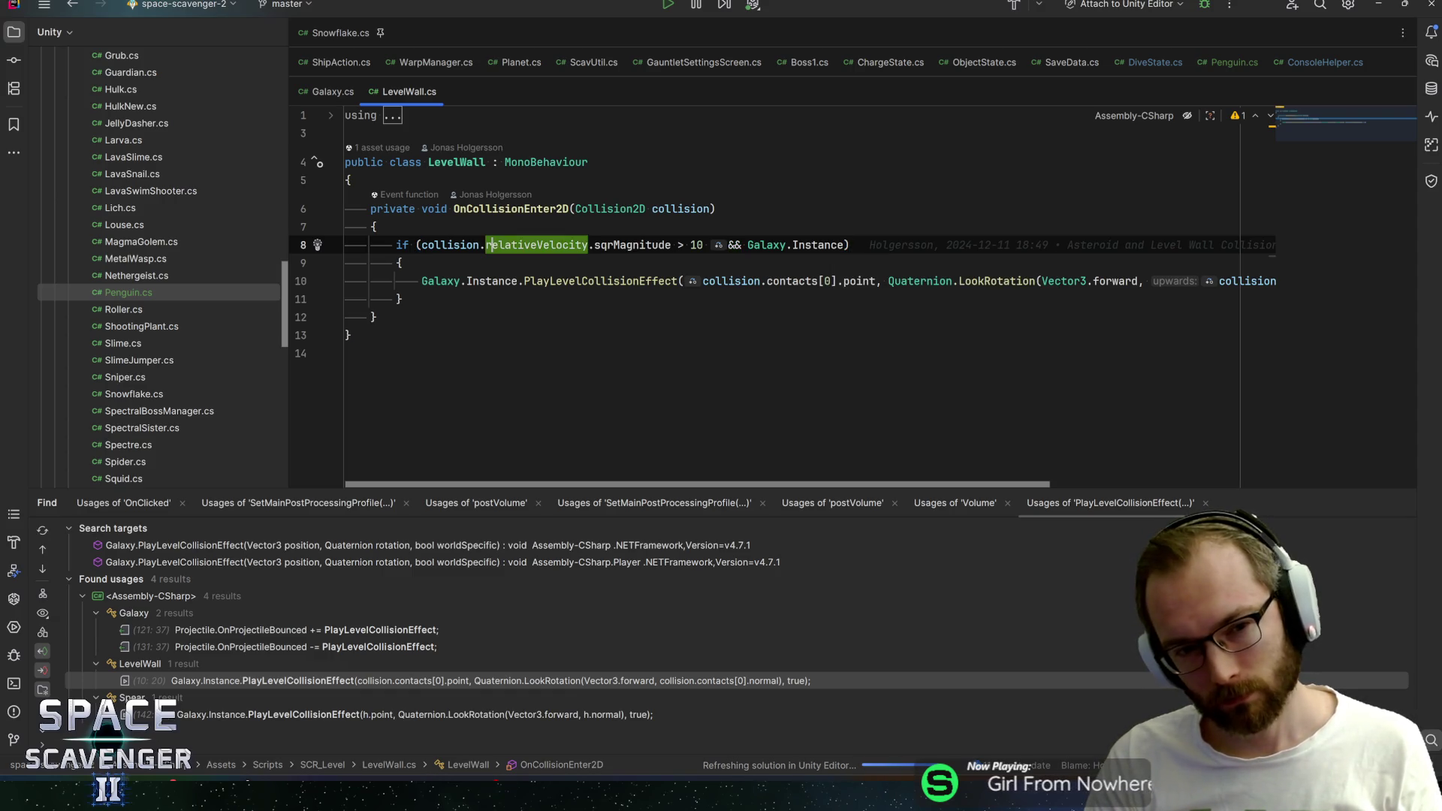
{"action": "key", "text": "ctrl+F8"}
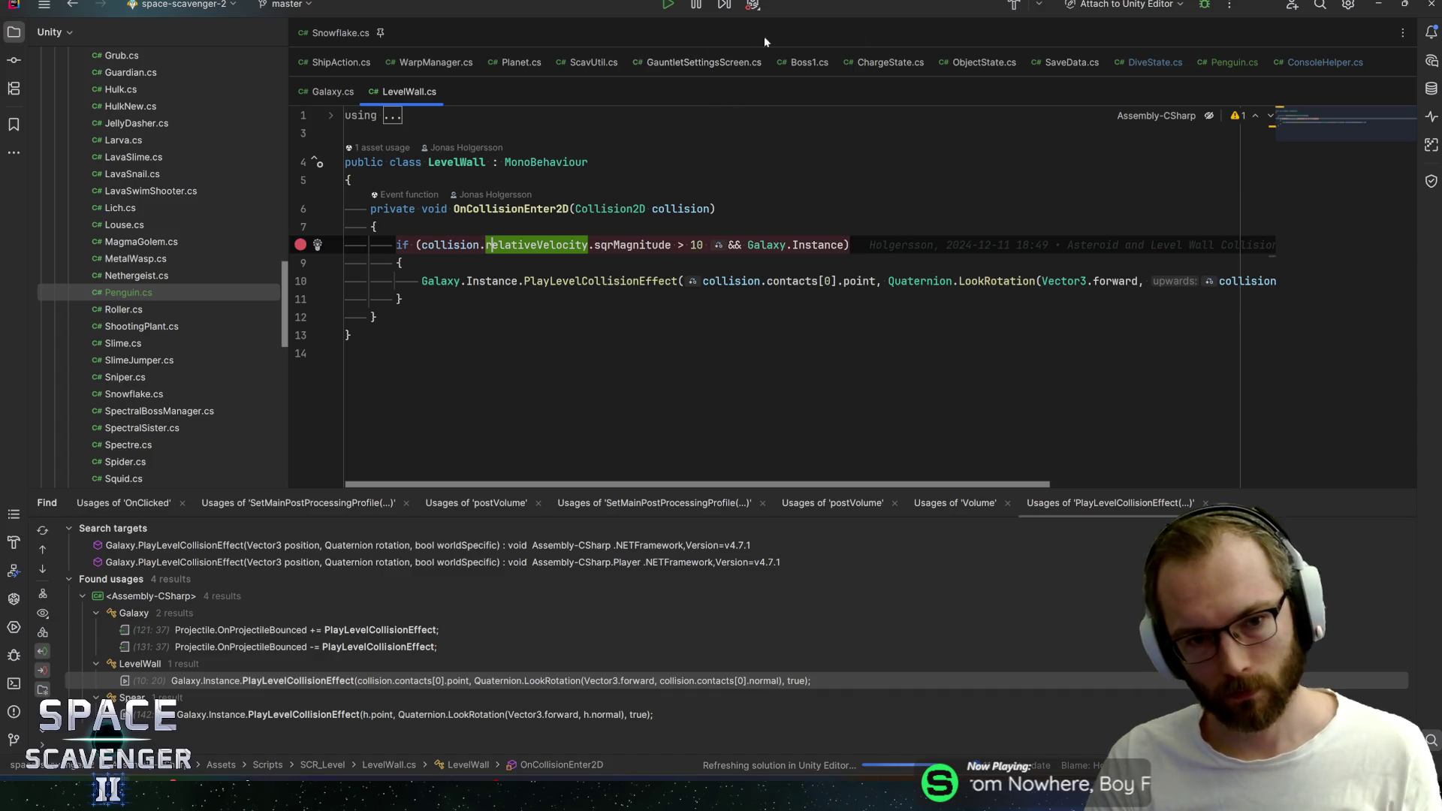
{"action": "left_click", "coordinate": [1201, 10]}
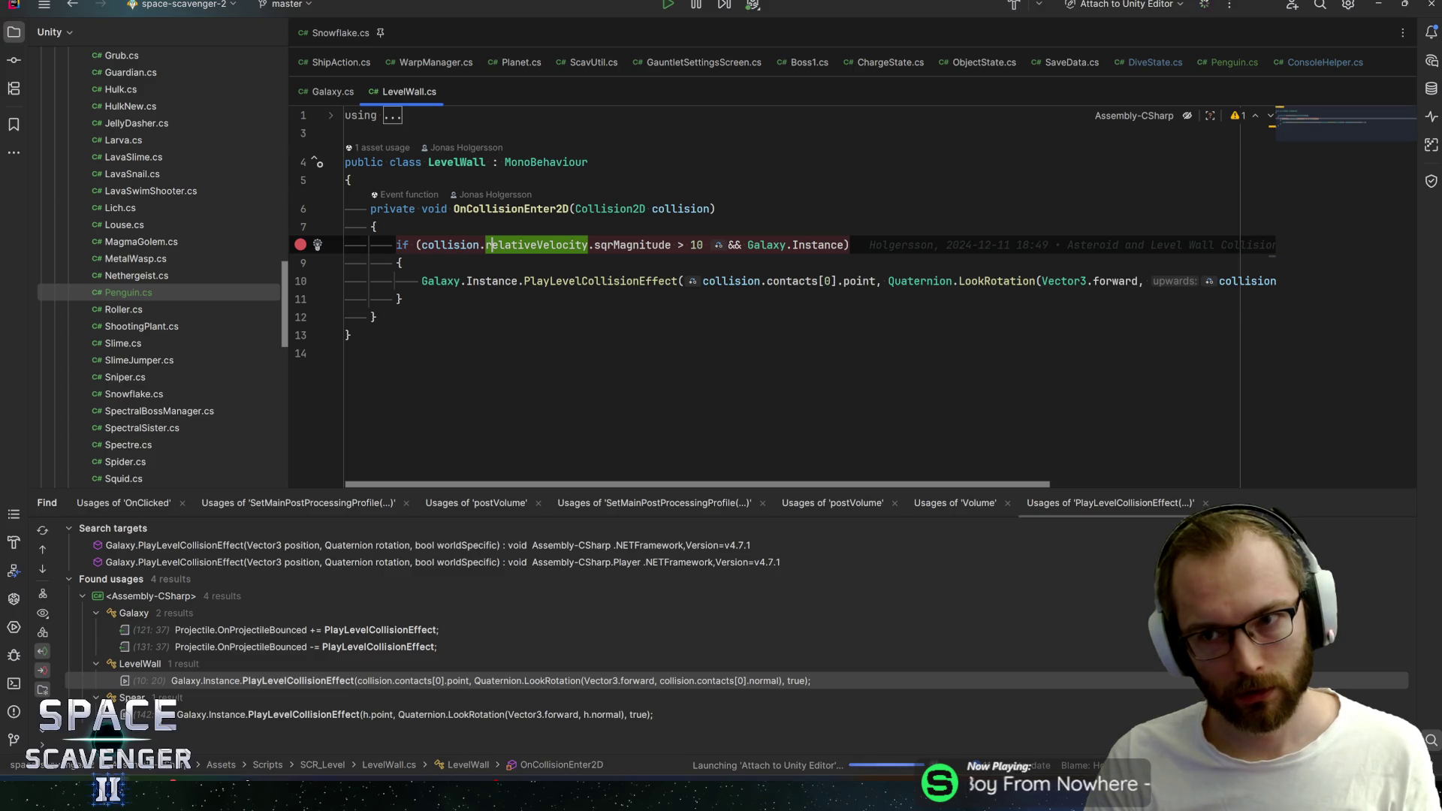
{"action": "key", "text": "alt+Tab"}
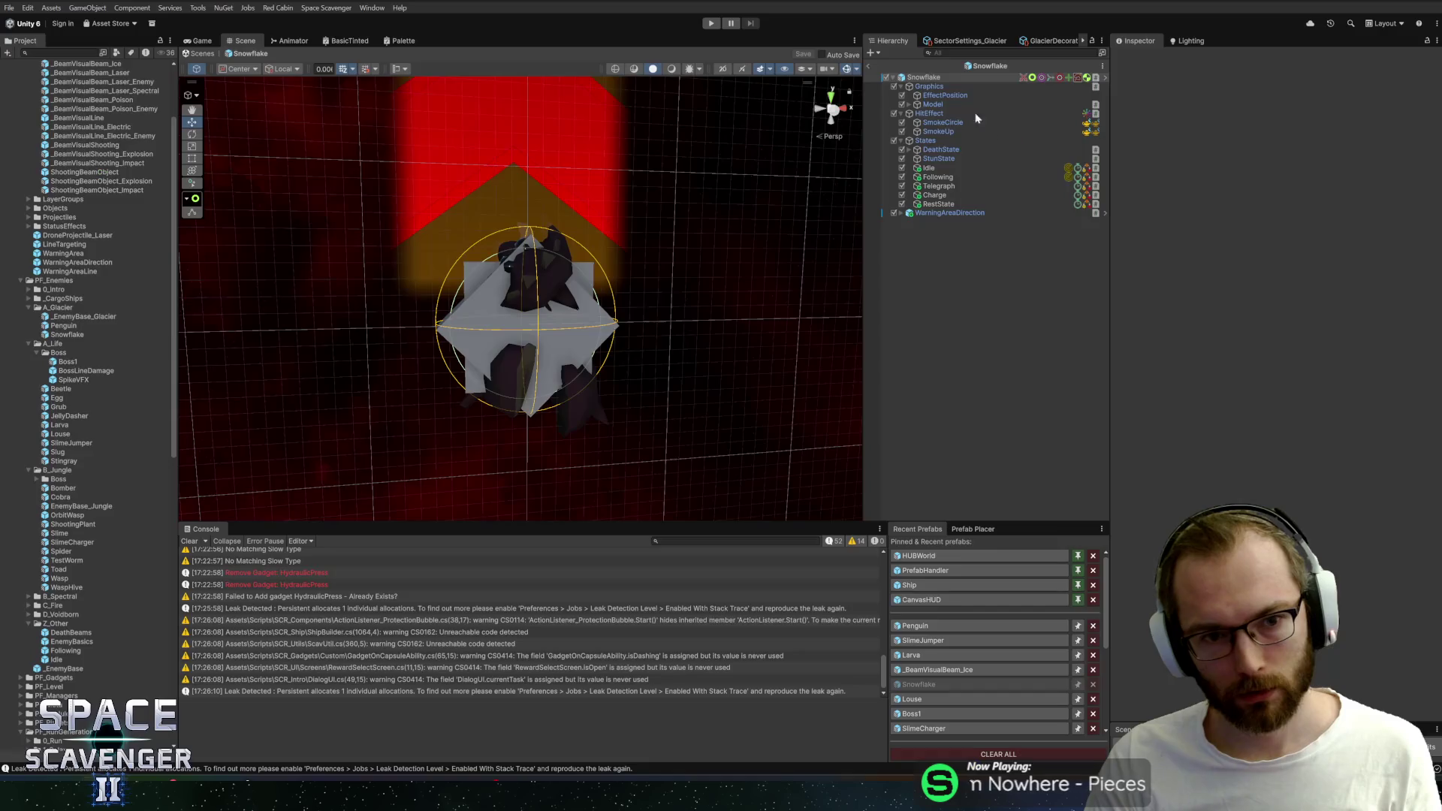
{"action": "left_click", "coordinate": [712, 24]}
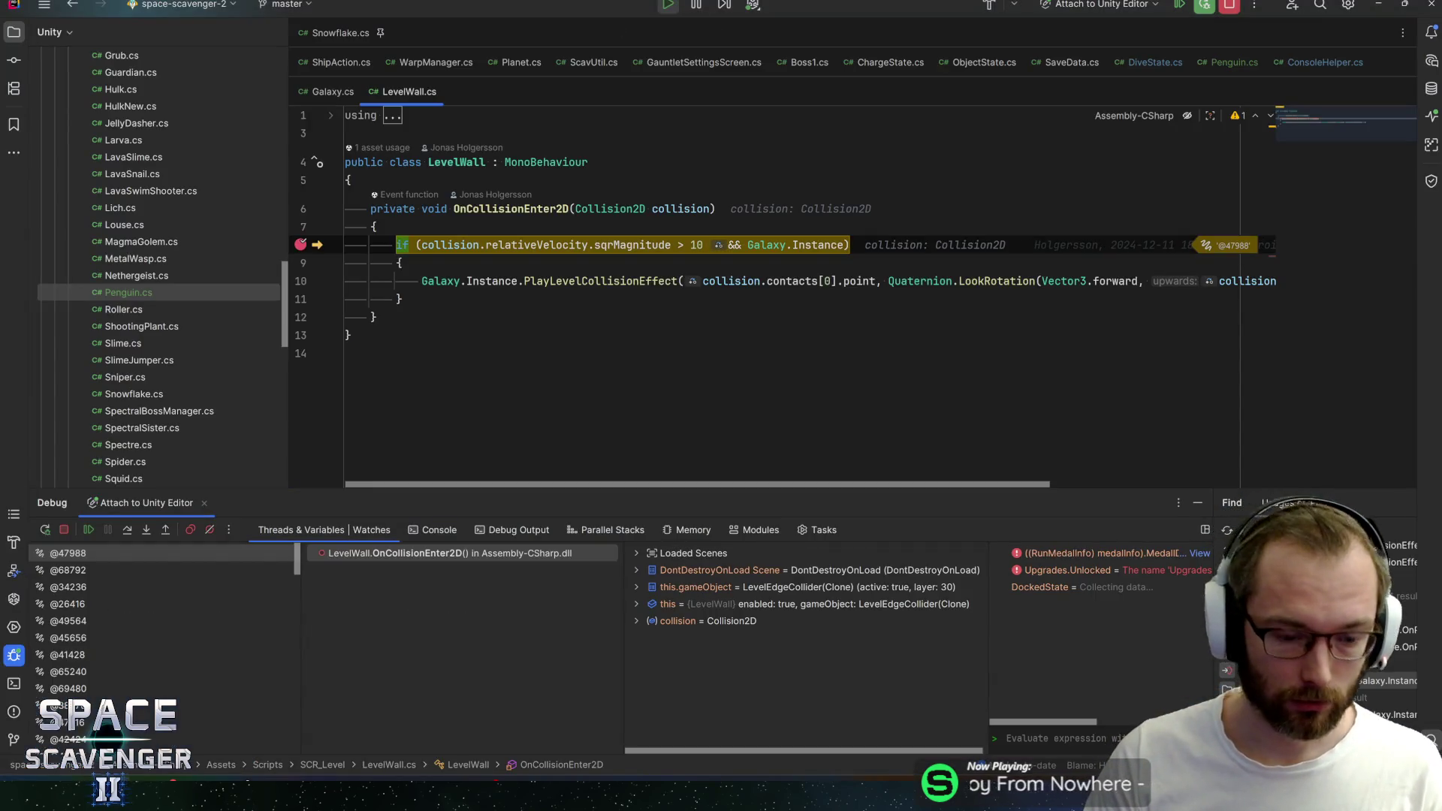
Resume past the breakpoint hits, dismiss the debug-session prompt, and bring up the in-game console
{"action": "key", "text": "F5"}
{"action": "key", "text": "F5"}
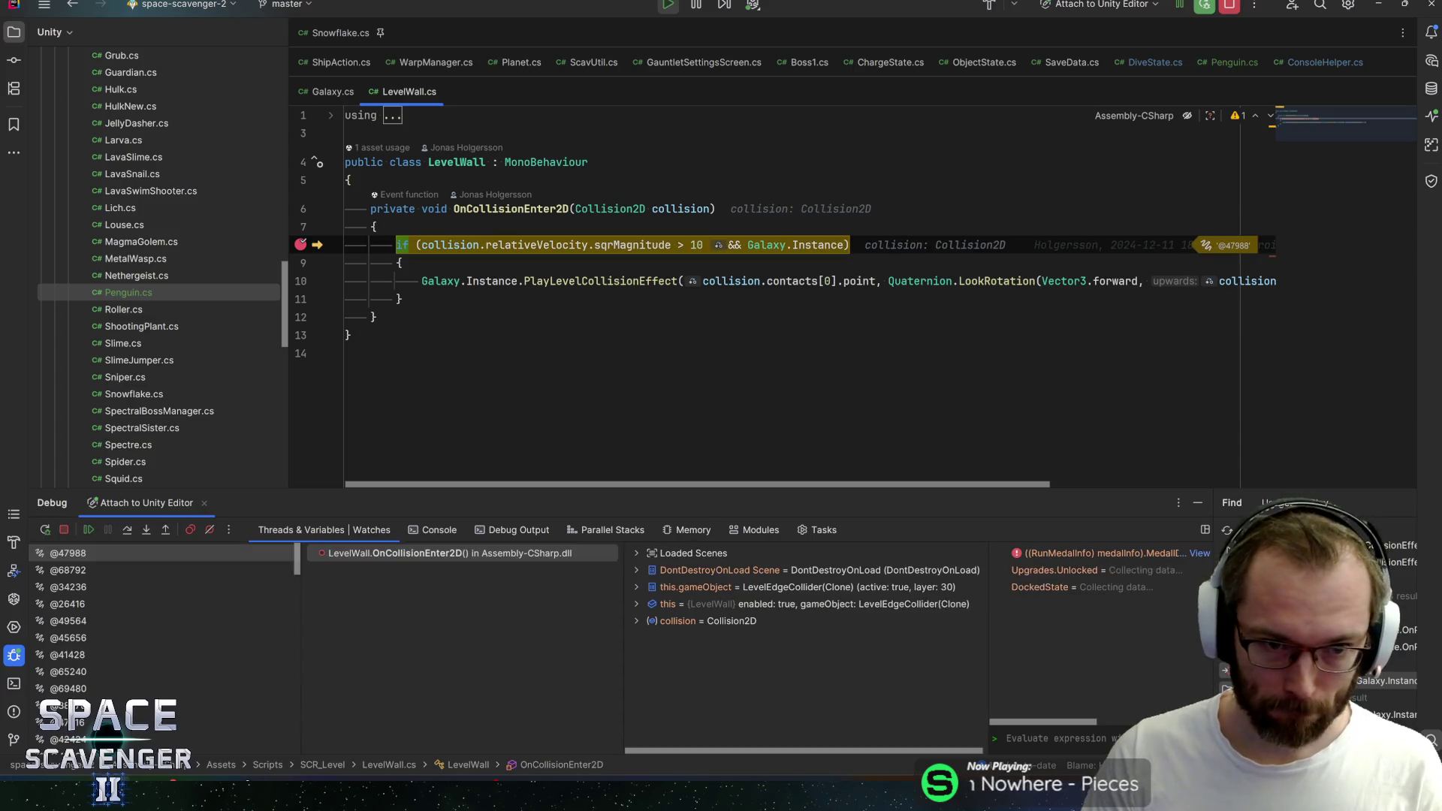
{"action": "key", "text": "F5"}
{"action": "key", "text": "F5"}
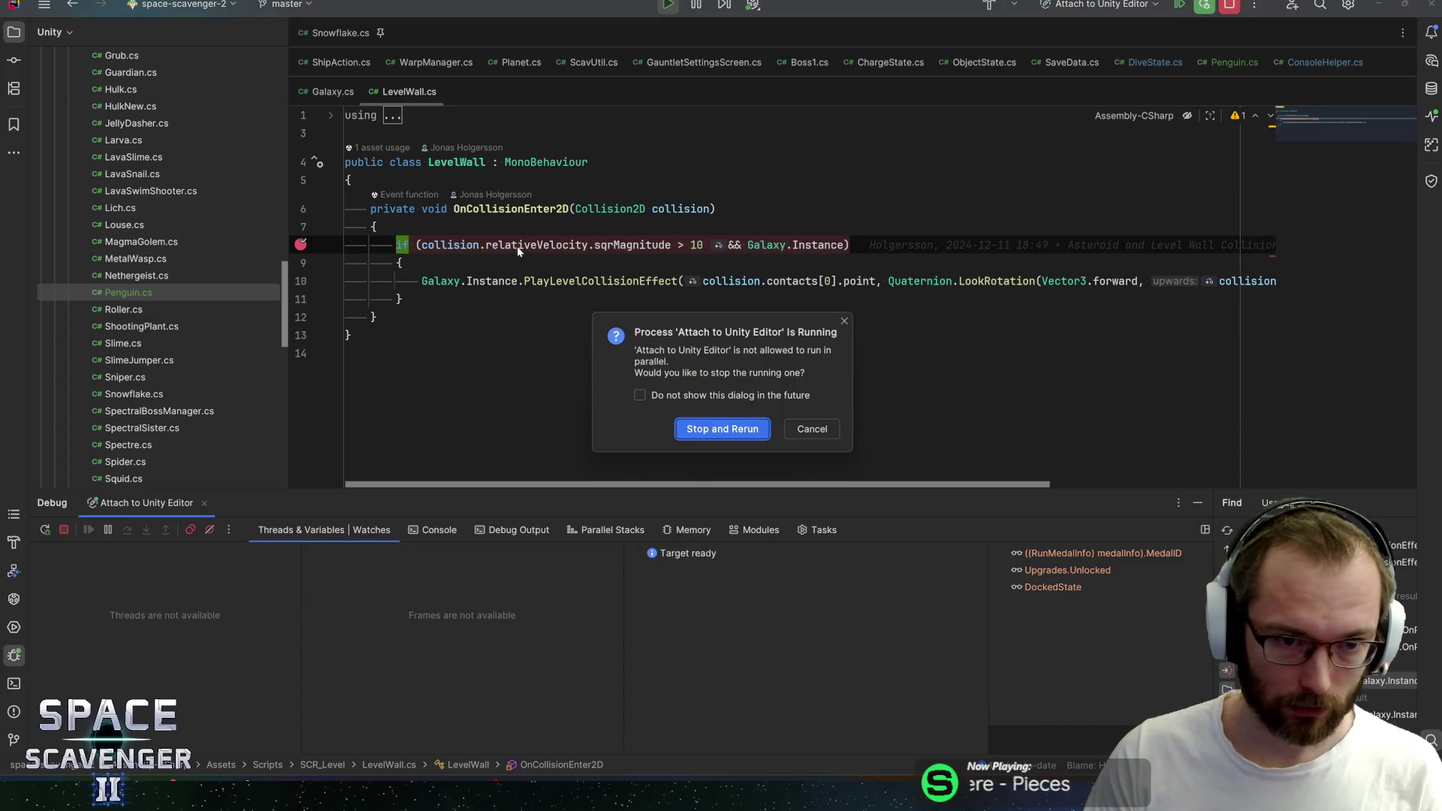
{"action": "left_click", "coordinate": [824, 437]}
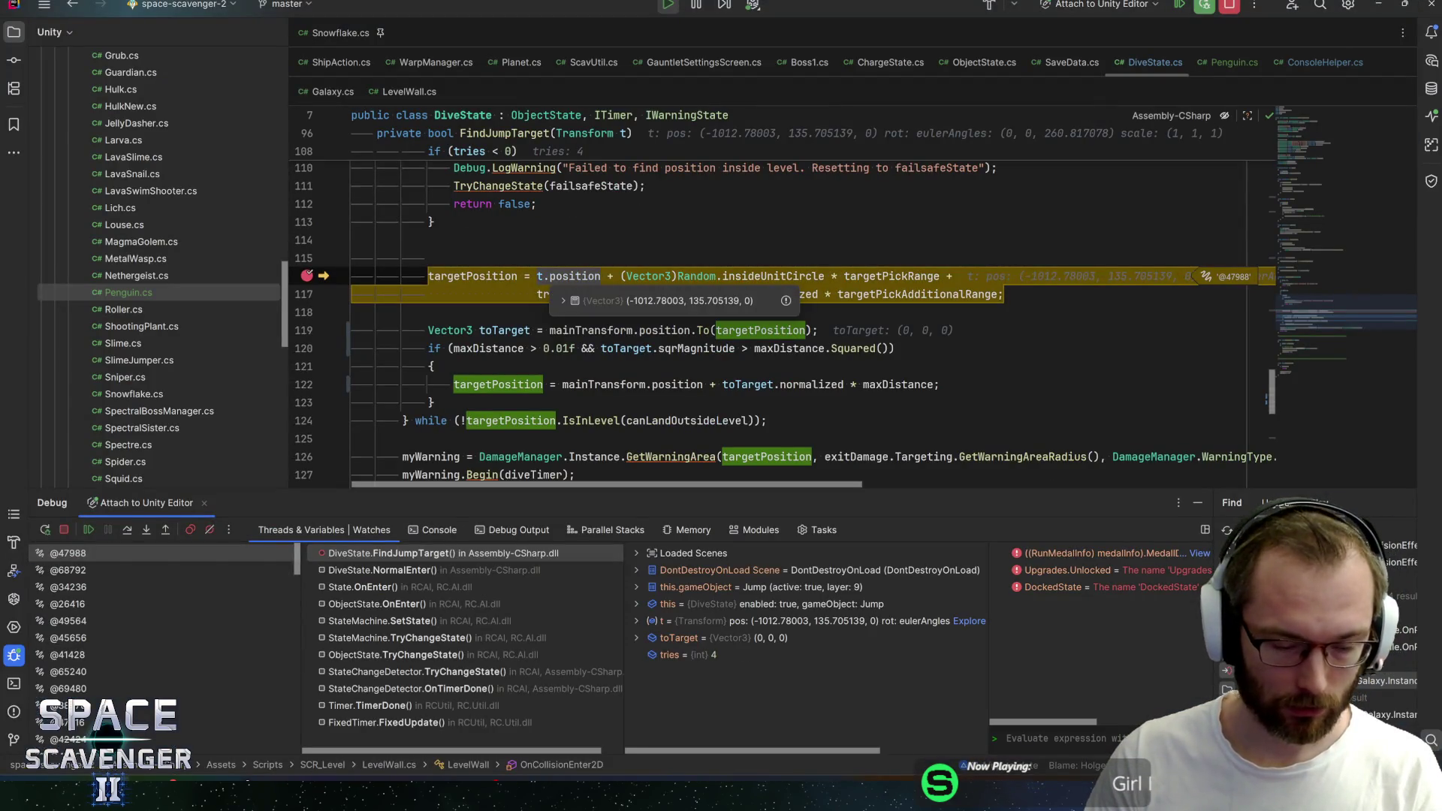
{"action": "key", "text": "F5"}
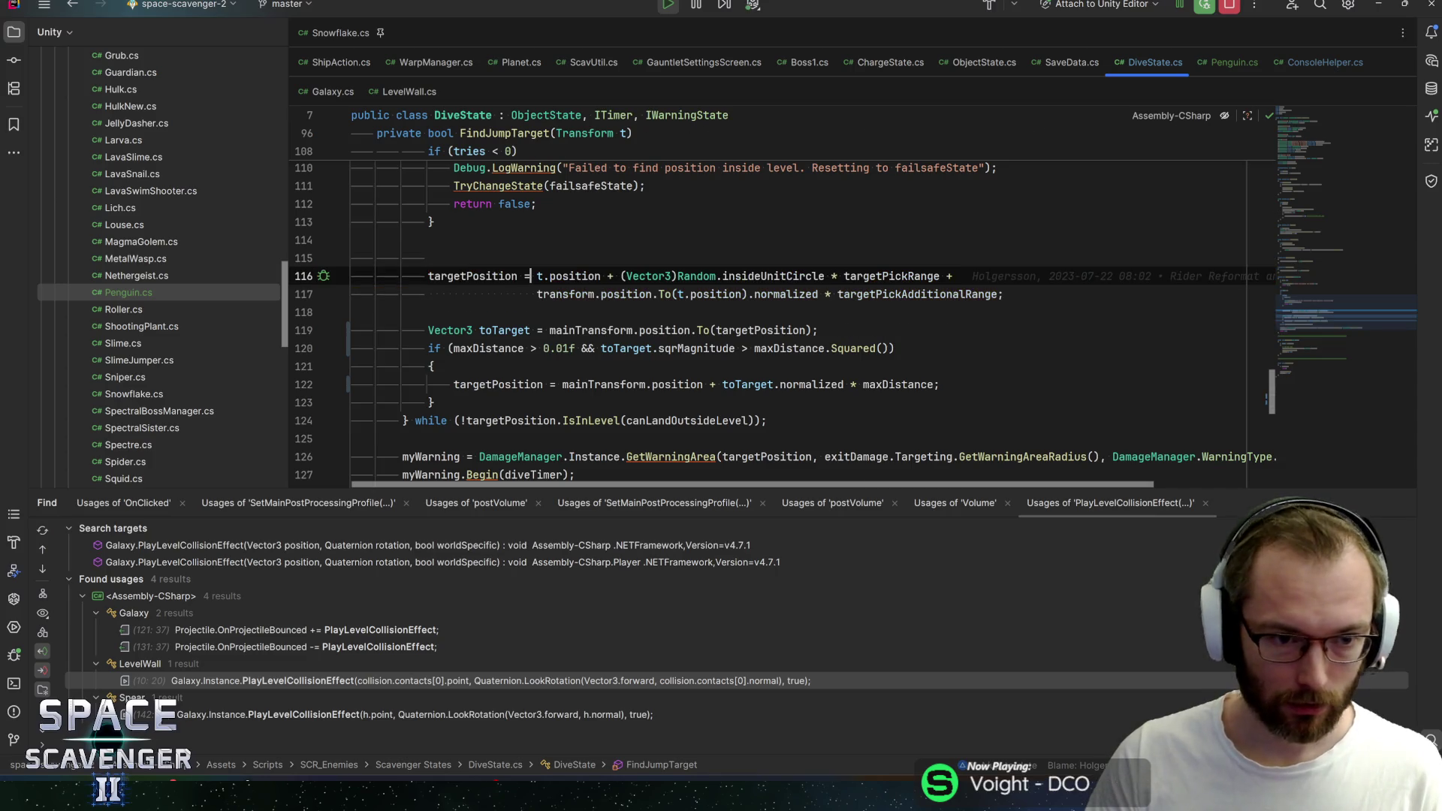
{"action": "key", "text": "shift+F12"}
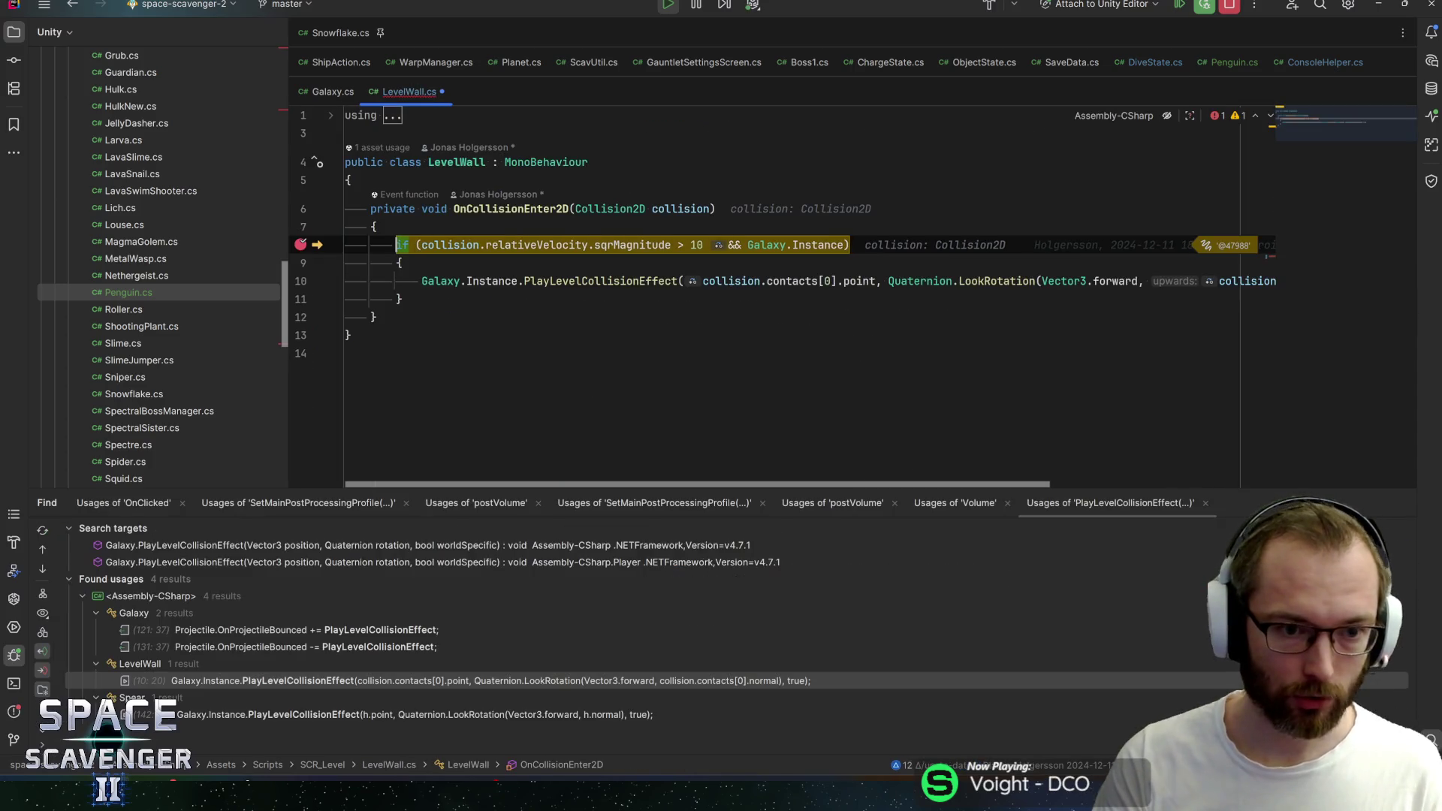
{"action": "key", "text": "F5"}
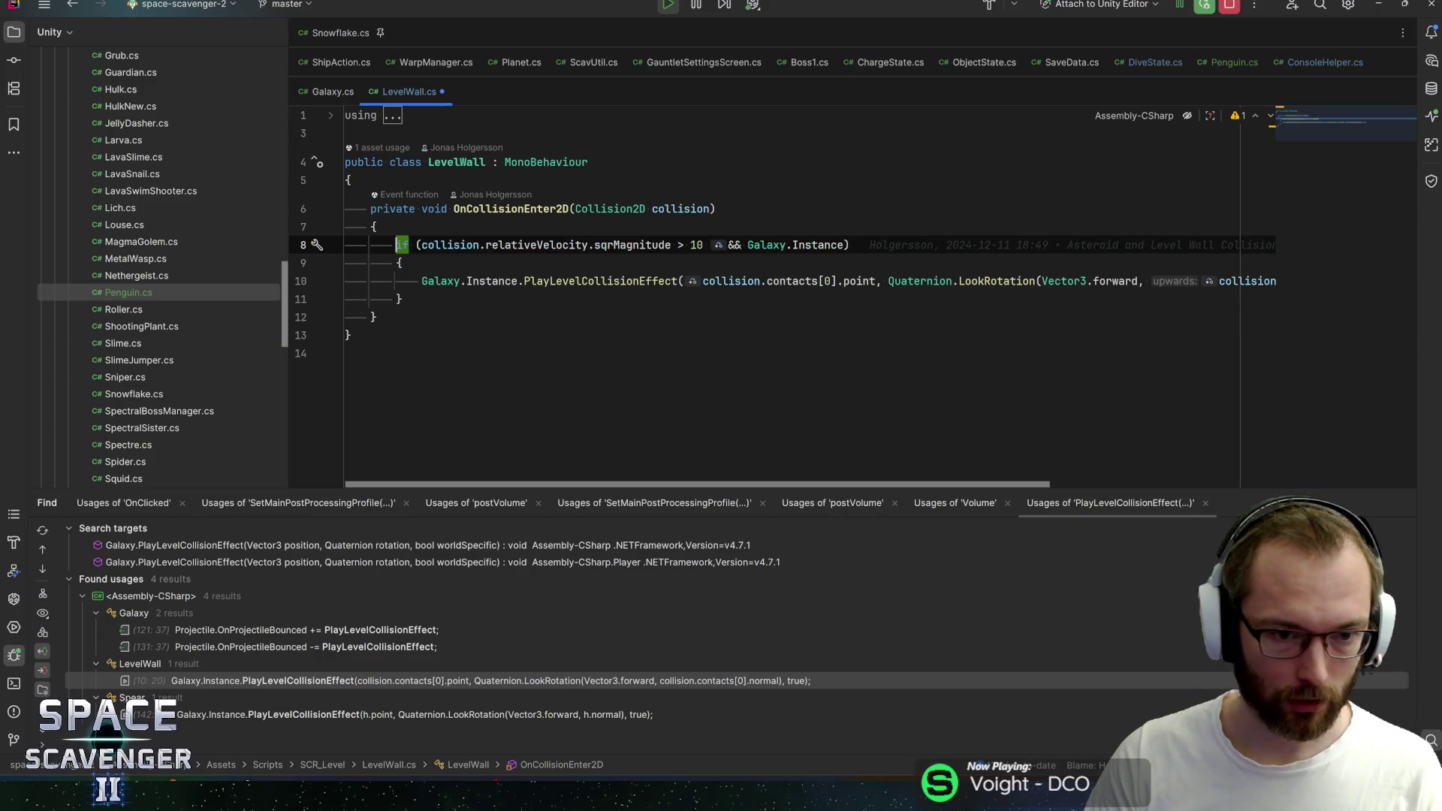
{"action": "key", "text": "alt+Tab"}
{"action": "key", "text": "grave"}
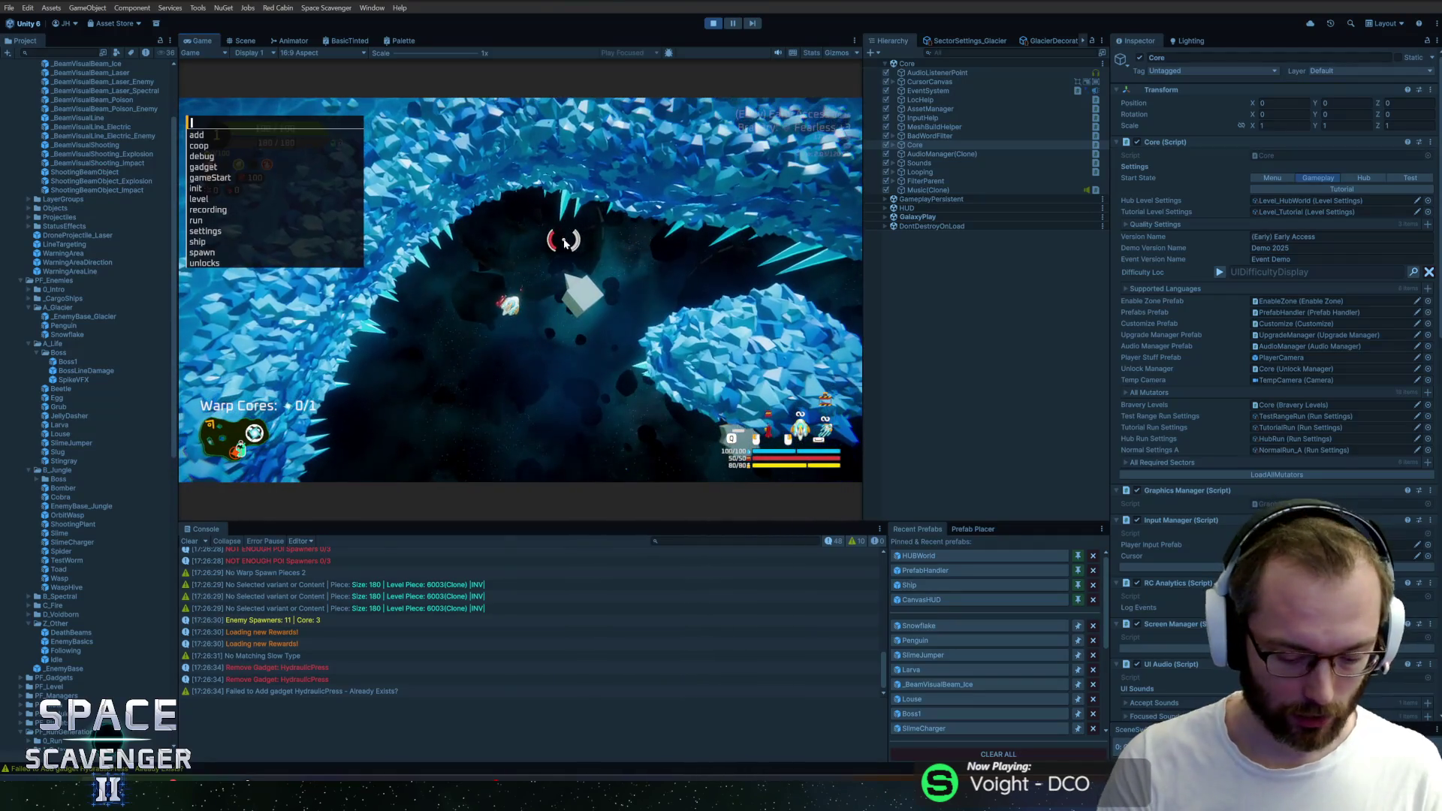
{"action": "type", "text": "debug damag"}
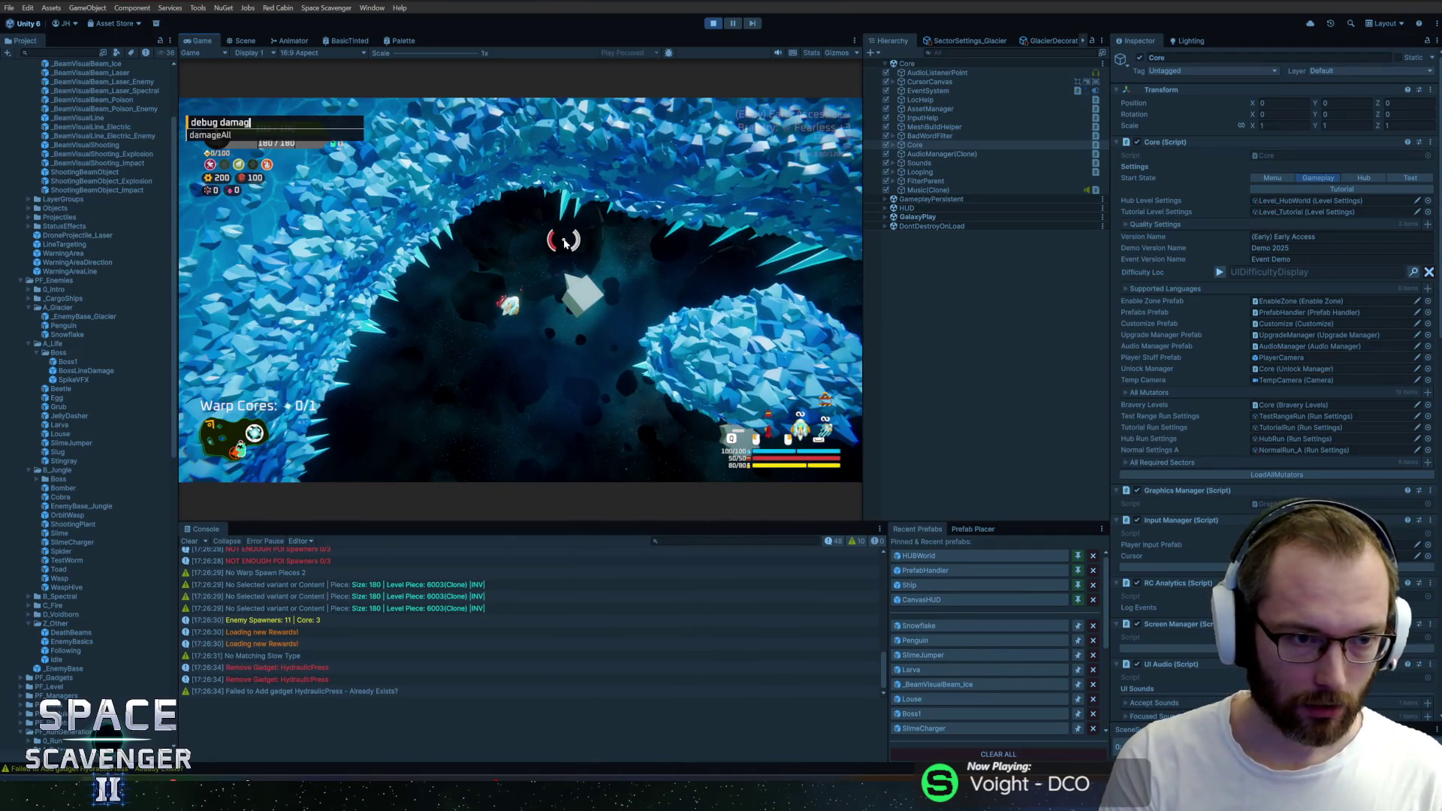
Run the debug damage command, glance at the collision usages in LevelWall, and keep flying until the wall breakpoint hits
{"action": "key", "text": "Return"}
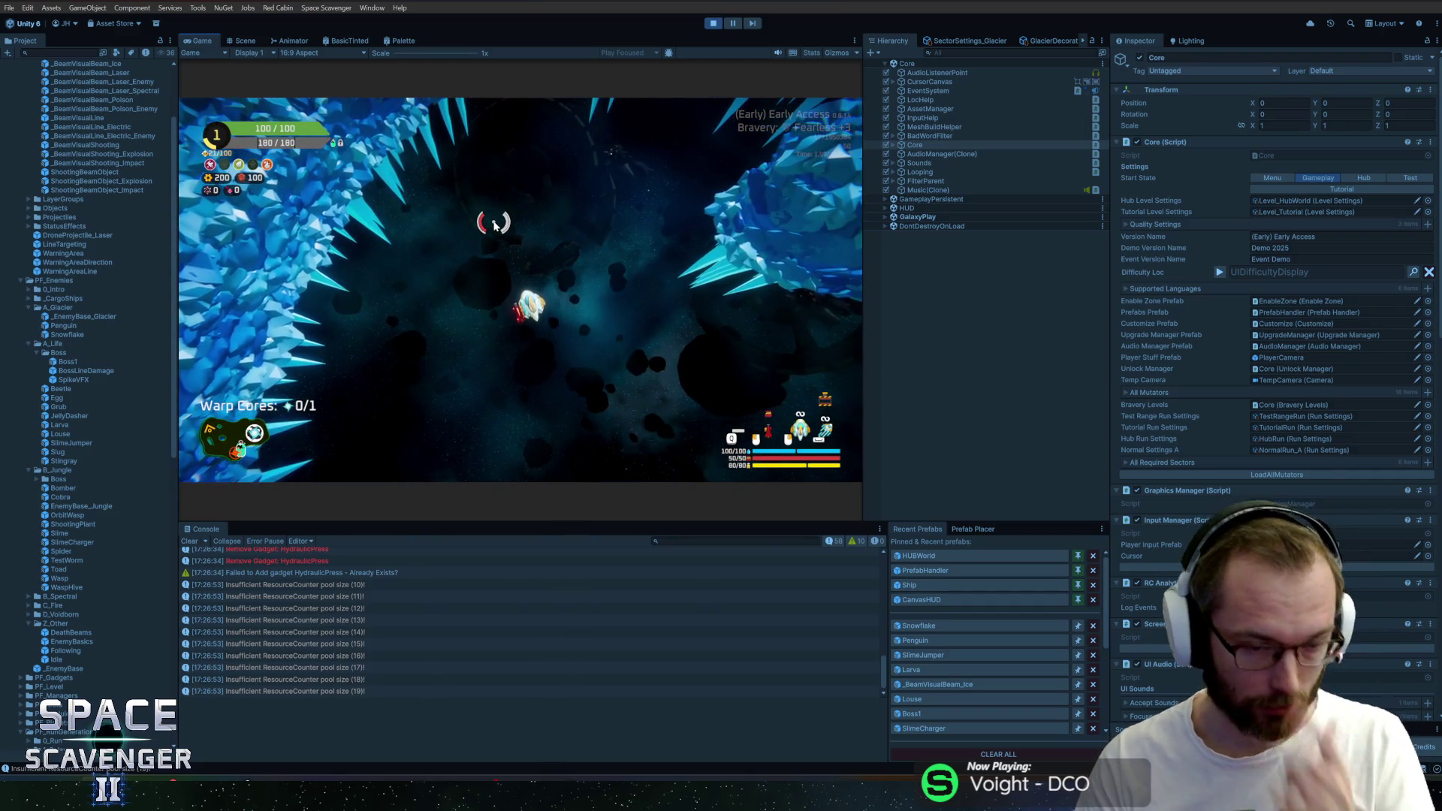
{"action": "type", "text": "spa"}
{"action": "key", "text": "grave"}
{"action": "type", "text": "spawn s"}
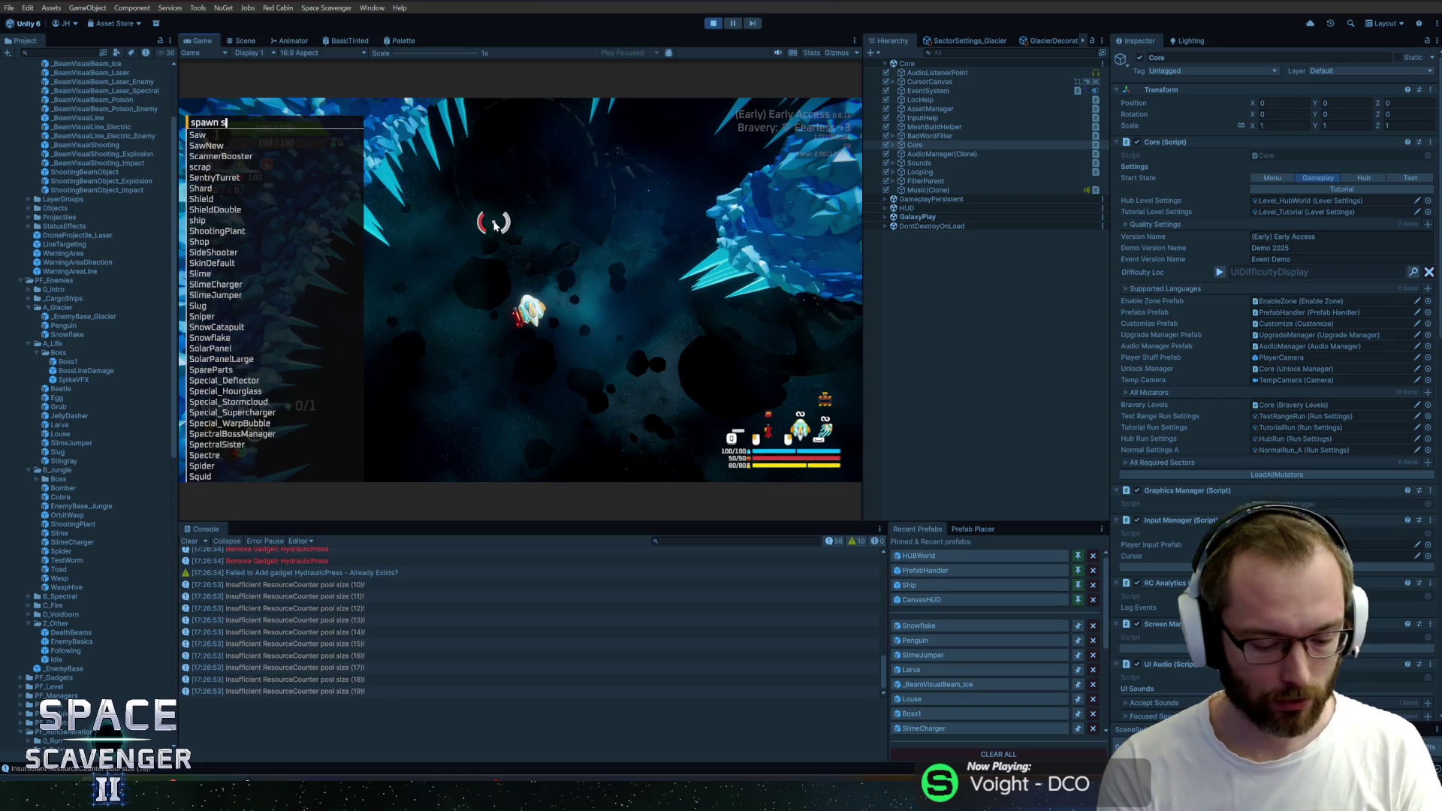
{"action": "type", "text": "now"}
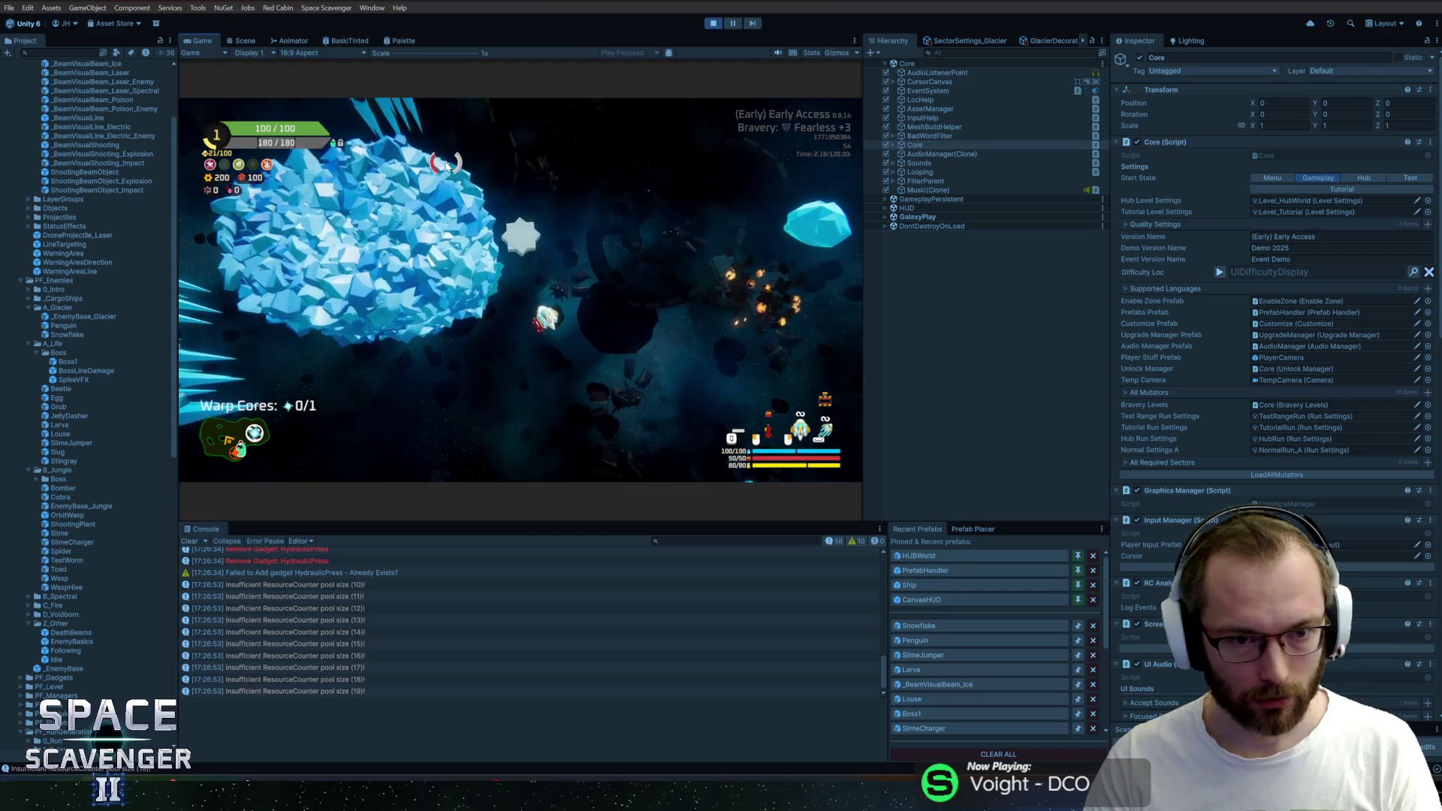
{"action": "key", "text": "alt+Tab"}
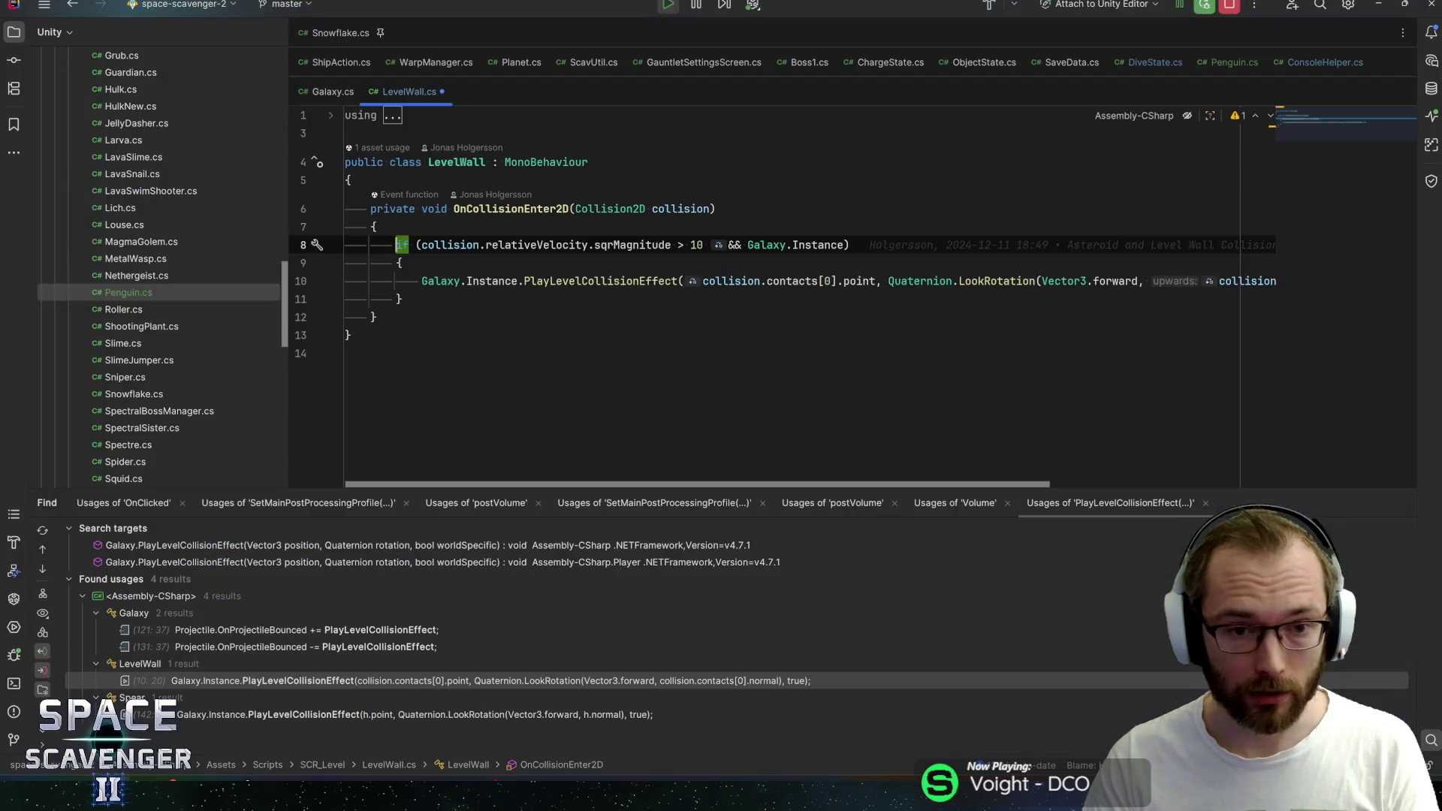
{"action": "left_click", "coordinate": [443, 245]}
{"action": "key", "text": "alt+Tab"}
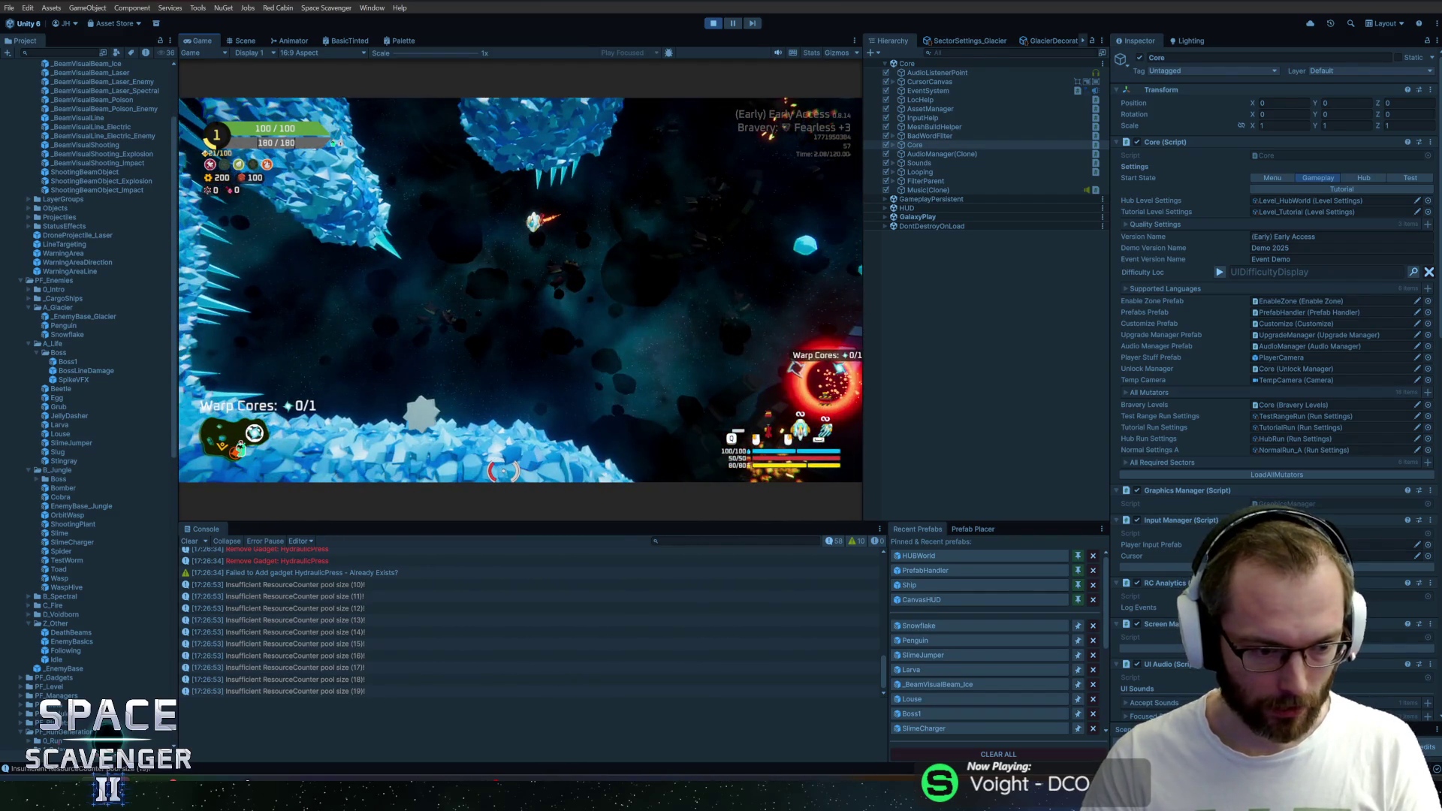
{"action": "key", "text": "F5"}
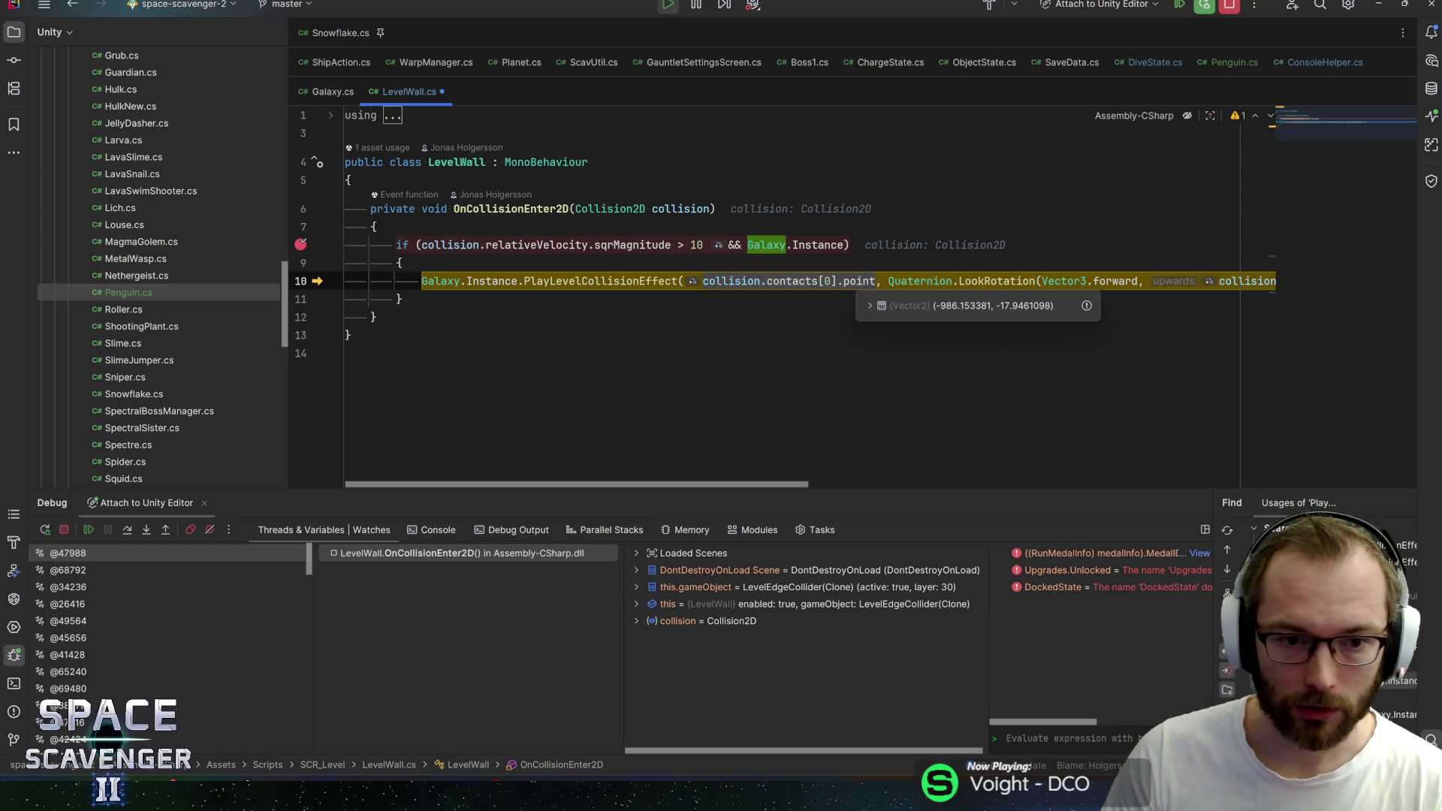
{"action": "left_click_drag", "start_coordinate": [655, 487], "coordinate": [853, 487]}
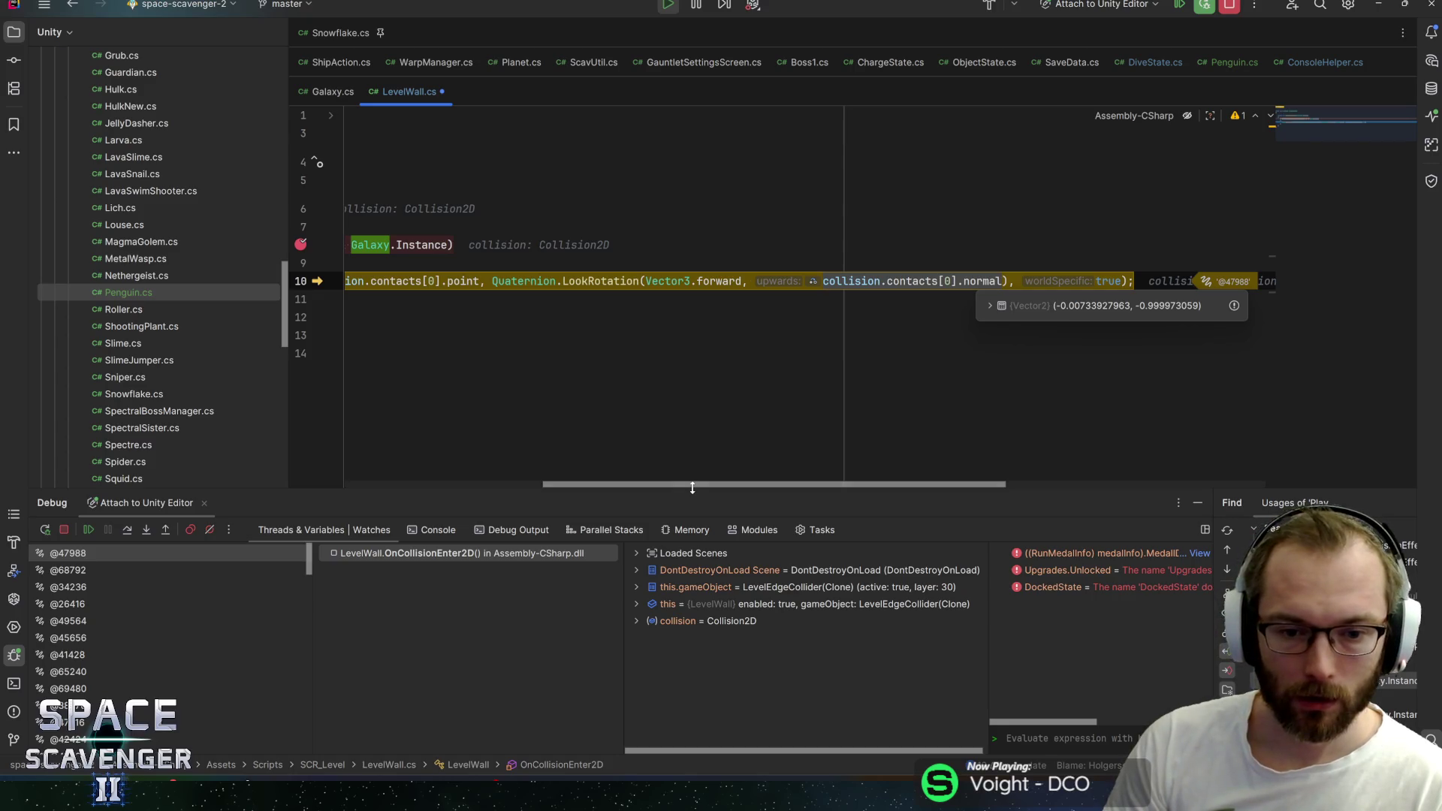
Navigate to the PlayLevelCollisionEffect declaration in Galaxy.cs
{"action": "key", "text": "ctrl+alt+Left"}
{"action": "key", "text": "ctrl+alt+Left"}
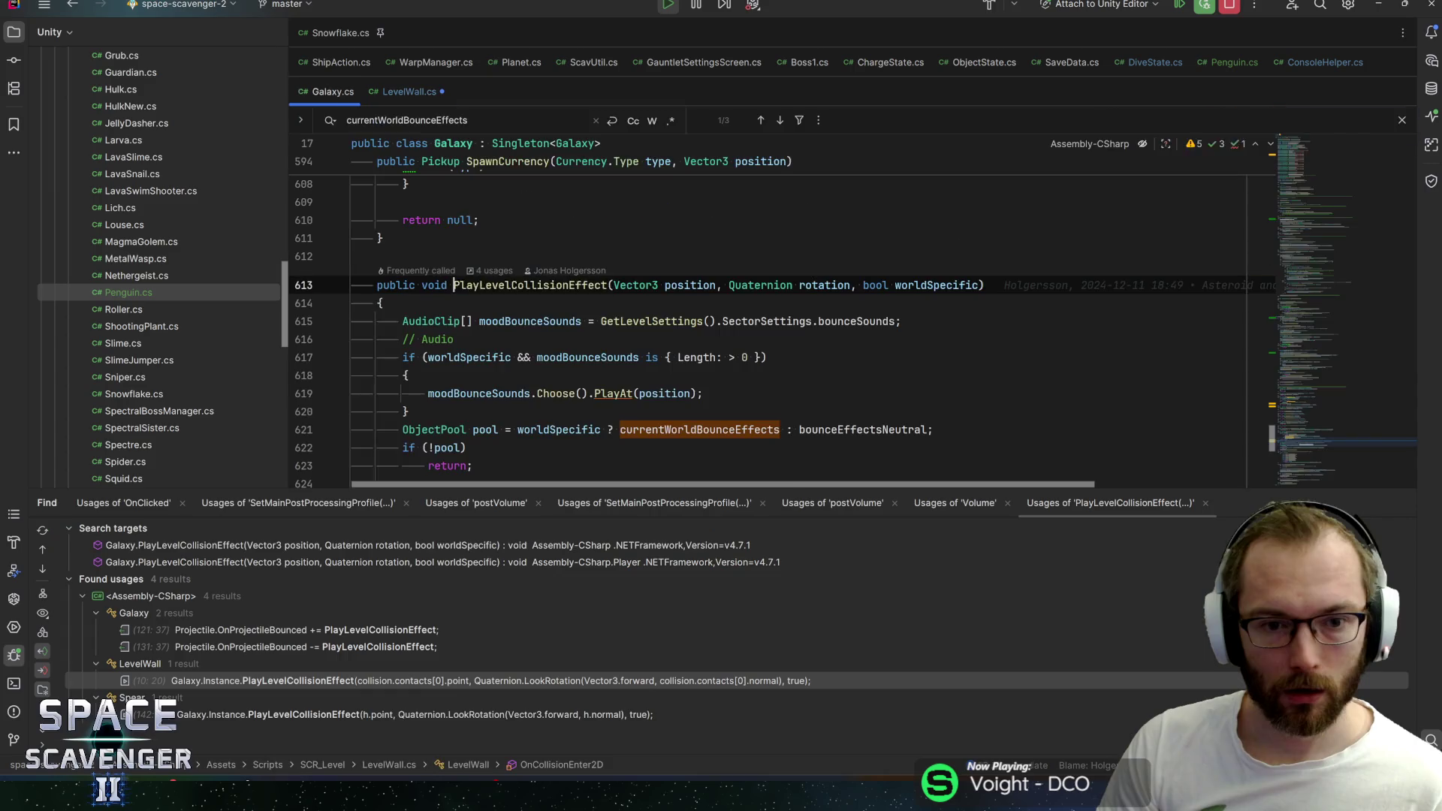
Follow OnProjectileBounced from Galaxy into Projectile.cs and set a breakpoint on its invoke line
{"action": "left_click", "coordinate": [518, 321]}
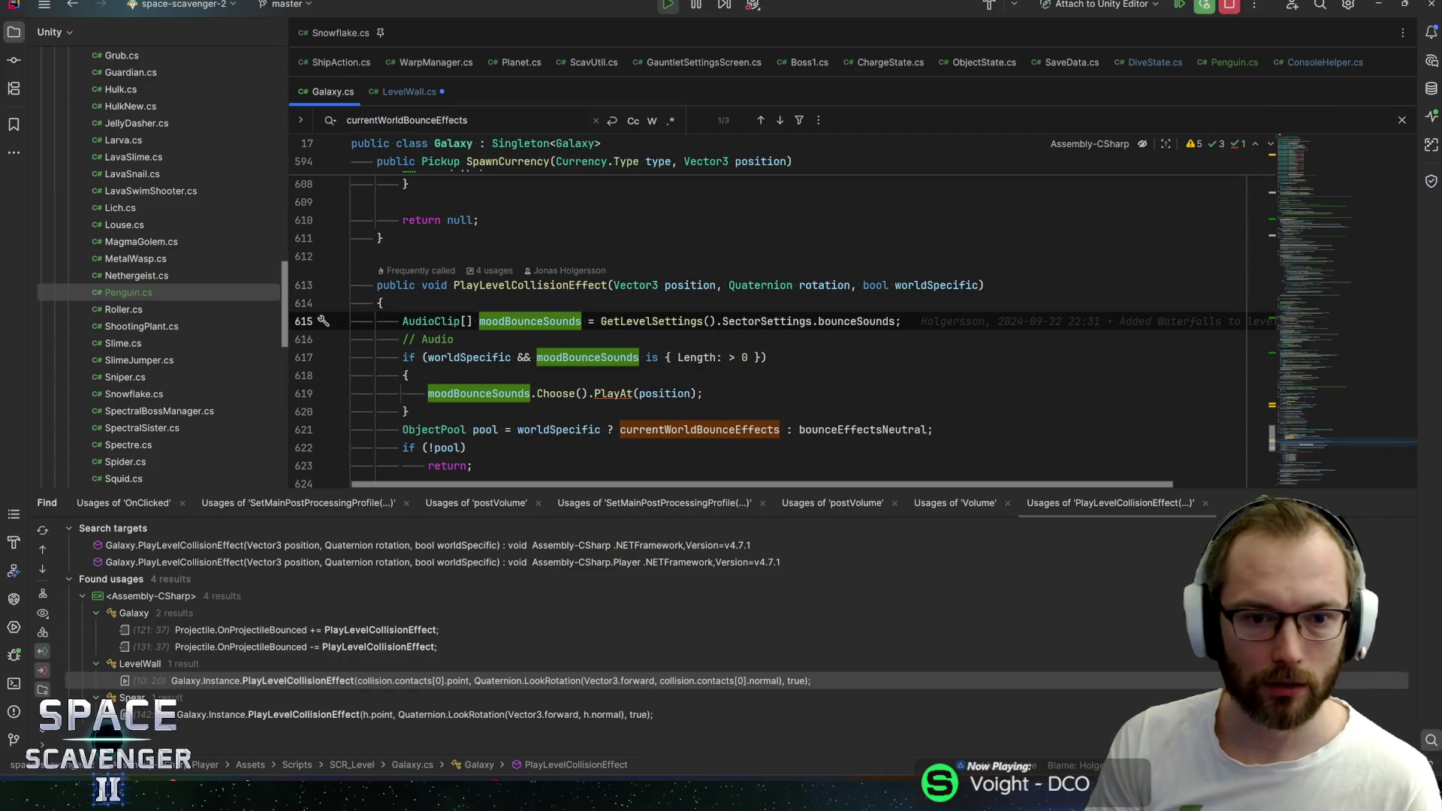
{"action": "left_click", "coordinate": [400, 636]}
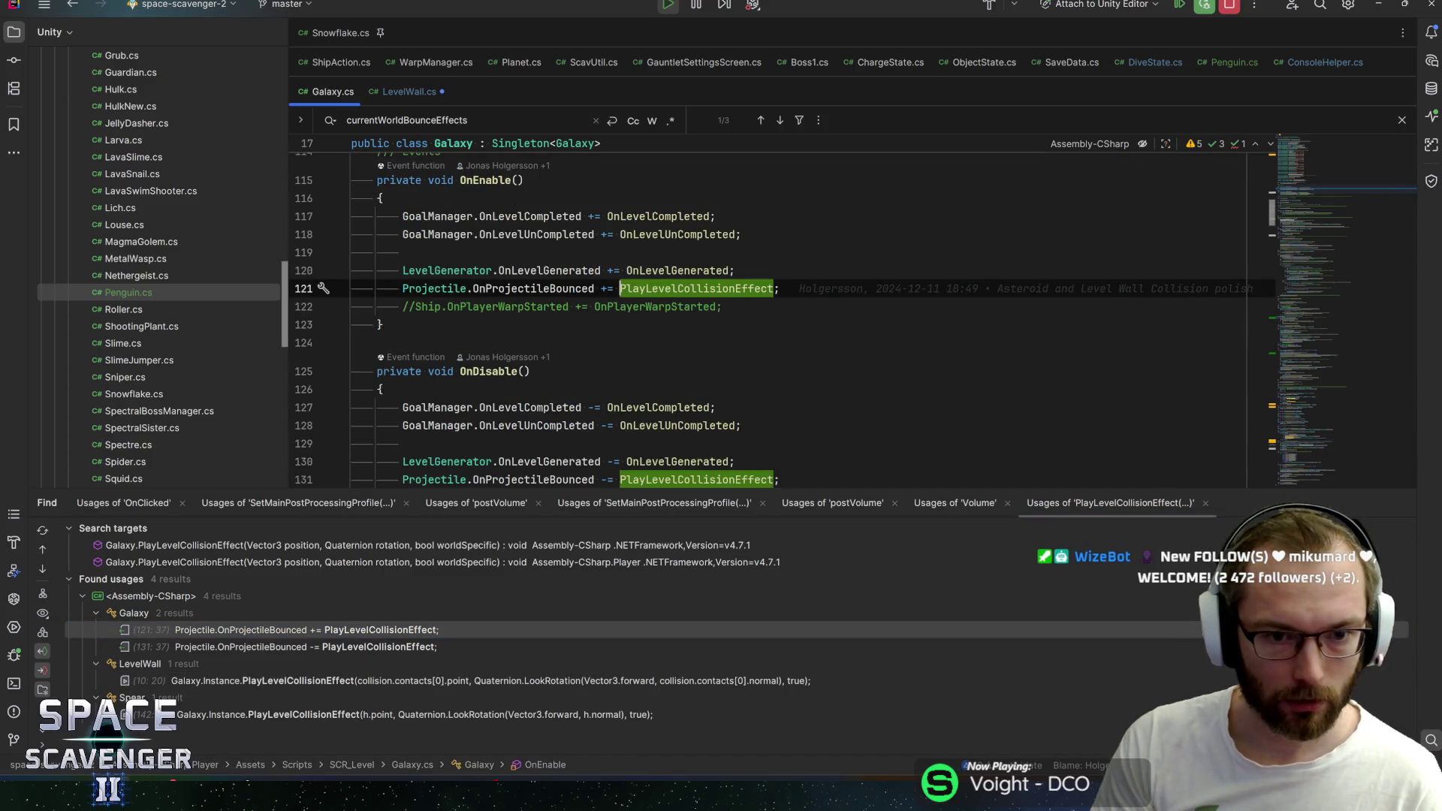
{"action": "key", "text": "F12"}
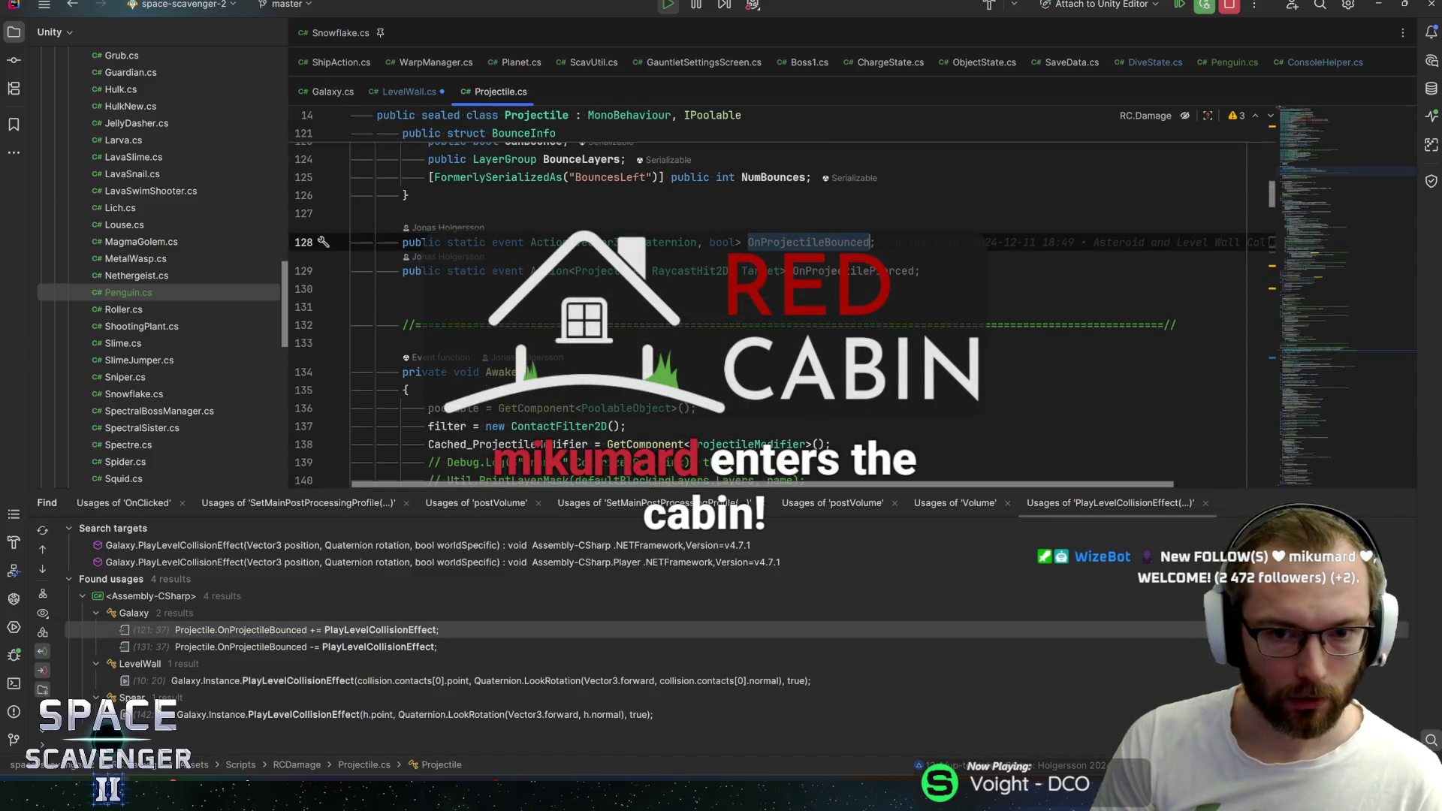
{"action": "key", "text": "ctrl+f"}
{"action": "key", "text": "Return"}
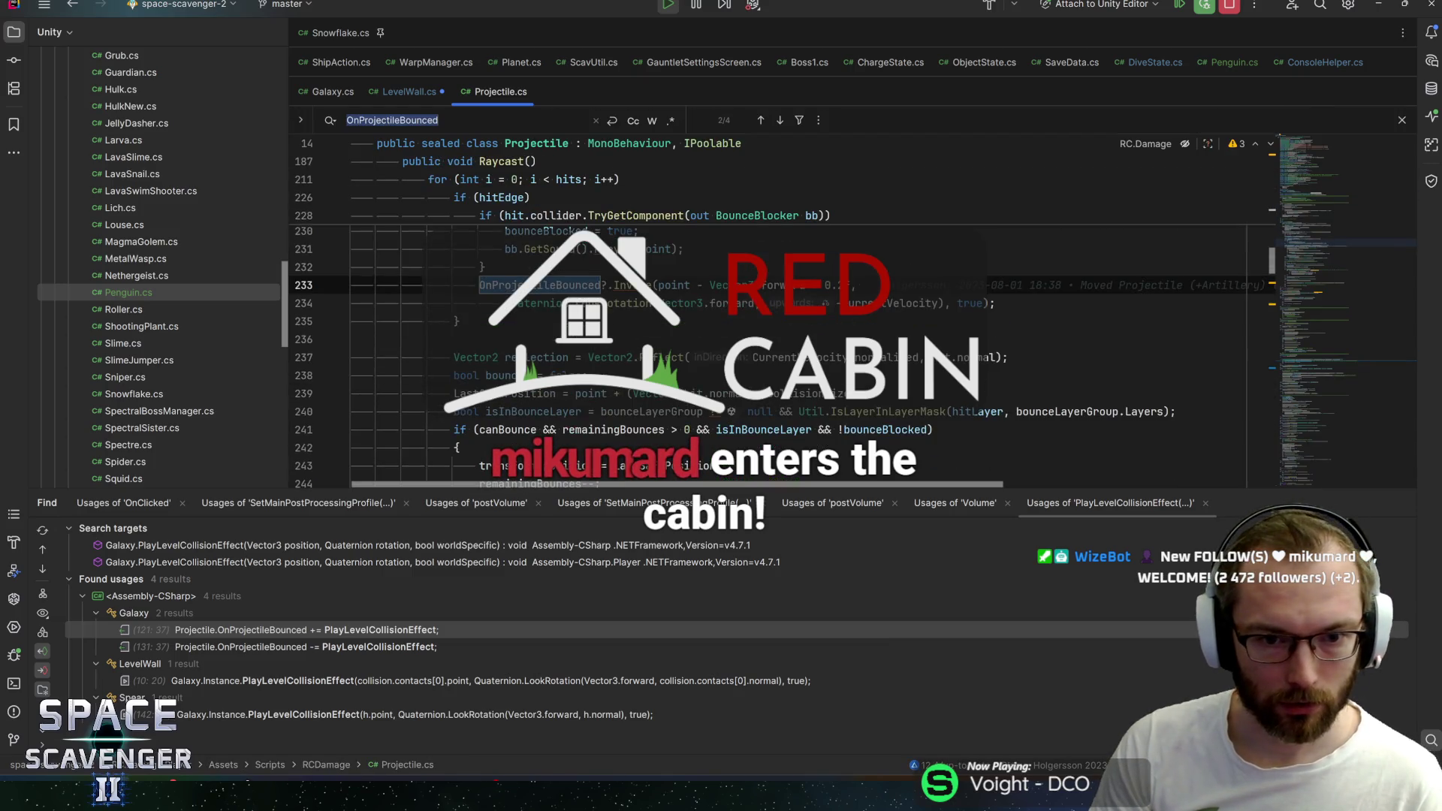
{"action": "left_click", "coordinate": [307, 285]}
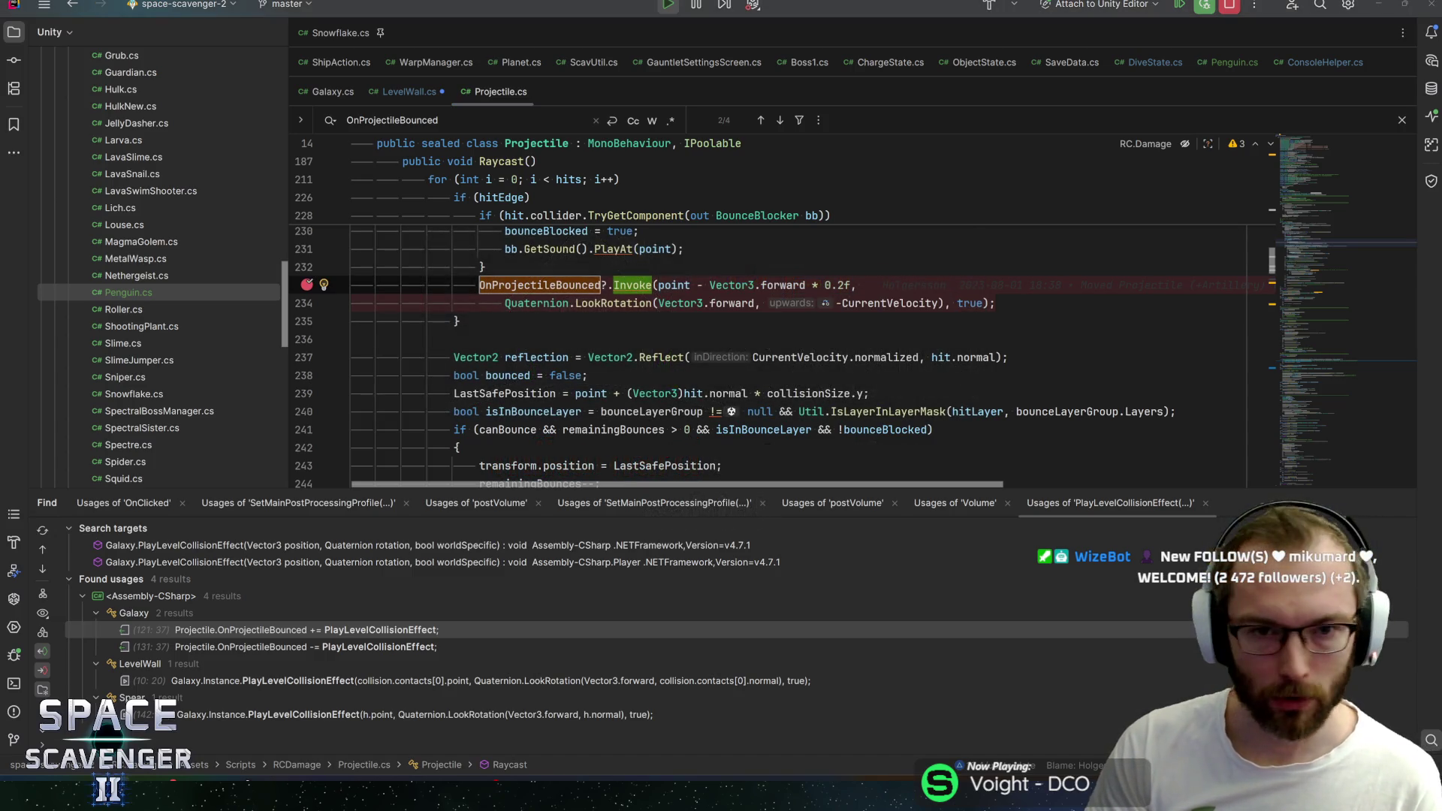
Switch to the running game in Unity and place the Rider window below the editor until the breakpoint hits
{"action": "key", "text": "alt+Tab"}
{"action": "key", "text": "Escape"}
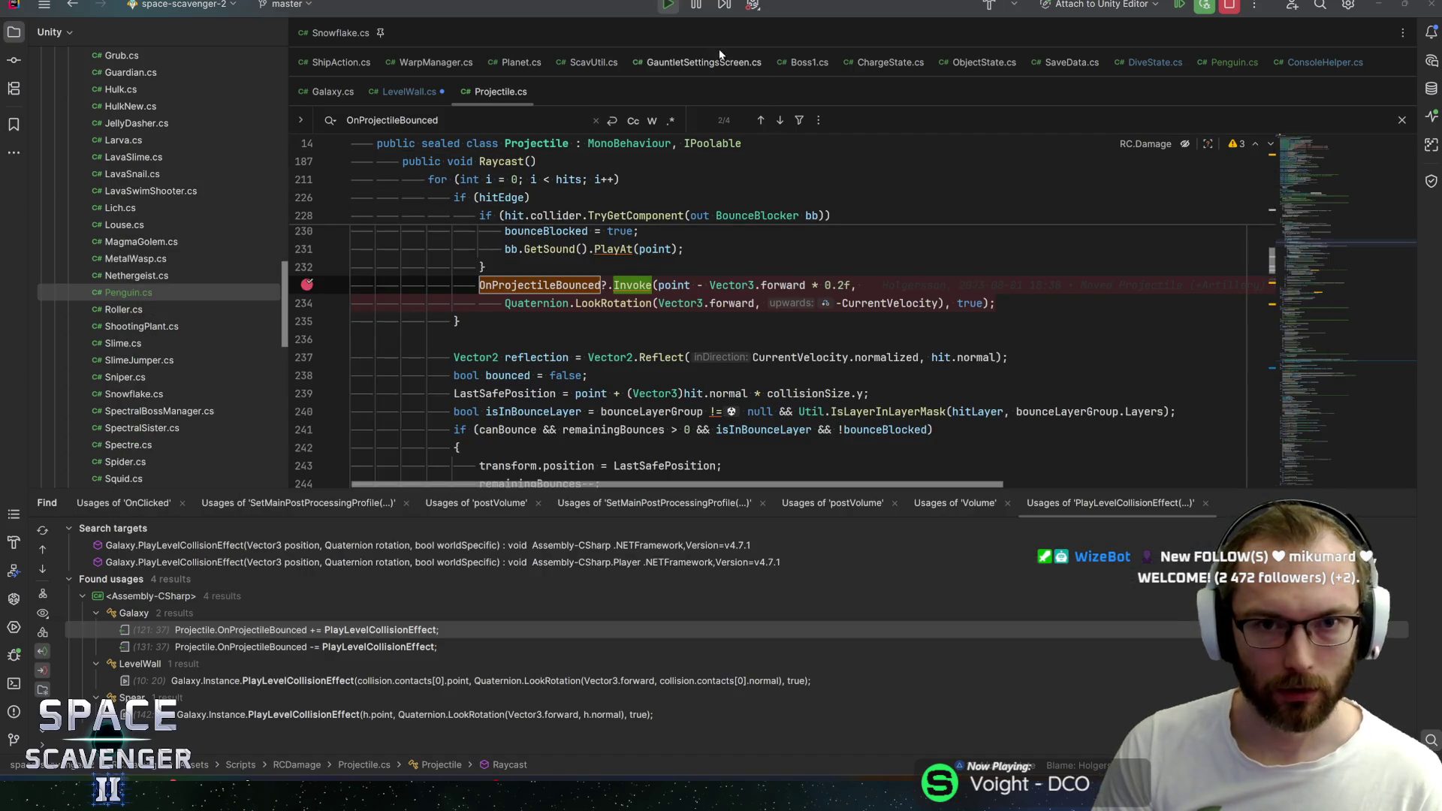
{"action": "key", "text": "alt+Tab"}
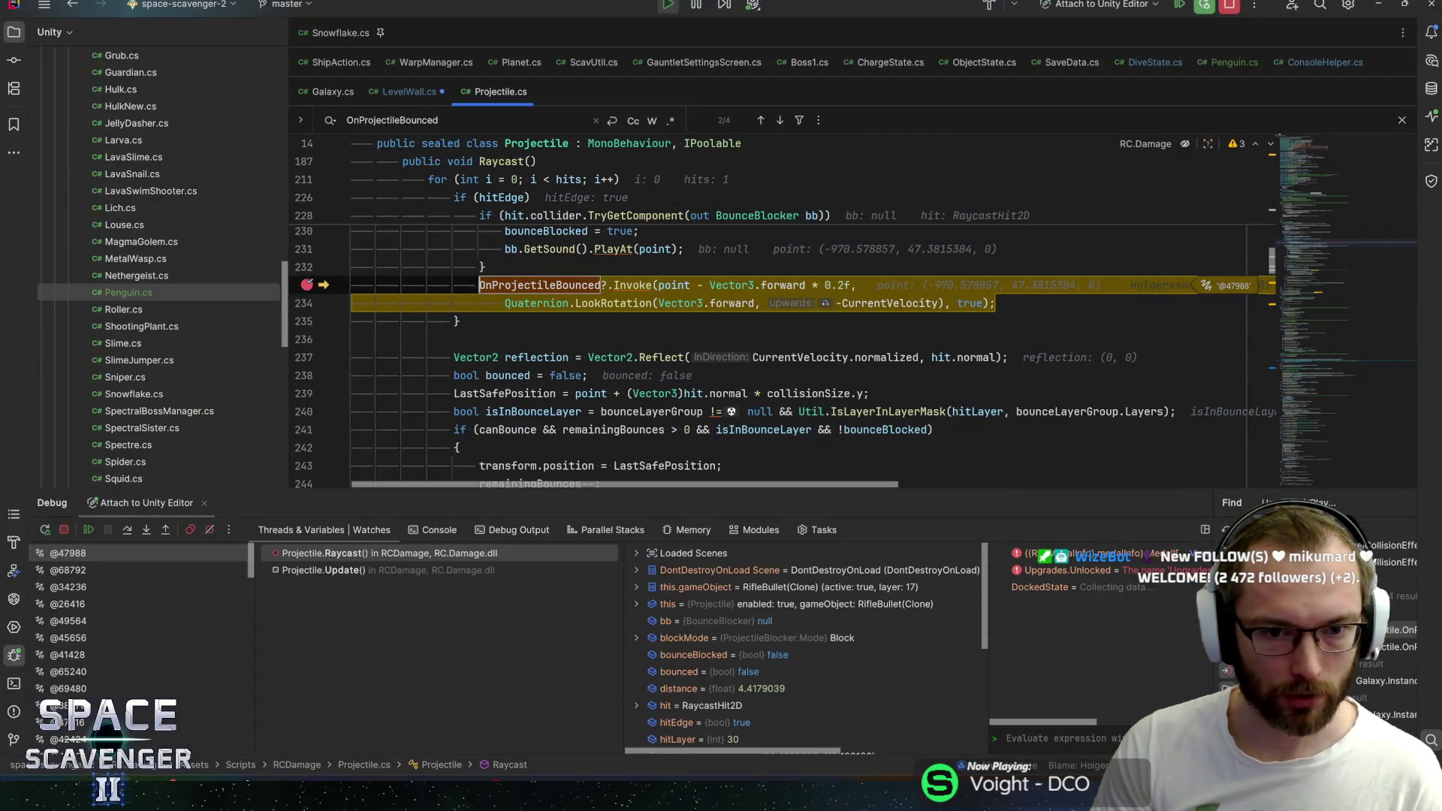
{"action": "left_click_drag", "start_coordinate": [574, 24], "coordinate": [645, 363]}
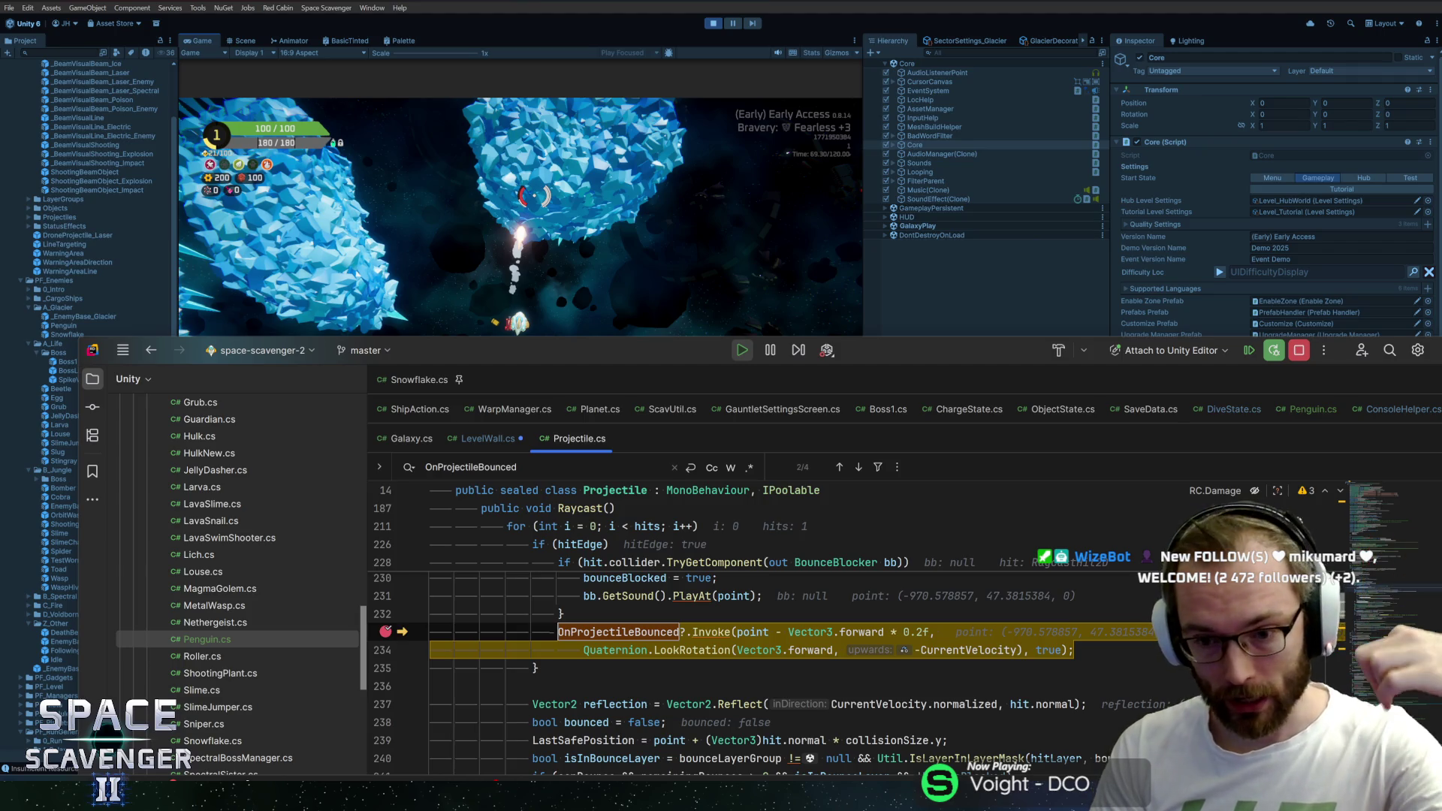
Maximize Rider, inspect CurrentVelocity at the projectile bounce, and continue to the LevelWall breakpoint
{"action": "double_click", "coordinate": [715, 359]}
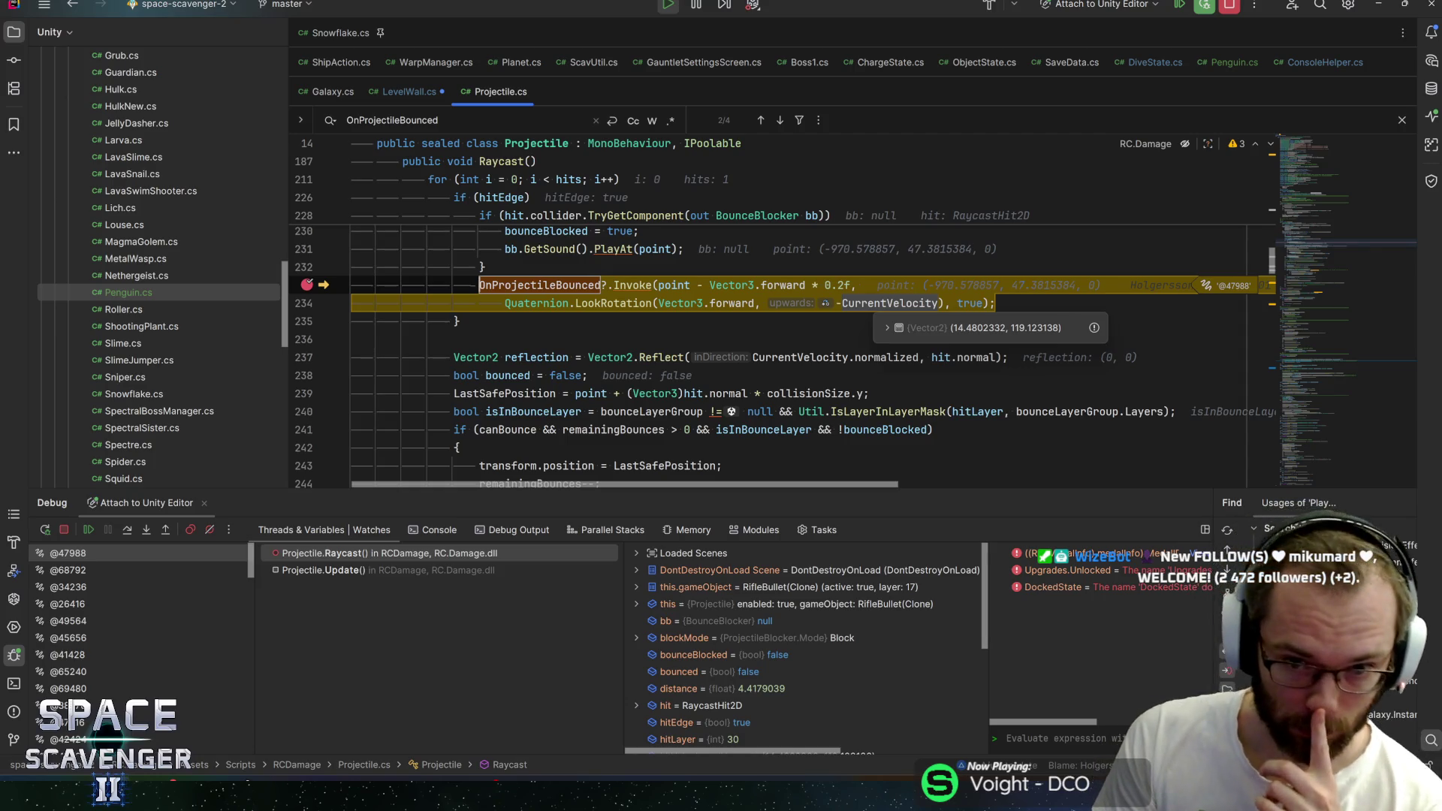
{"action": "mouse_move", "coordinate": [889, 304]}
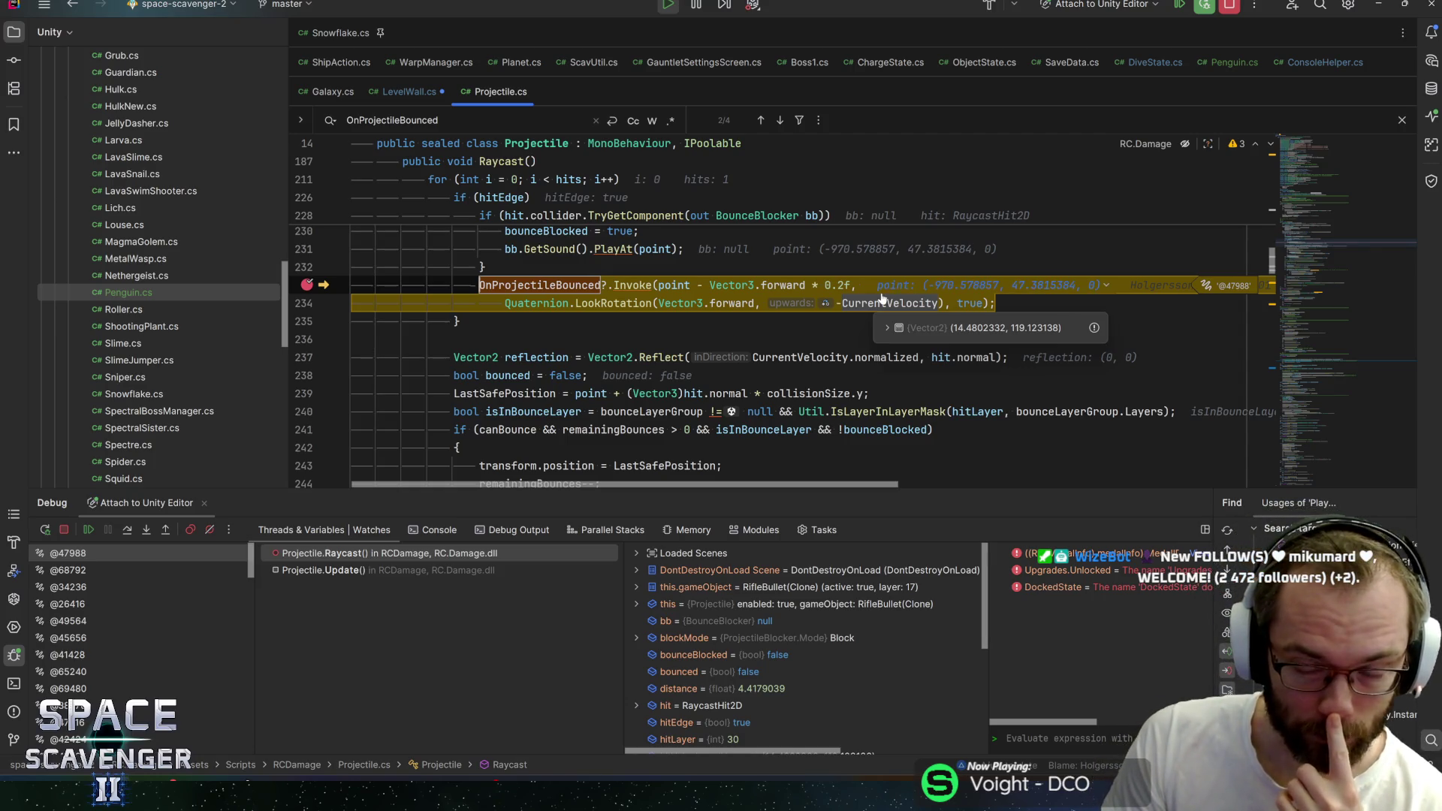
{"action": "left_click", "coordinate": [838, 305]}
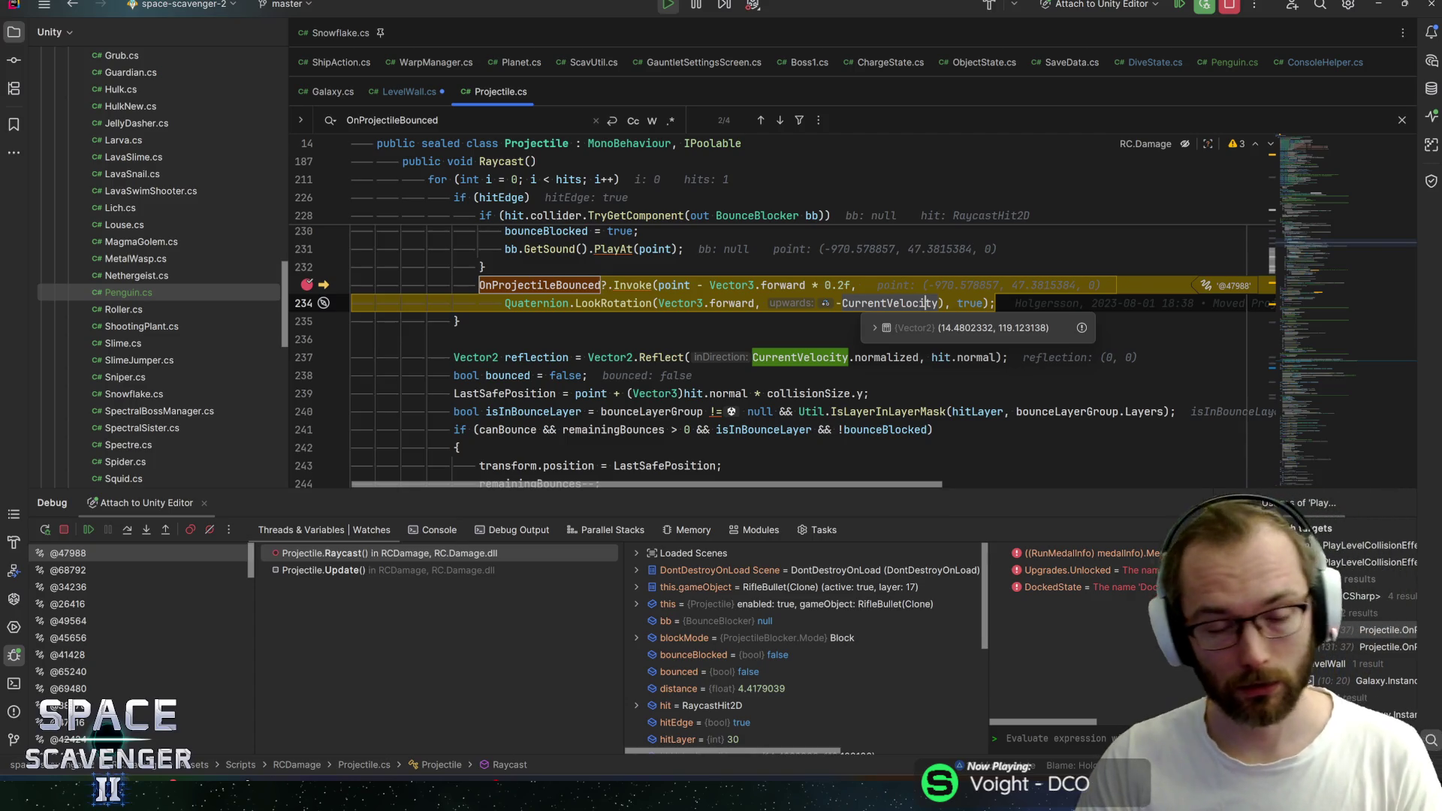
{"action": "mouse_move", "coordinate": [542, 285]}
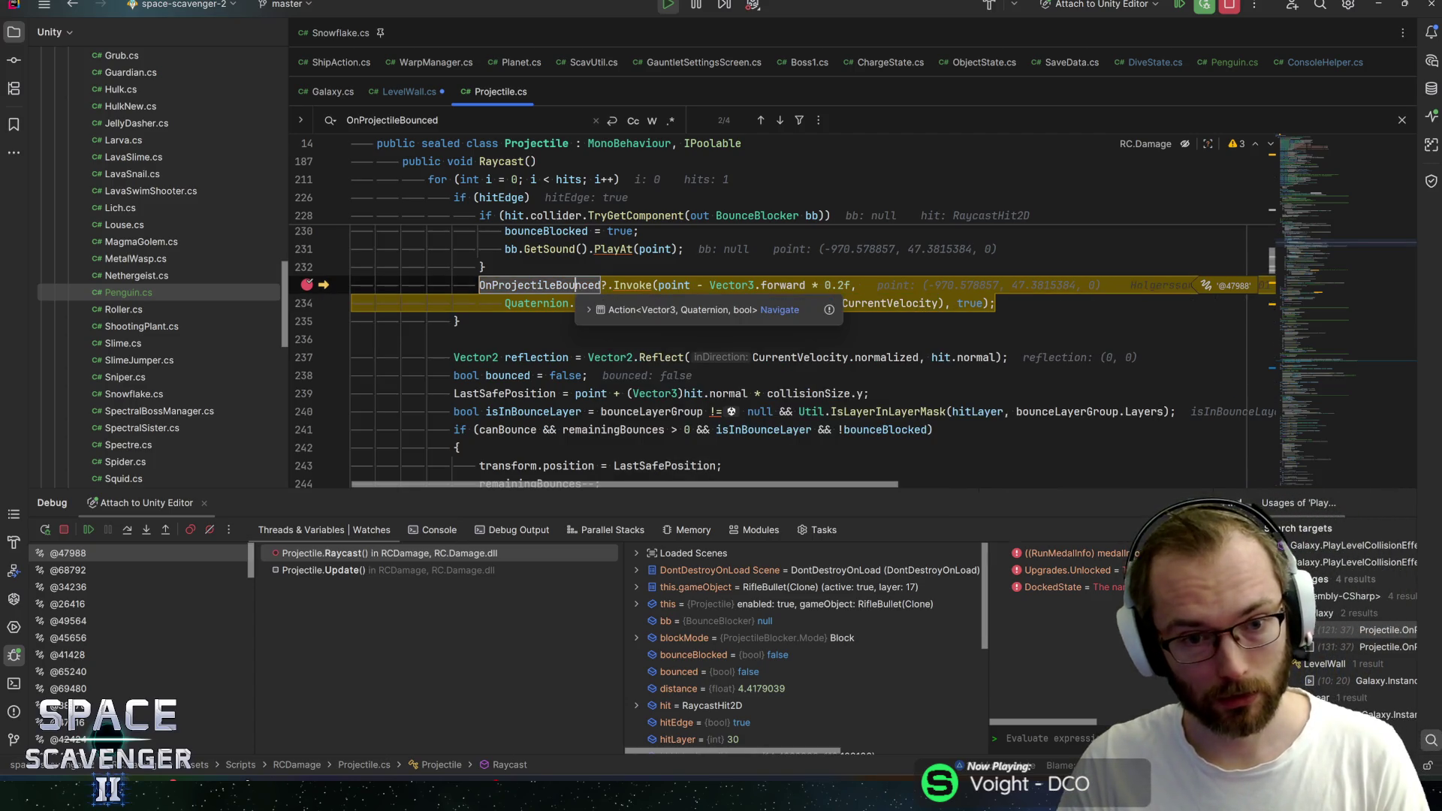
{"action": "key", "text": "F5"}
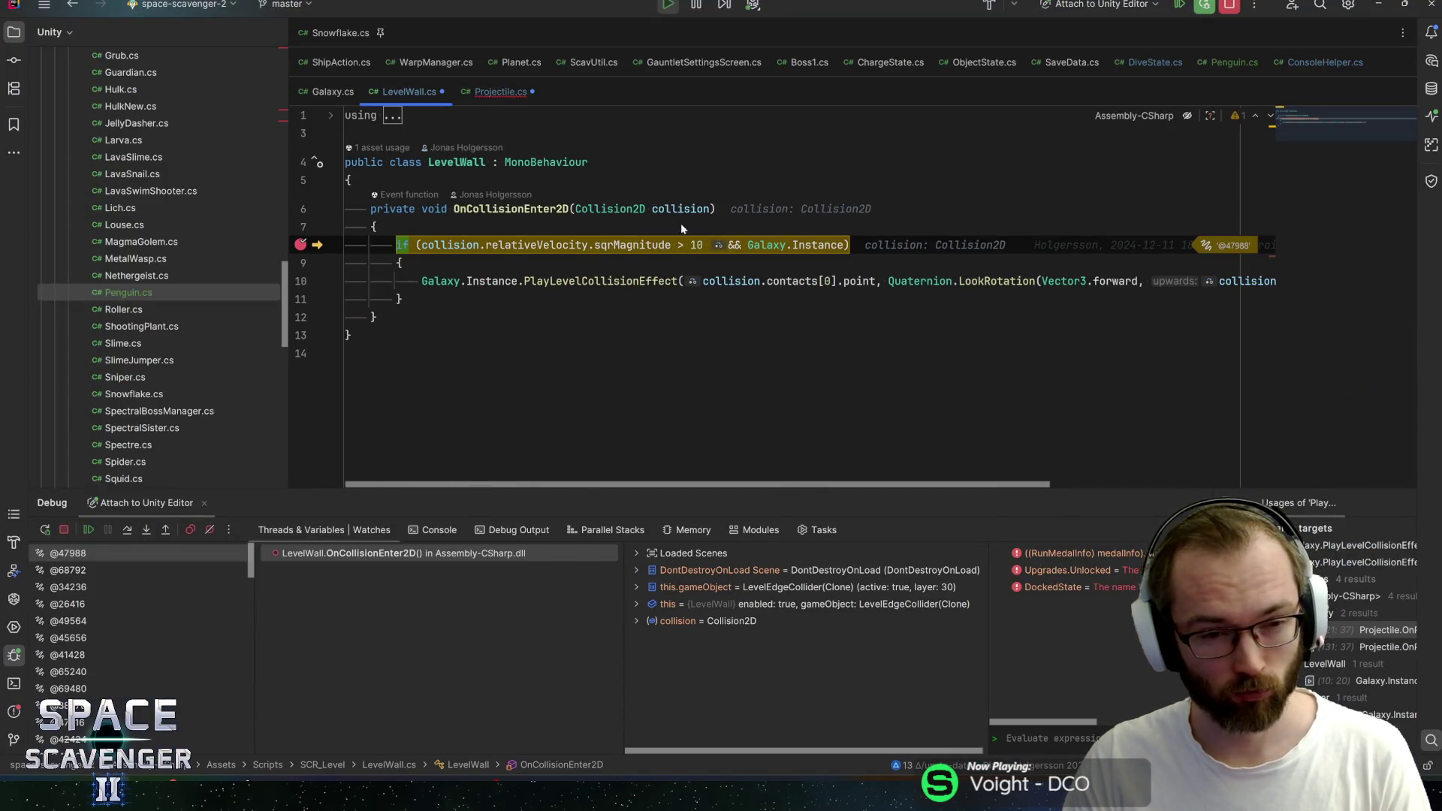
Negate the collision normal passed to PlayLevelCollisionEffect on line 10 and resume the game in Unity
{"action": "key", "text": "F5"}
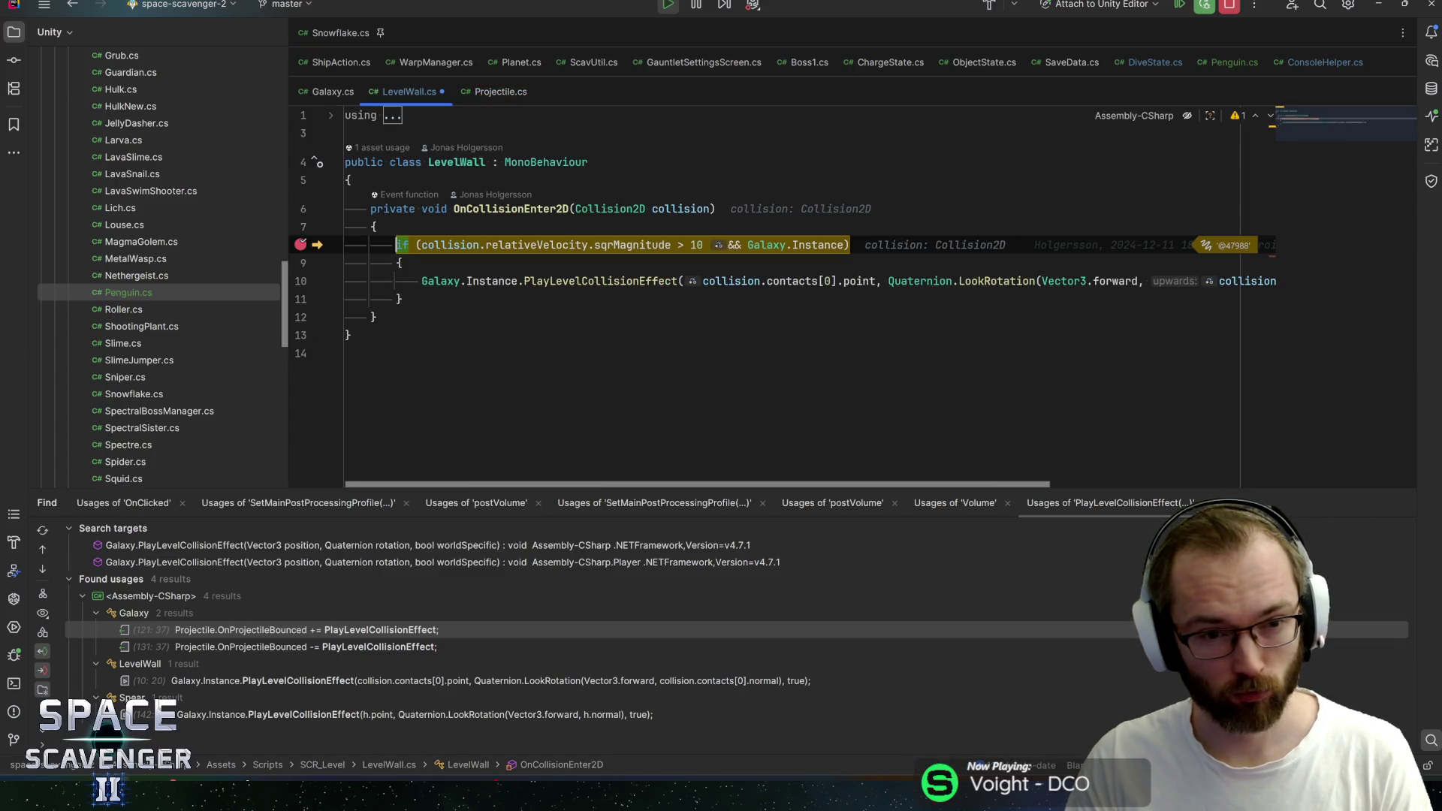
{"action": "left_click", "coordinate": [527, 280]}
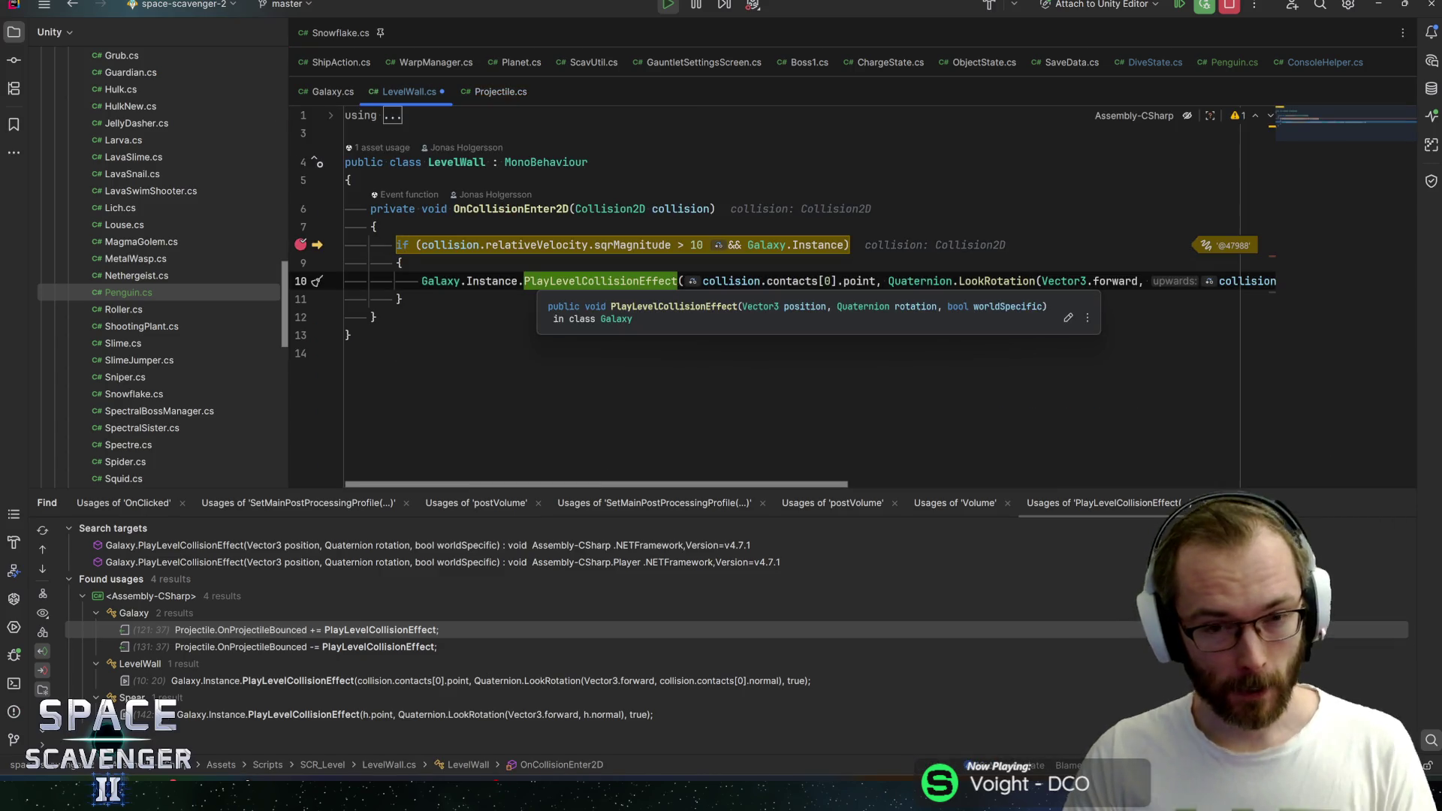
{"action": "mouse_move", "coordinate": [1090, 281]}
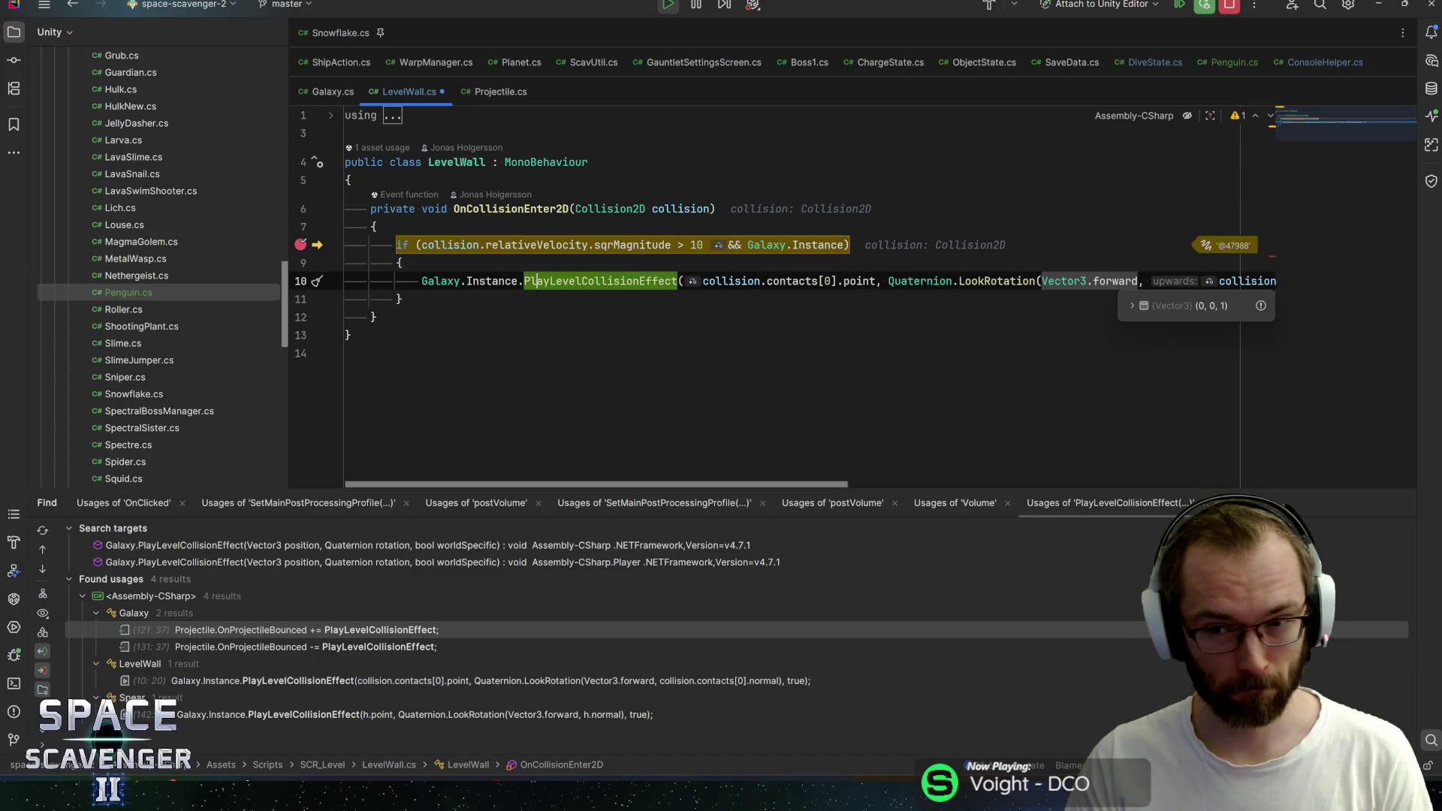
{"action": "left_click_drag", "start_coordinate": [644, 483], "coordinate": [814, 483]}
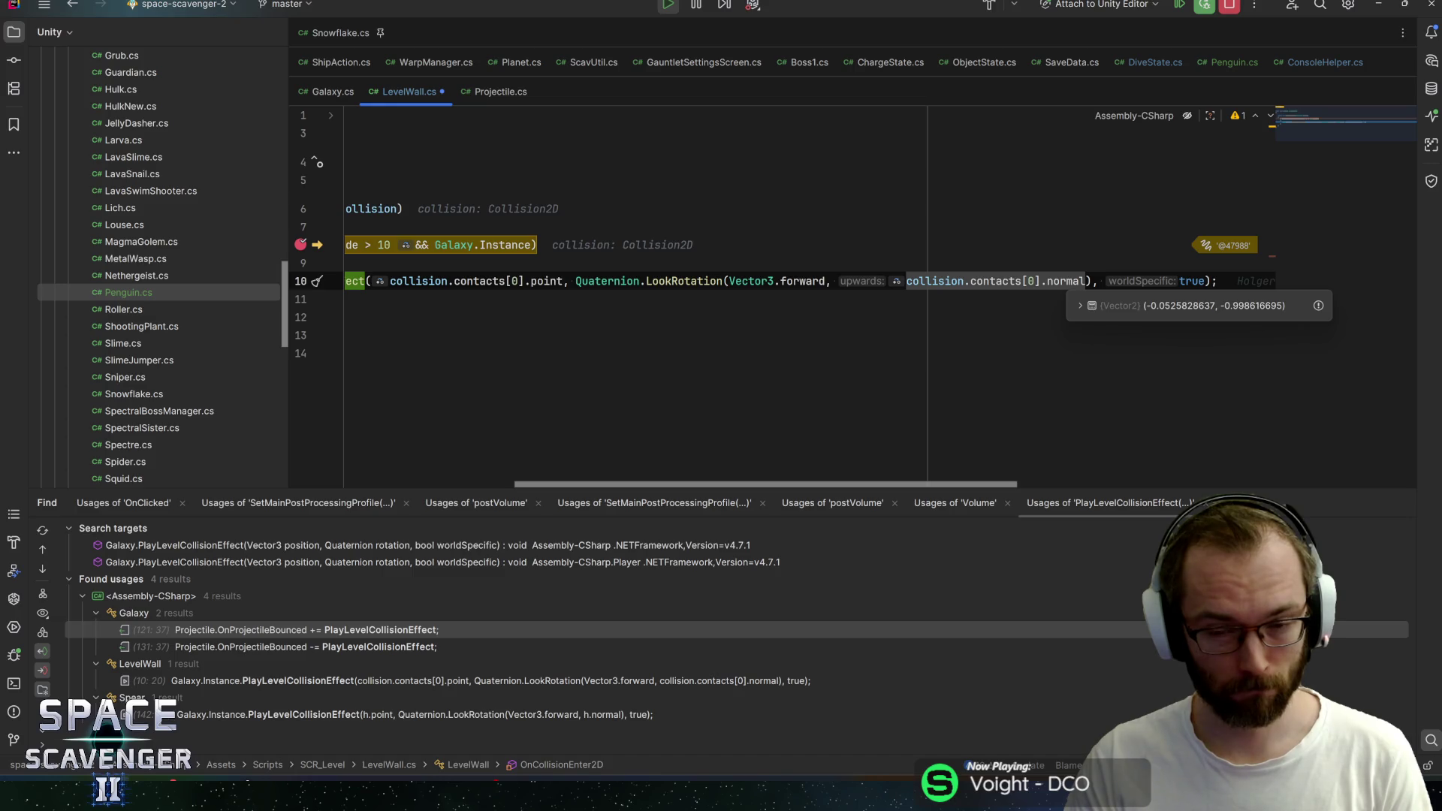
{"action": "left_click", "coordinate": [906, 280]}
{"action": "type", "text": "-"}
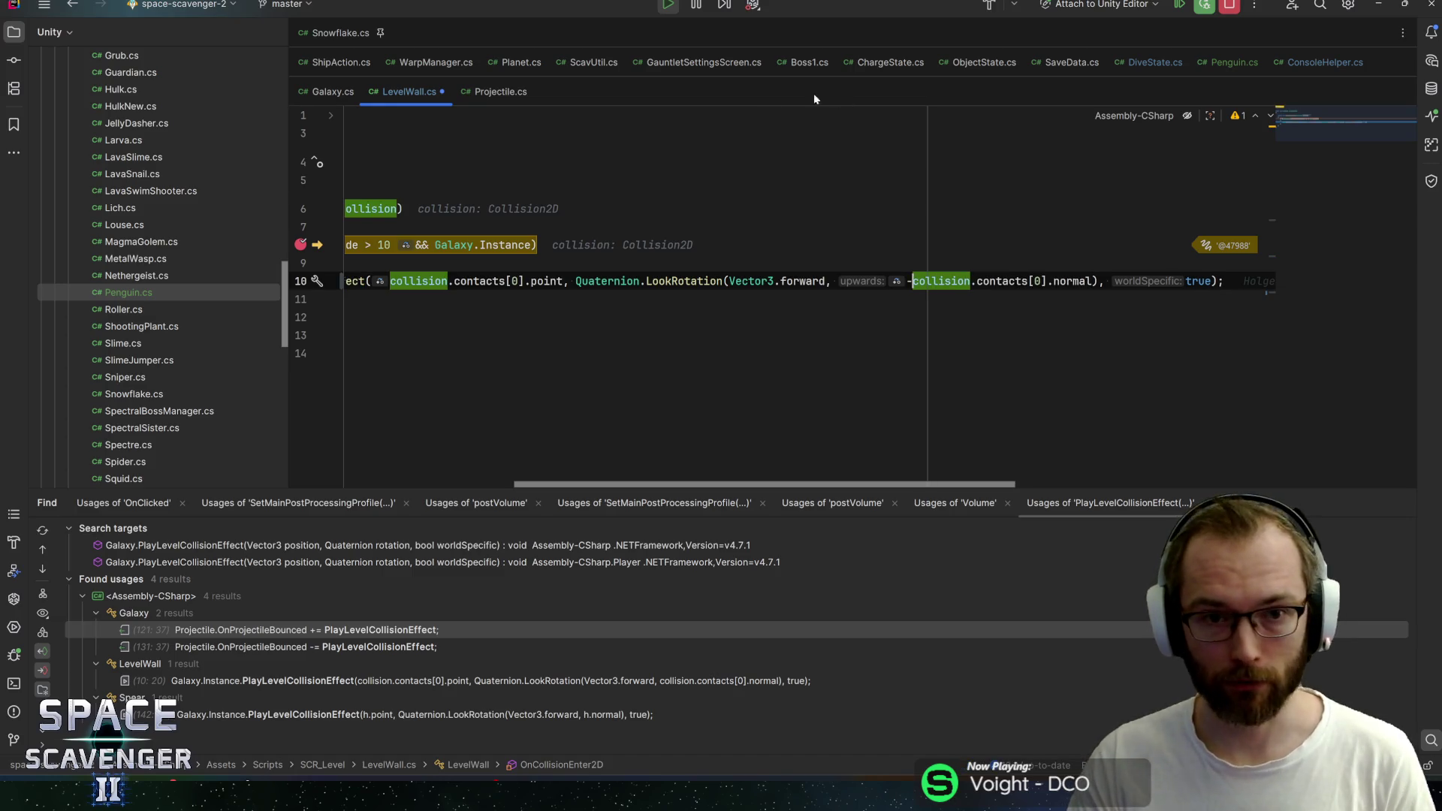
{"action": "left_click", "coordinate": [1239, 8]}
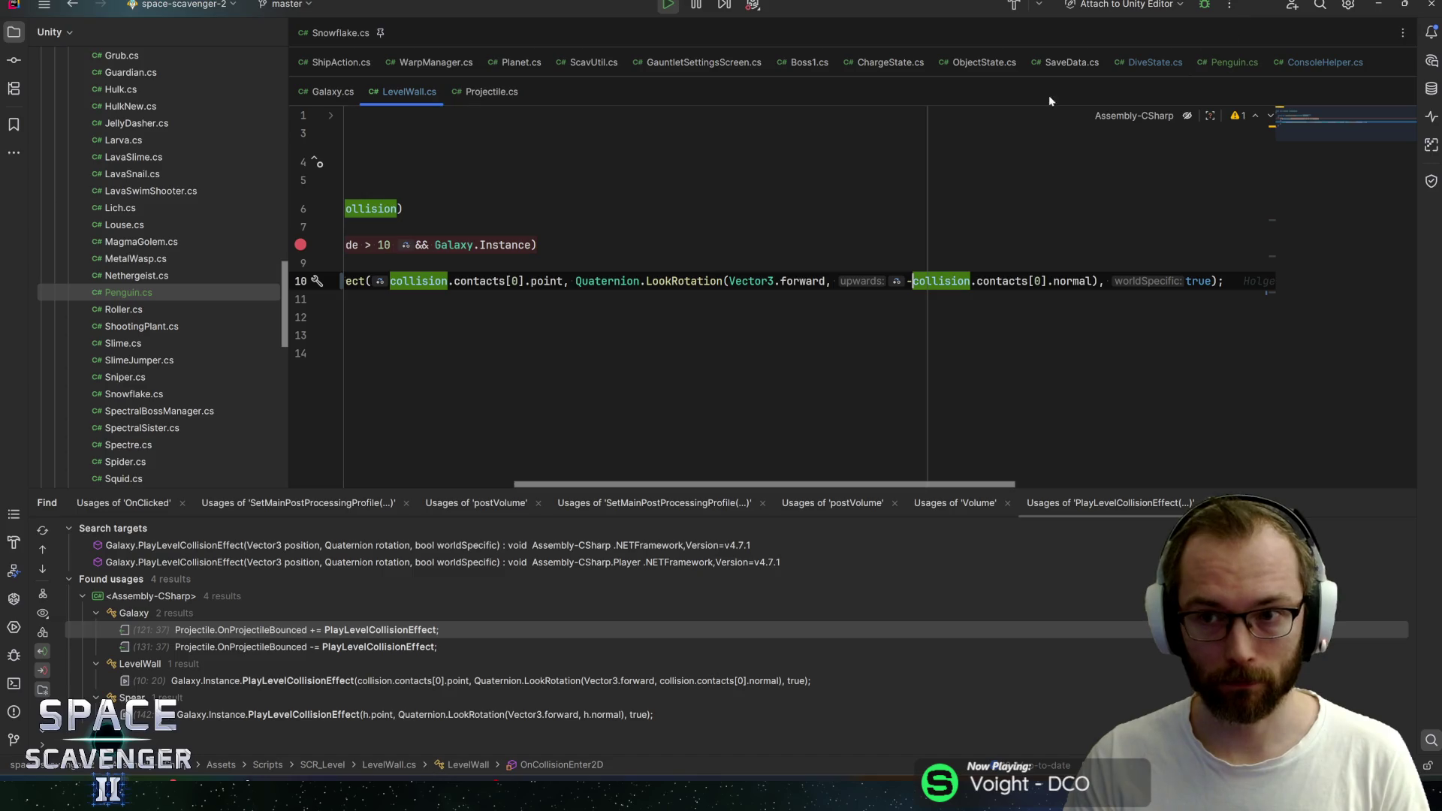
{"action": "key", "text": "alt+Tab"}
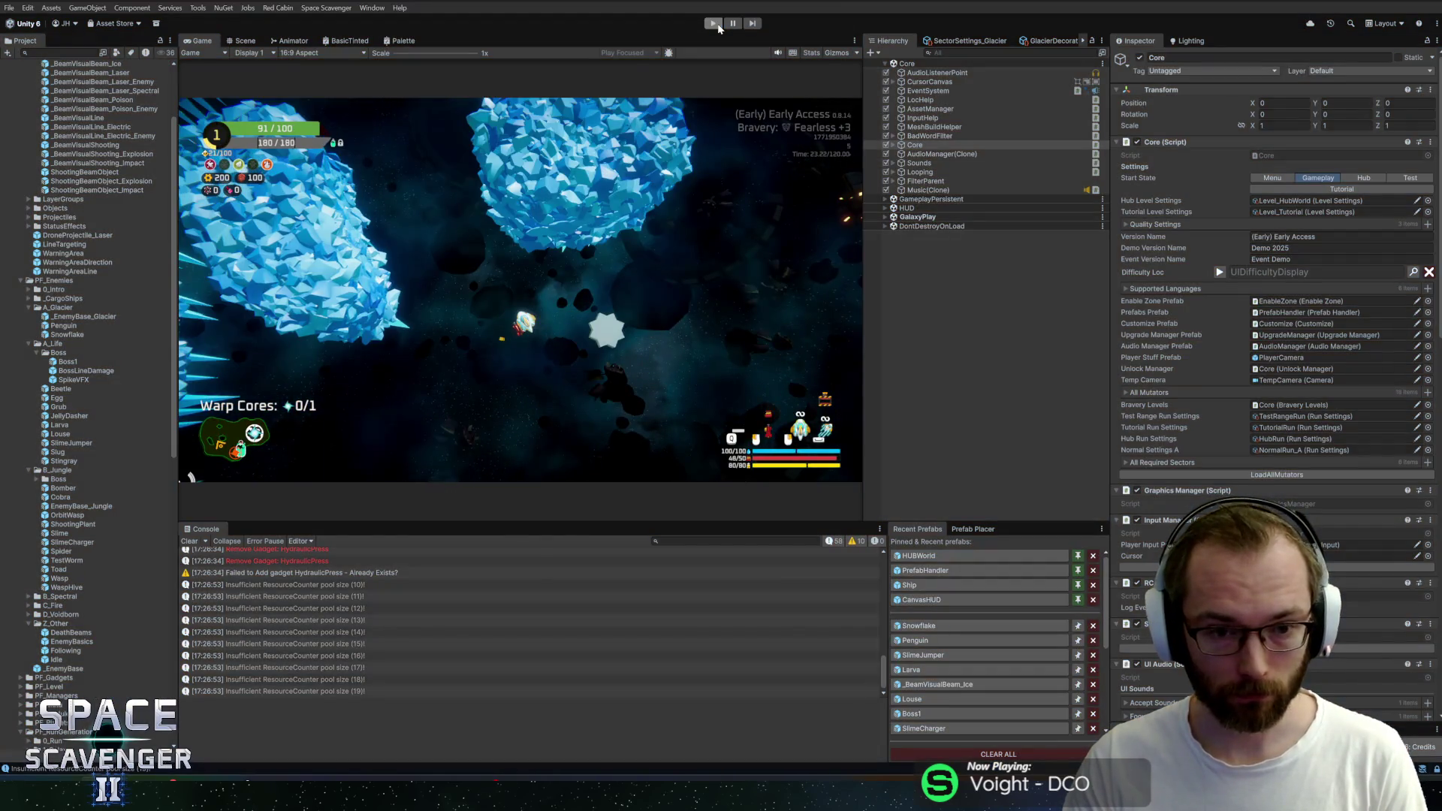
Stop and restart play mode so the LevelWall edit recompiles, with the Game view maximized
{"action": "left_click", "coordinate": [714, 24]}
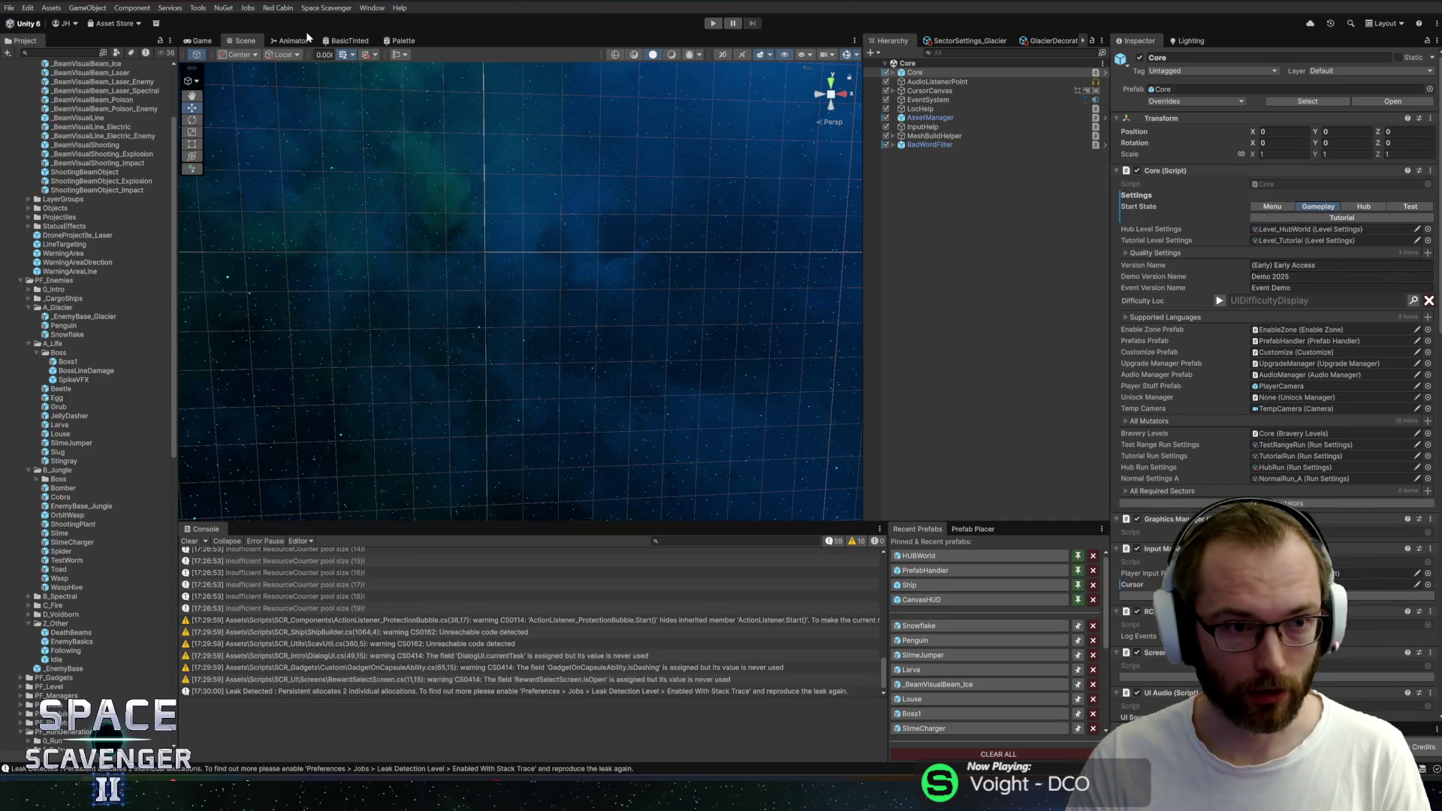
{"action": "left_click", "coordinate": [711, 24]}
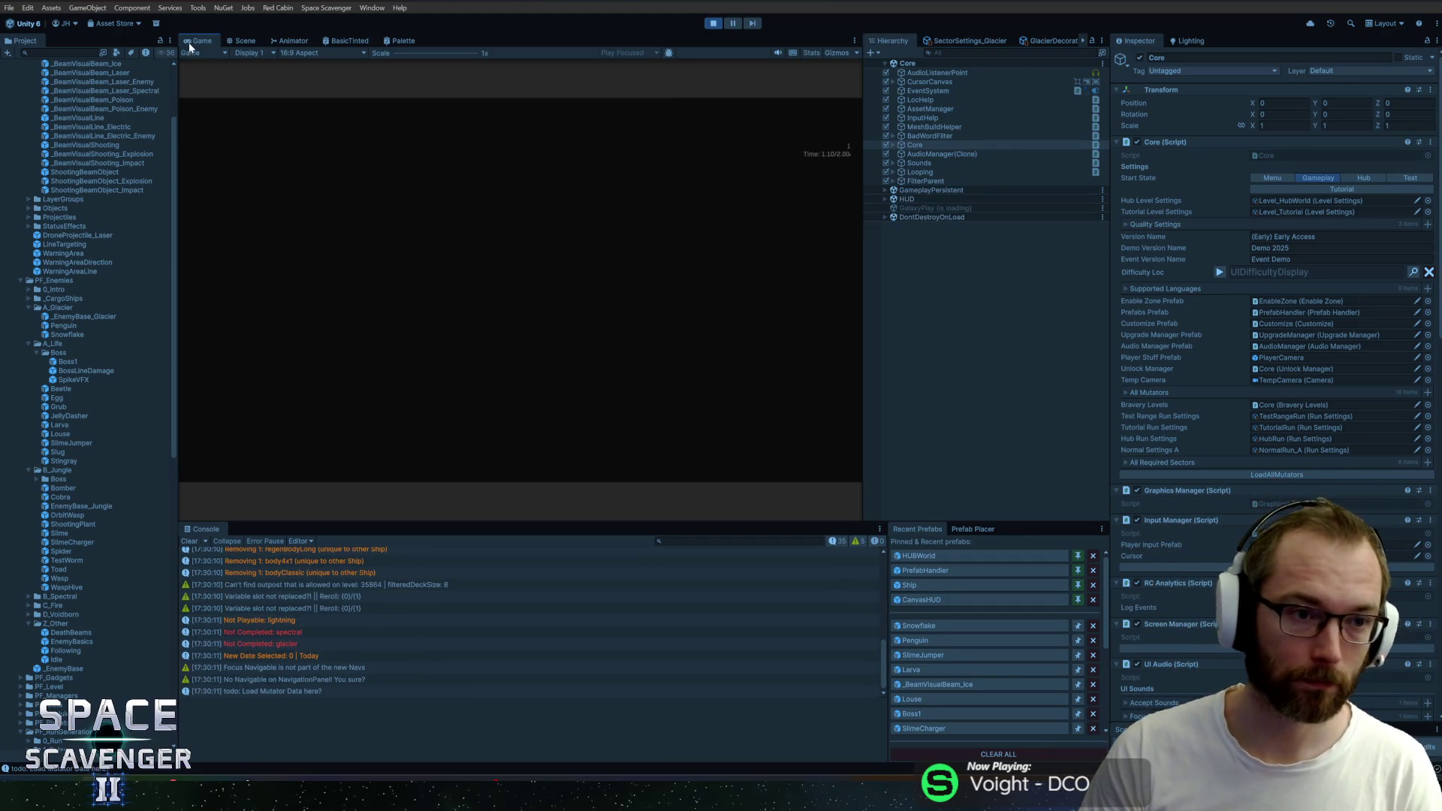
{"action": "key", "text": "shift+space"}
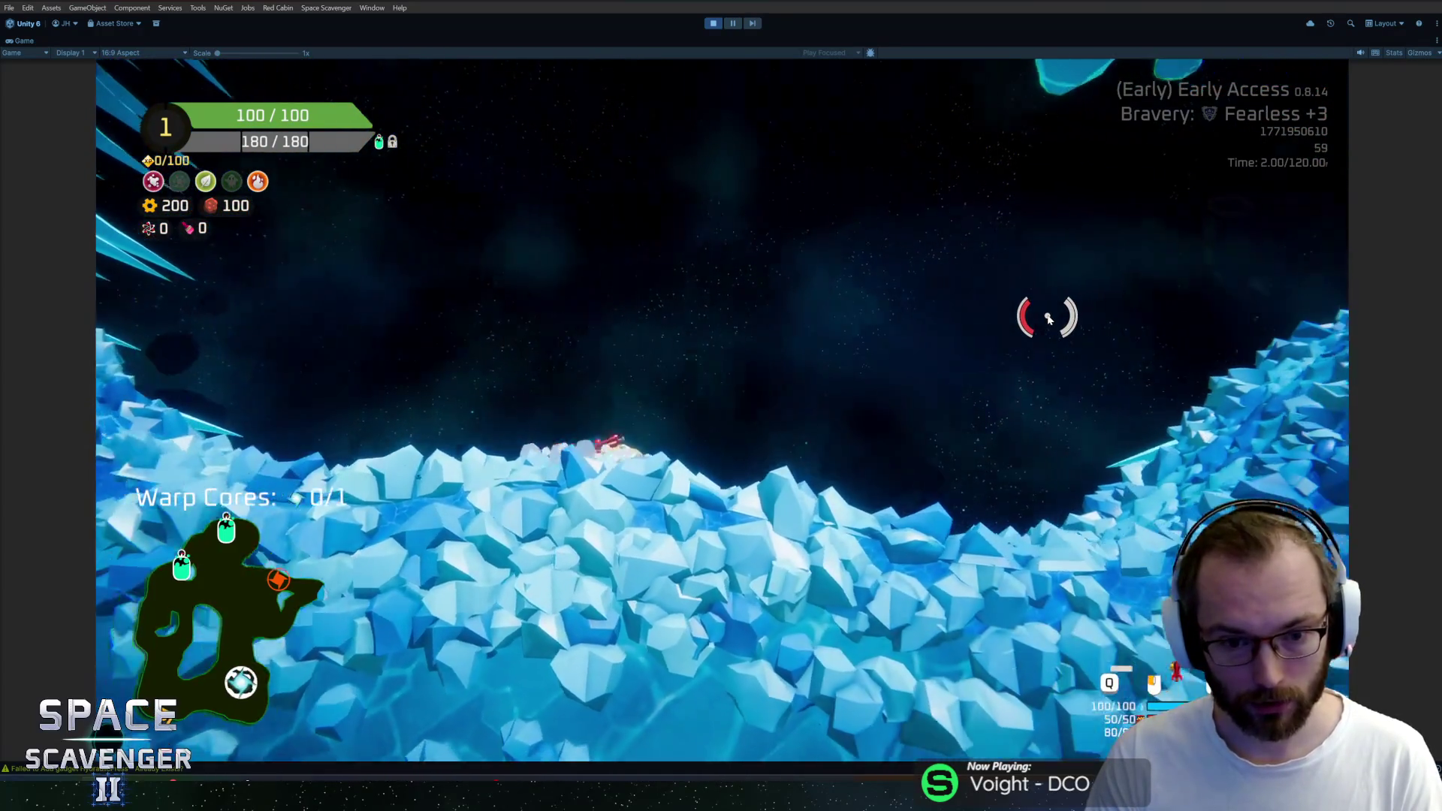
Run 'debug damageAll' and 'spawn snowflake' from the in-game console
{"action": "key", "text": "grave"}
{"action": "type", "text": "debug d"}
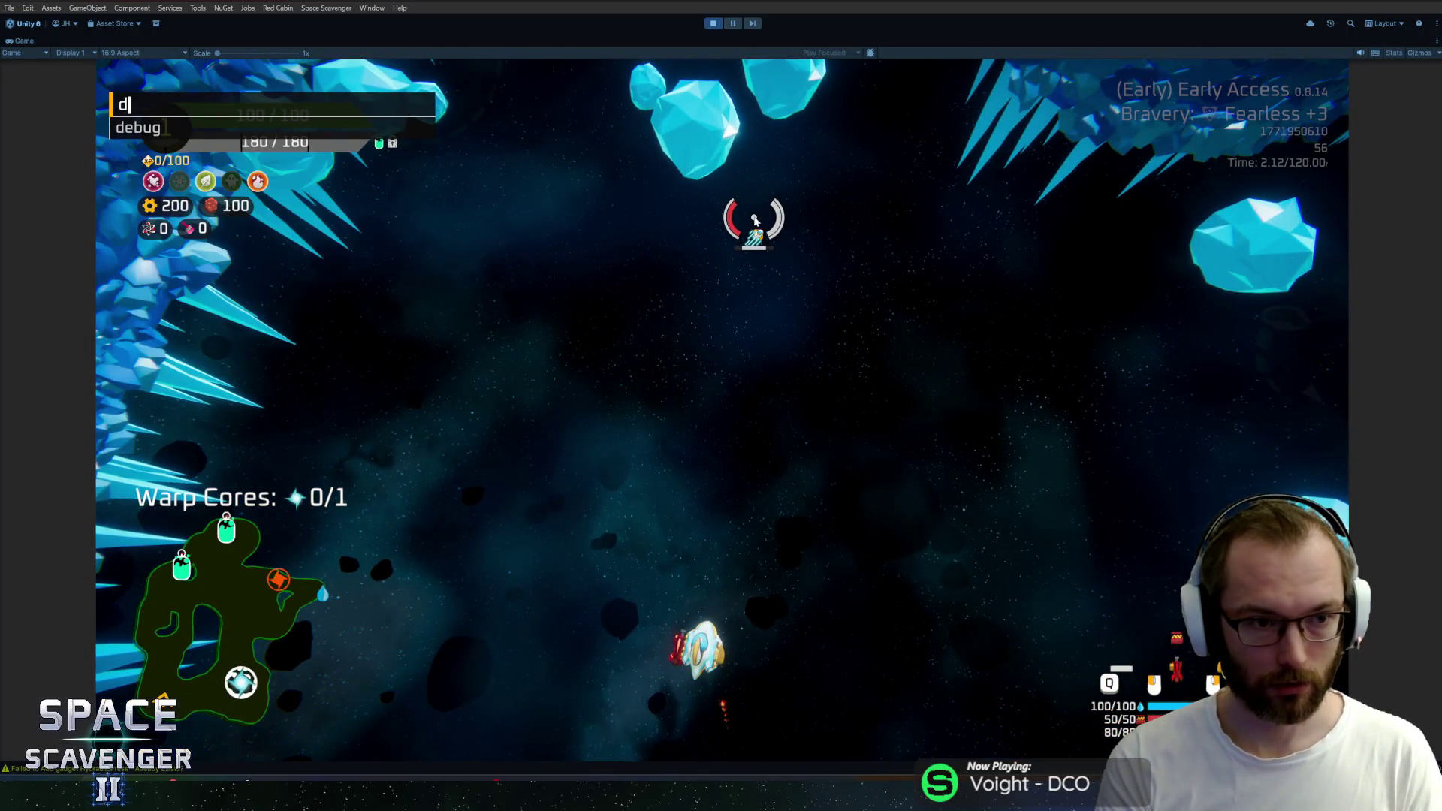
{"action": "key", "text": "Tab"}
{"action": "type", "text": "d"}
{"action": "key", "text": "Tab"}
{"action": "key", "text": "Return"}
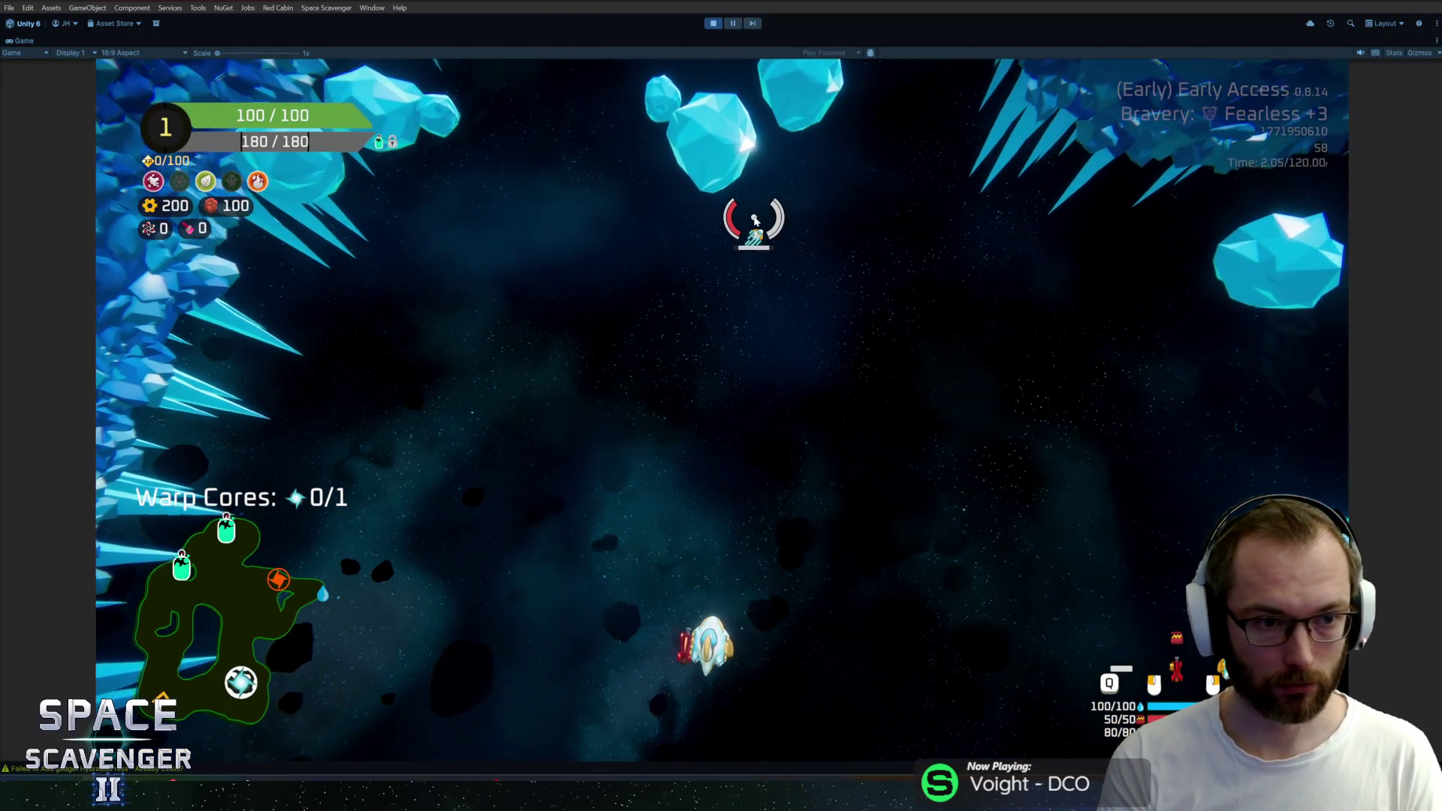
{"action": "key", "text": "grave"}
{"action": "type", "text": "s"}
{"action": "key", "text": "Tab"}
{"action": "type", "text": "snowf"}
{"action": "key", "text": "Tab"}
{"action": "key", "text": "Return"}
Dash and fire at the snowflake enemy along the ice walls, then stop the playtest with Ctrl+P
{"action": "key", "text": "space"}
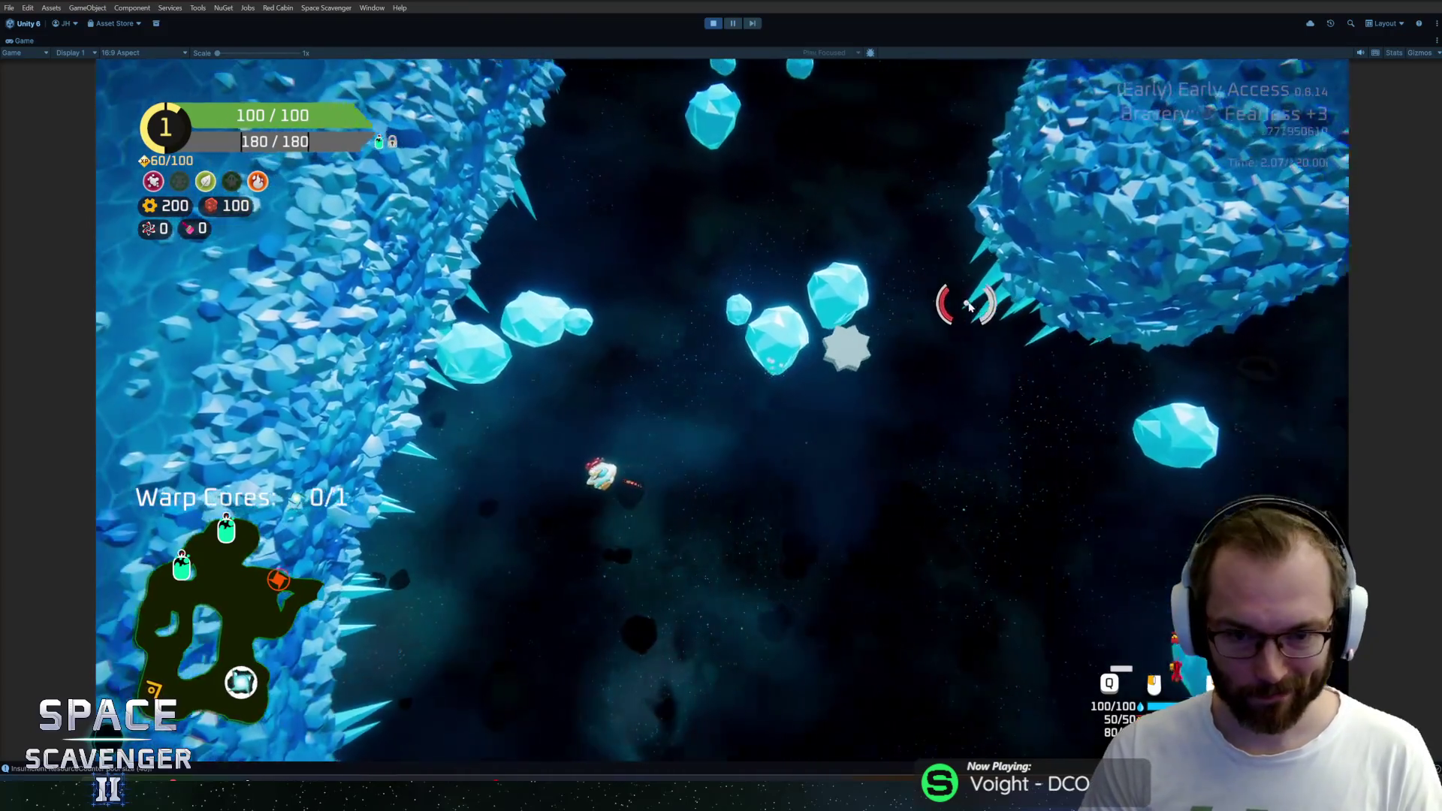
{"action": "left_click", "coordinate": [993, 288]}
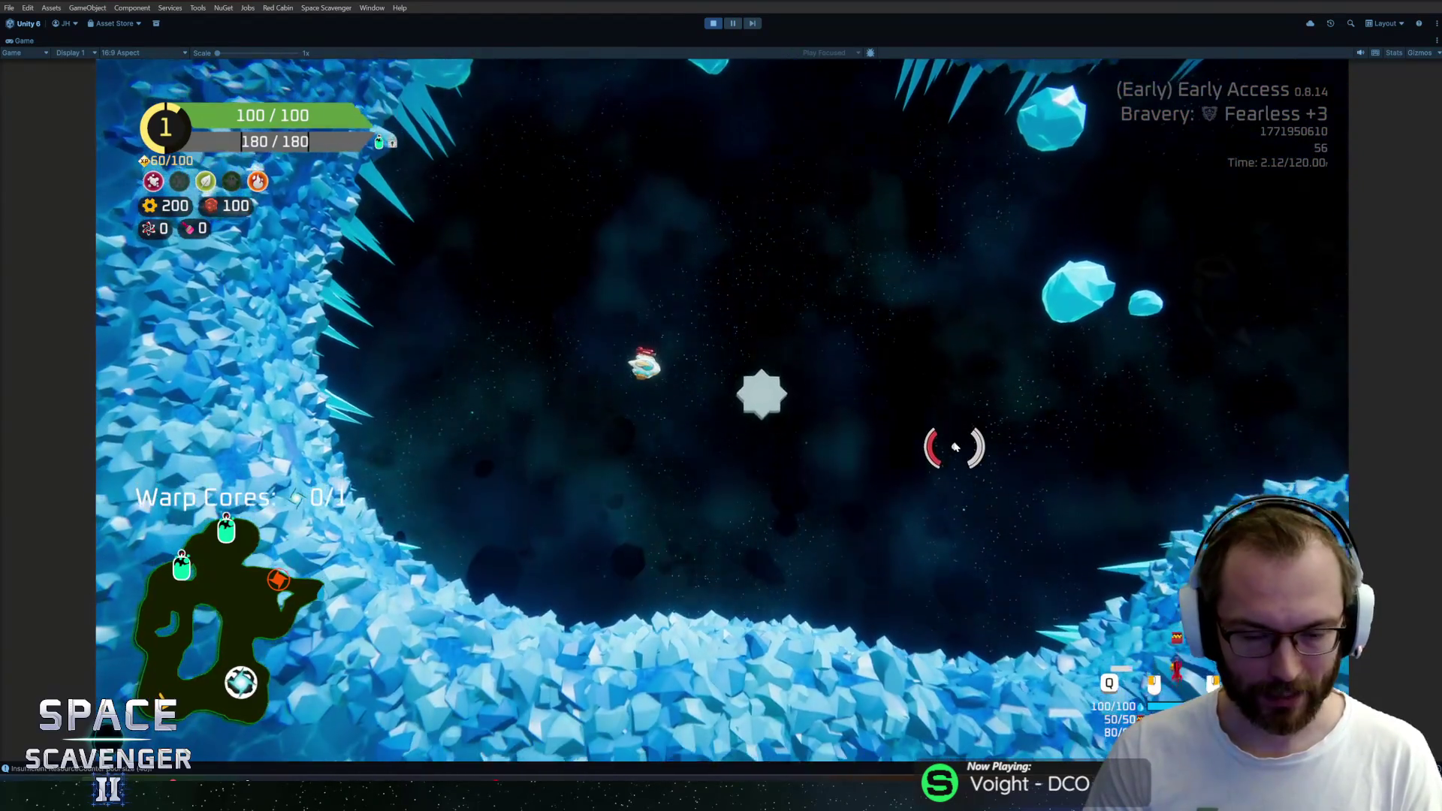
{"action": "left_click", "coordinate": [986, 408]}
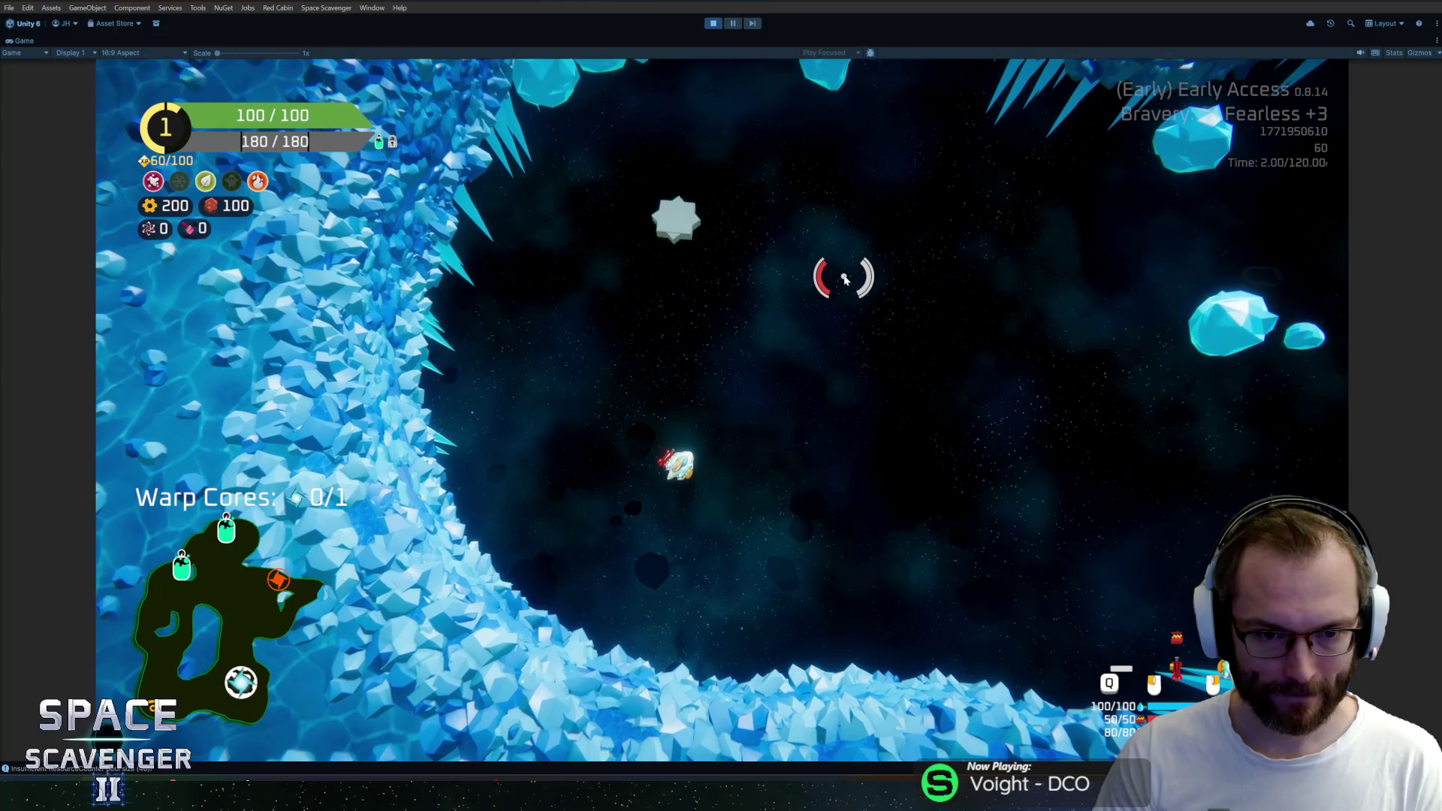
{"action": "key", "text": "w"}
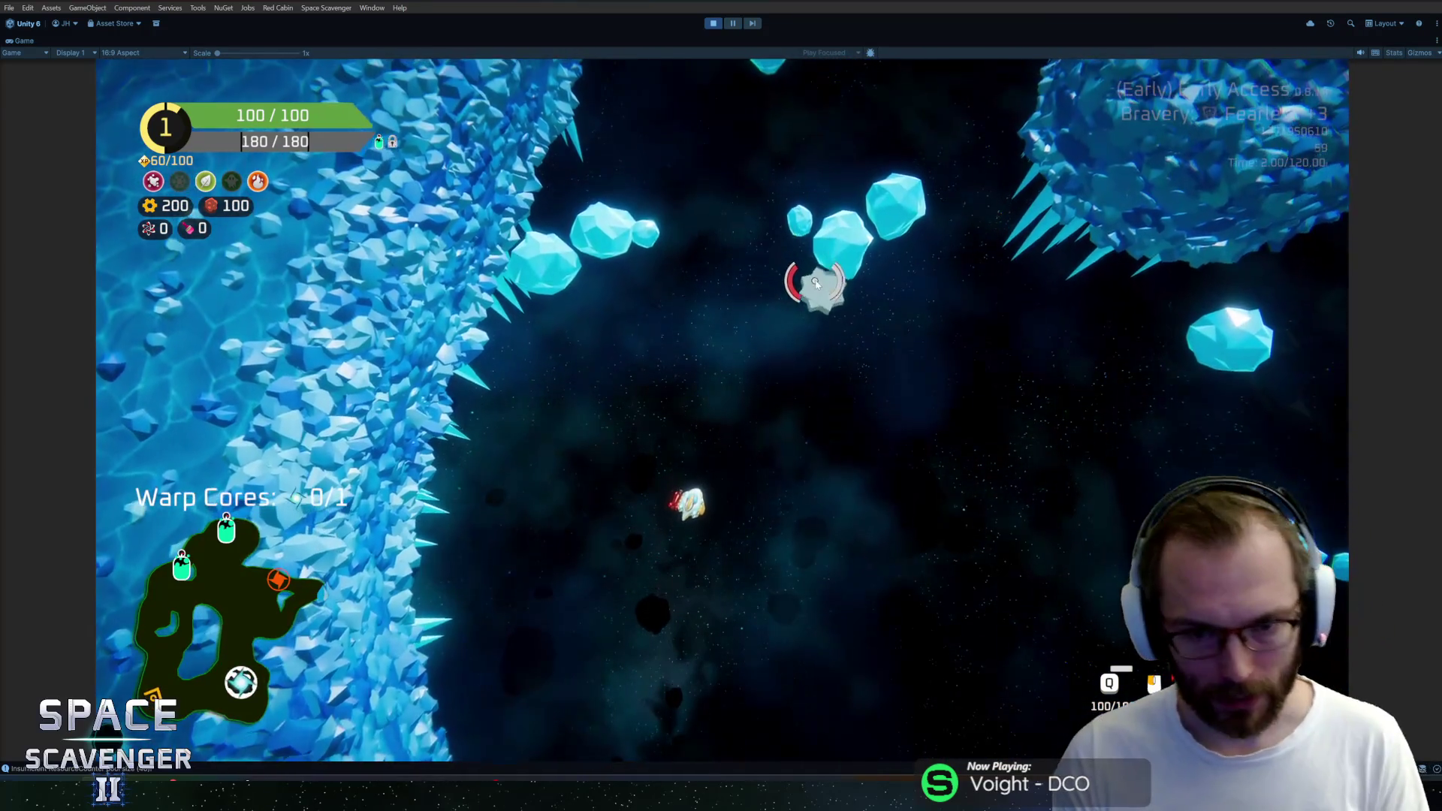
{"action": "left_click", "coordinate": [806, 277]}
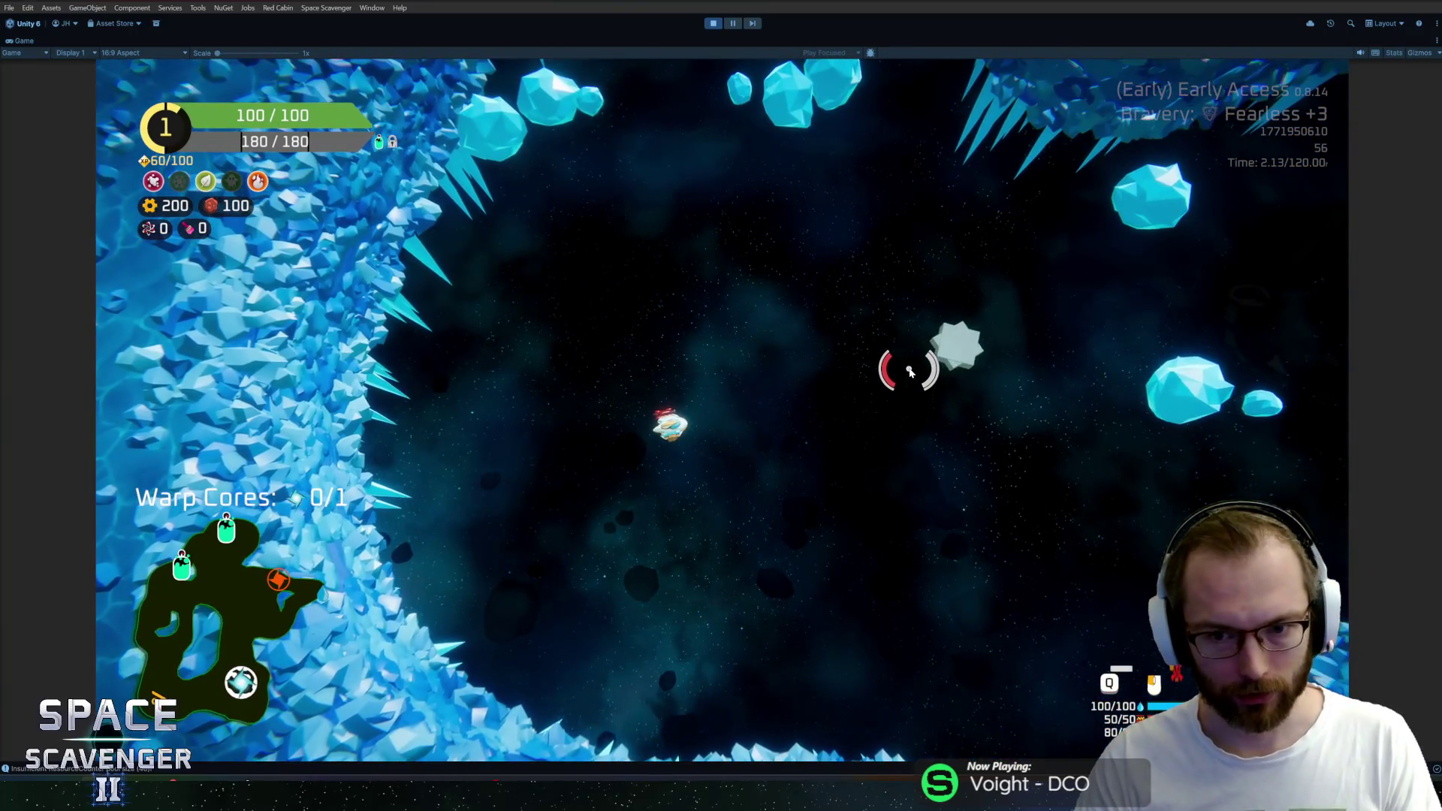
{"action": "key", "text": "ctrl+p"}
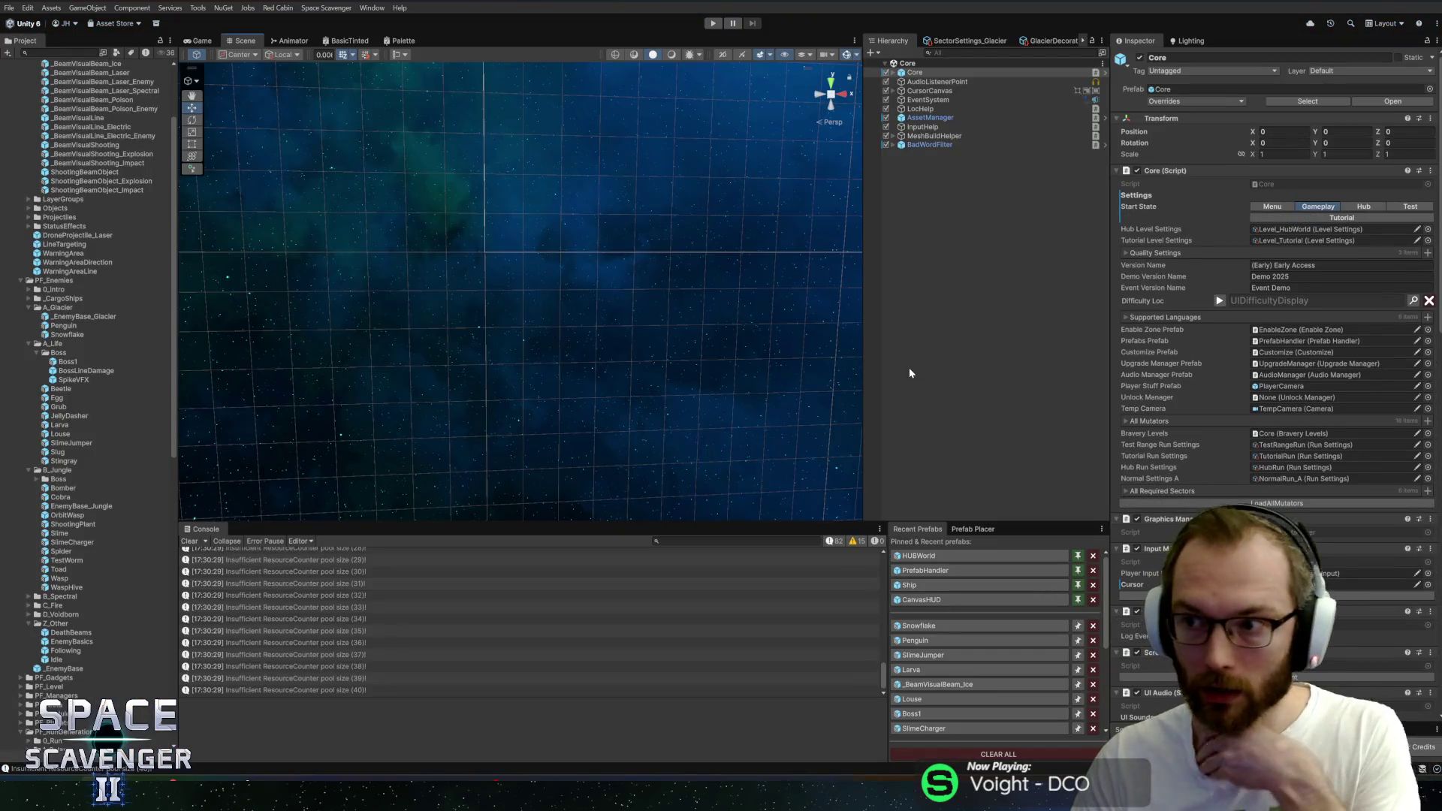
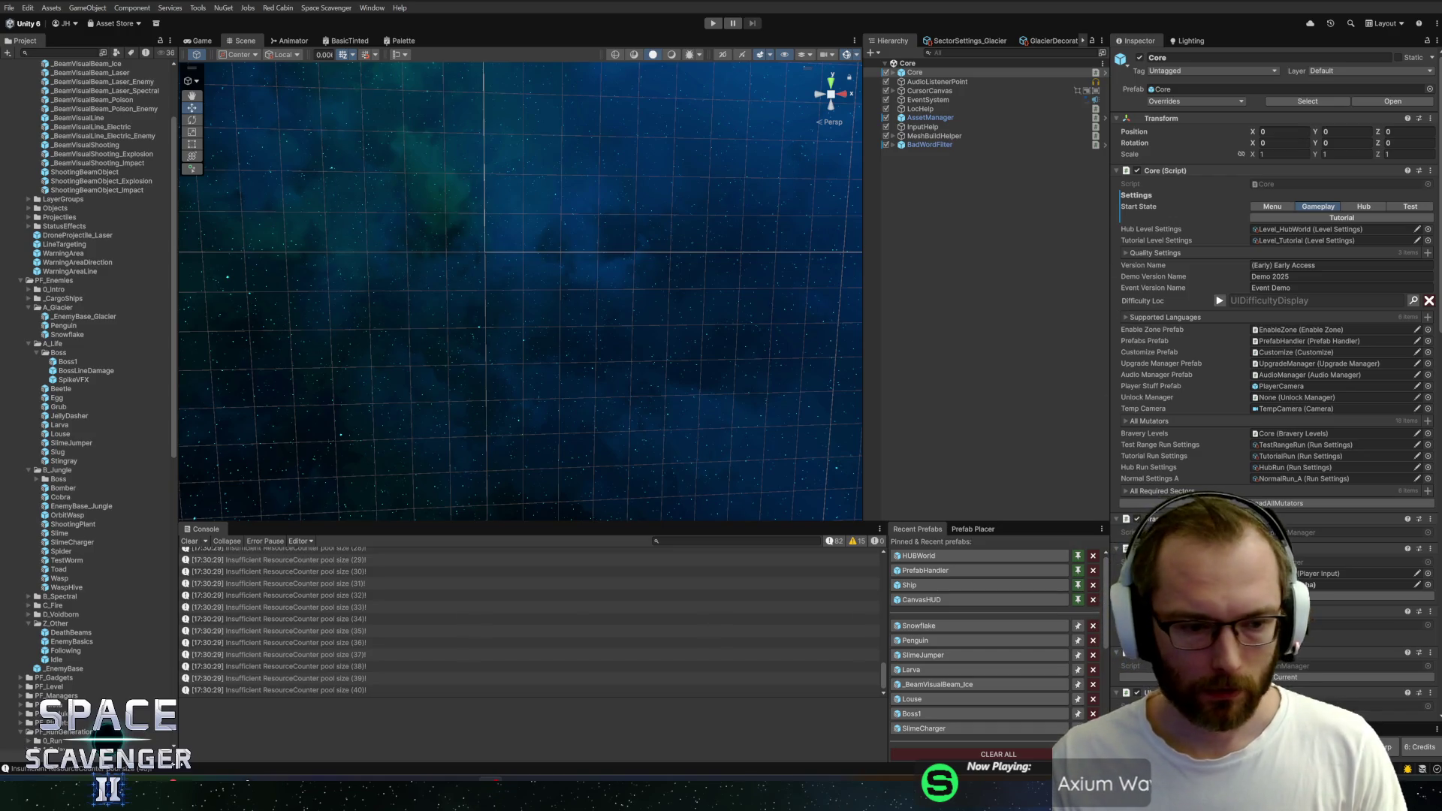
Review the Penguin.prefab.meta, Penguin.prefab, Penguin.cs and ConsoleHelper.cs diffs among the 12 changed files
{"action": "key", "text": "alt+Tab"}
{"action": "left_click", "coordinate": [279, 150]}
{"action": "key", "text": "Up"}
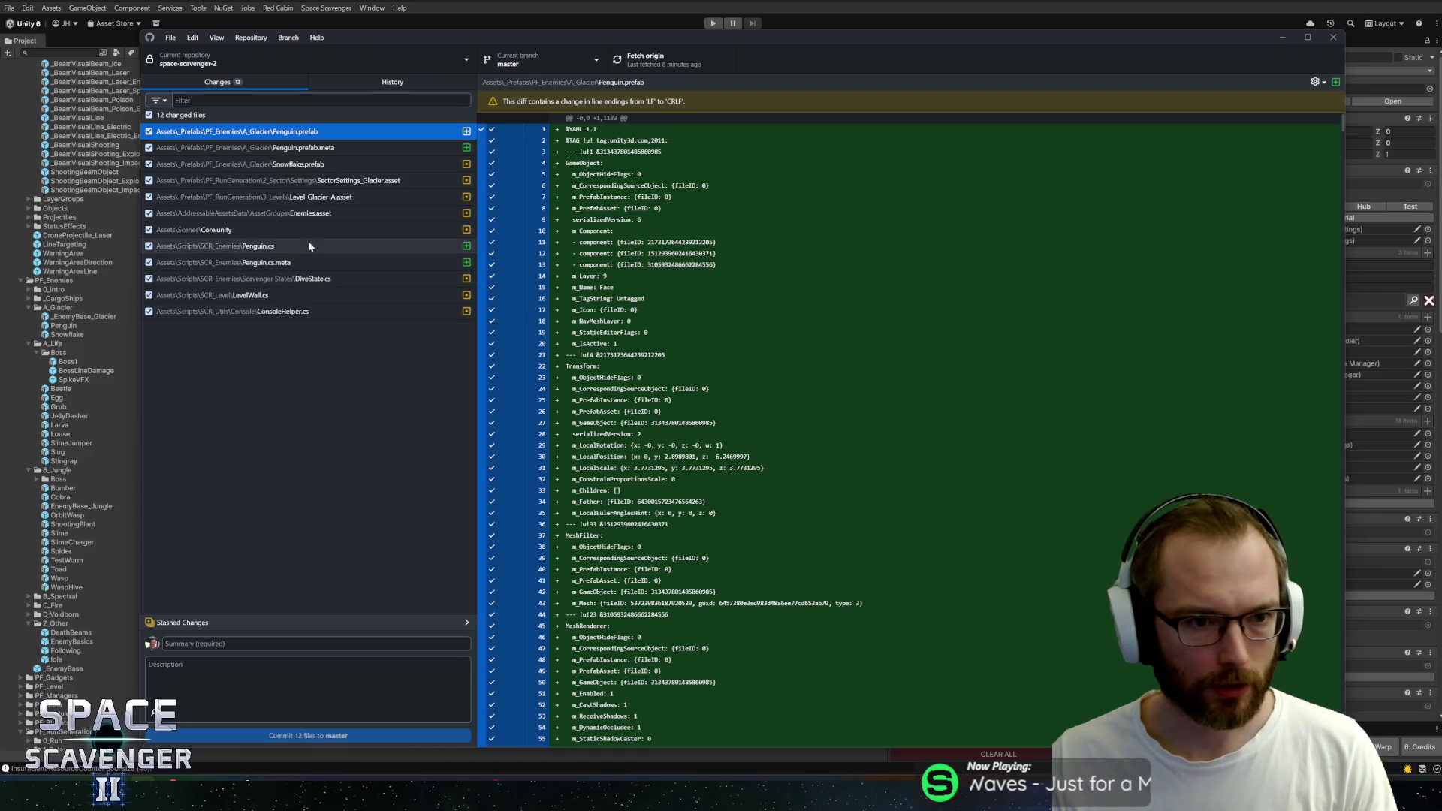
{"action": "left_click", "coordinate": [314, 252]}
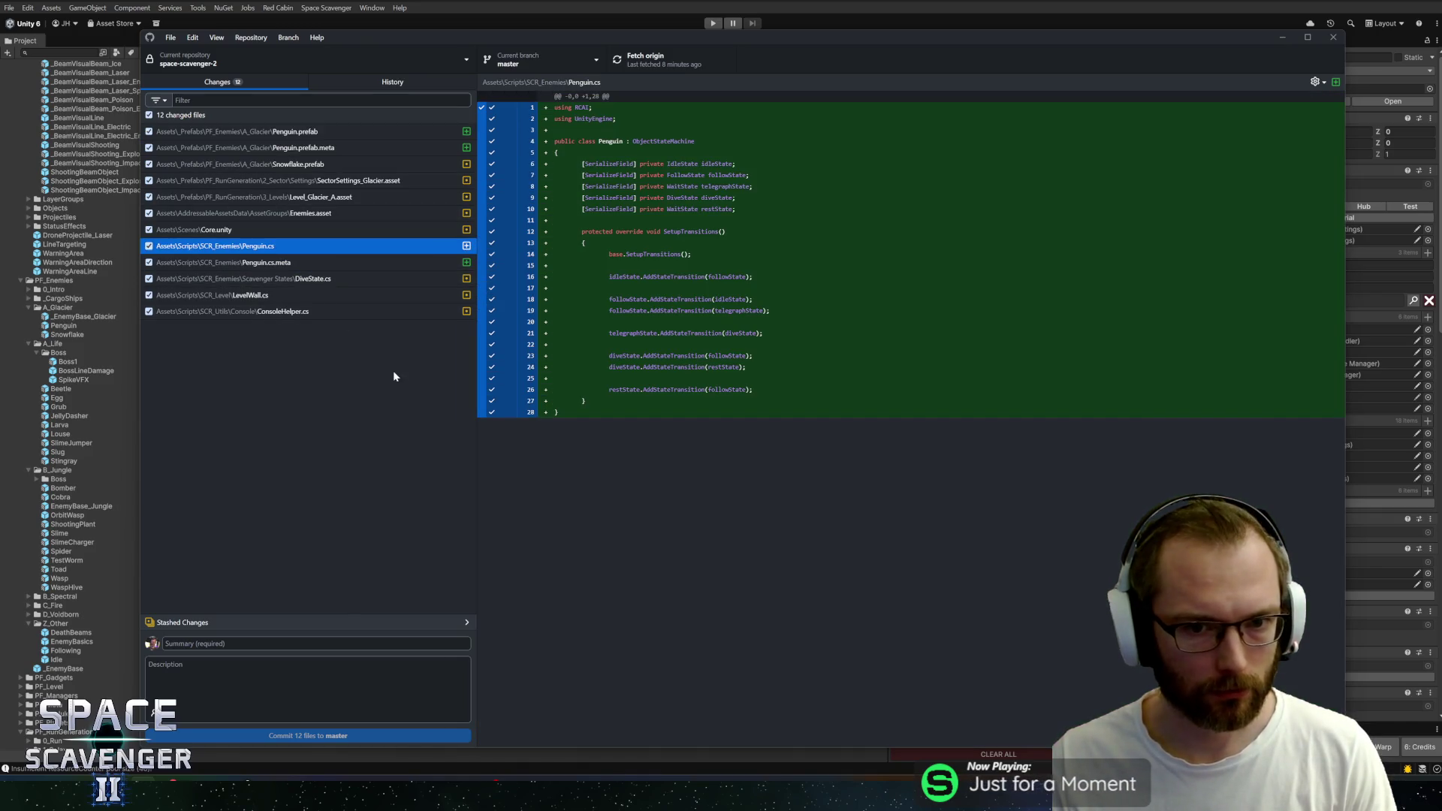
{"action": "left_click", "coordinate": [281, 643]}
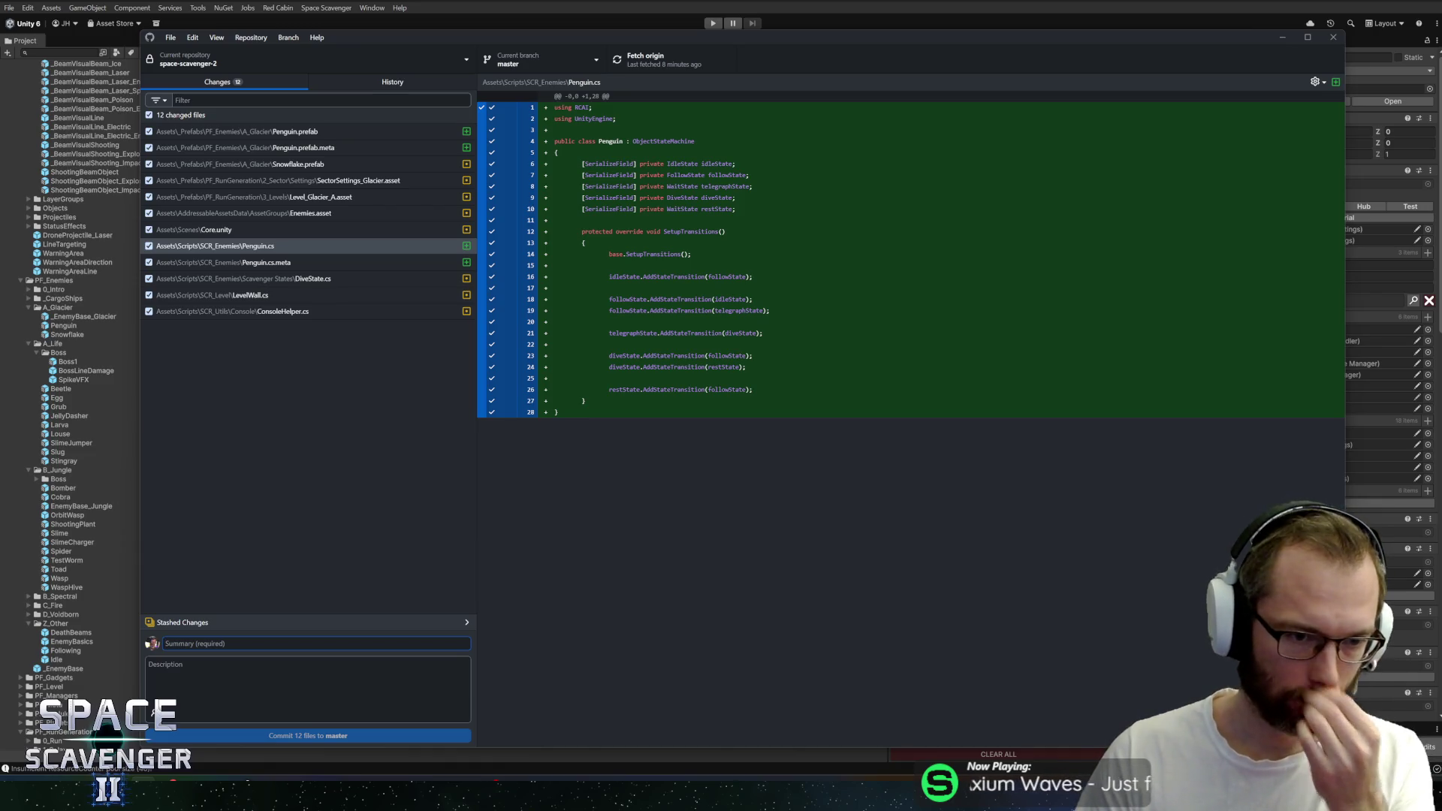
{"action": "left_click", "coordinate": [200, 312]}
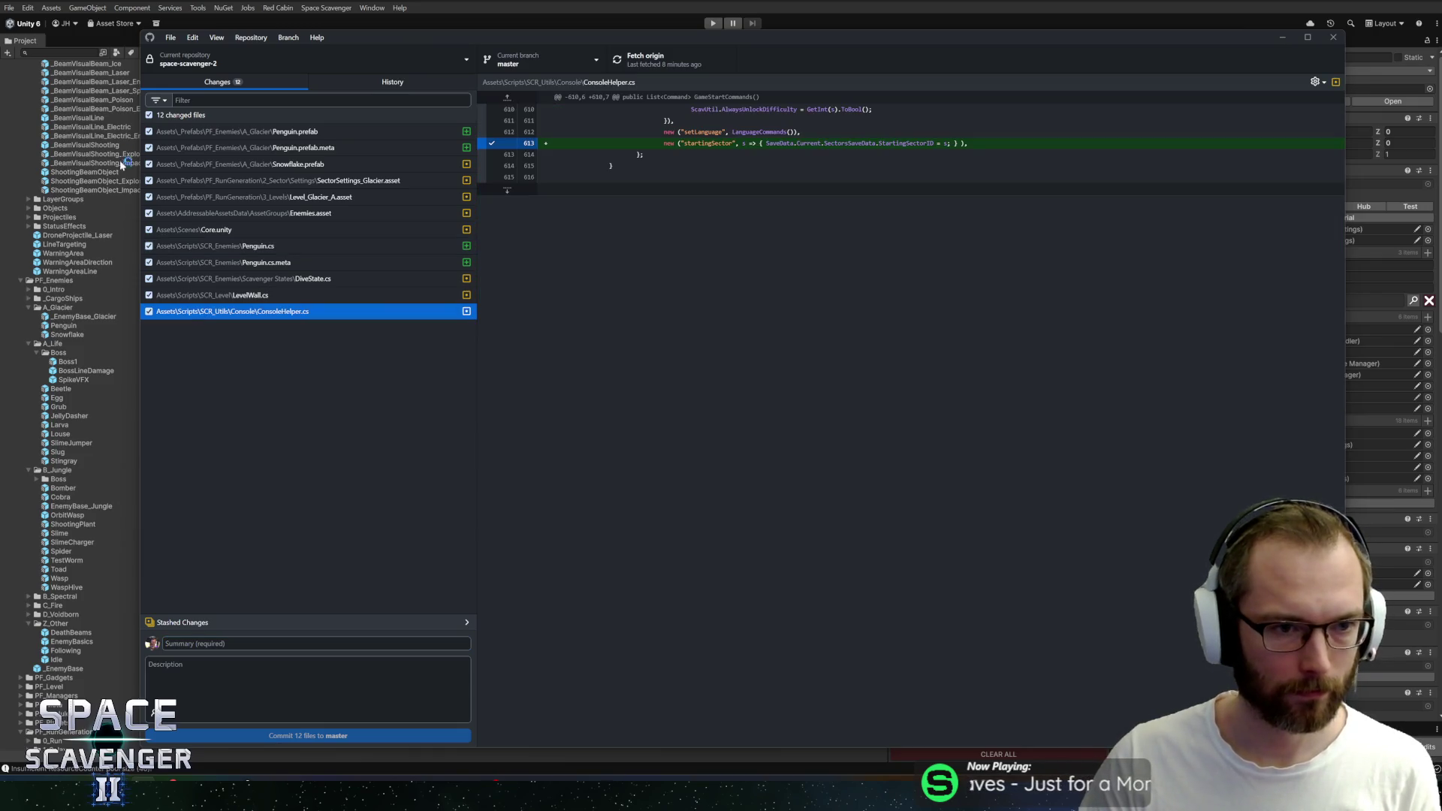
Commit ConsoleHelper.cs alone to master with a starting-sector console-command summary, then return to Unity
{"action": "left_click", "coordinate": [148, 115]}
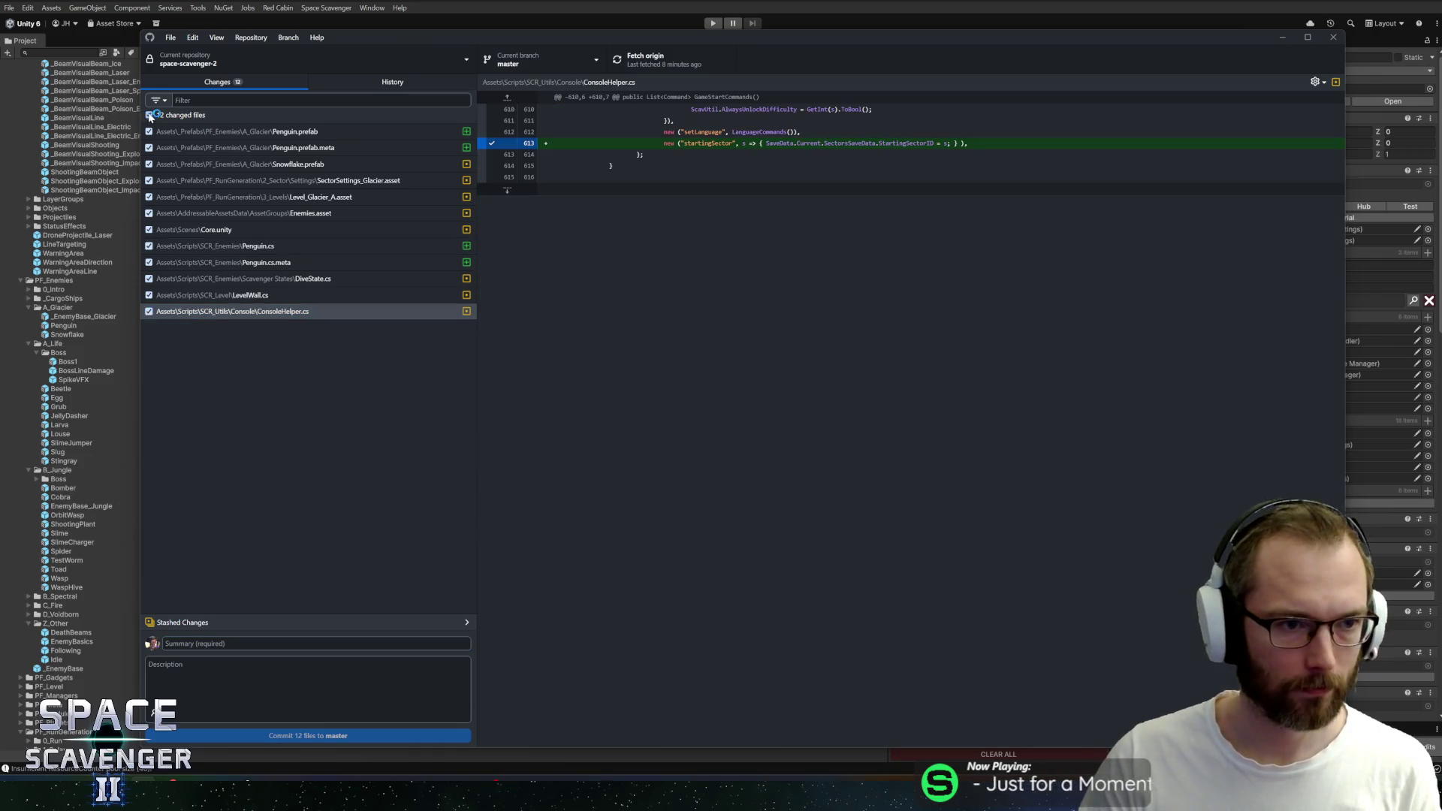
{"action": "left_click", "coordinate": [147, 311]}
{"action": "left_click", "coordinate": [169, 644]}
{"action": "type", "text": "Added console command to update starting sector from console txt"}
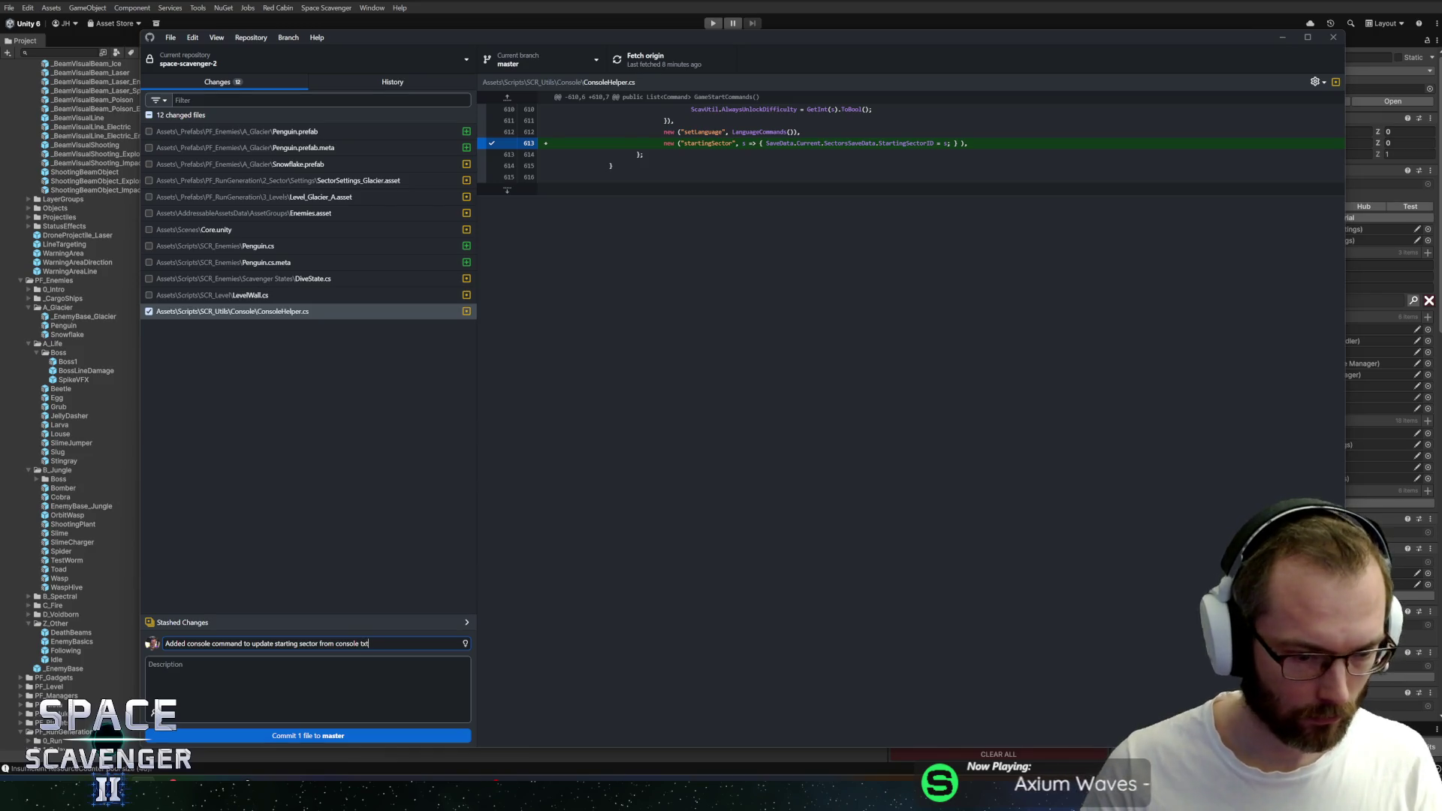
{"action": "left_click", "coordinate": [323, 735]}
{"action": "key", "text": "alt+Tab"}
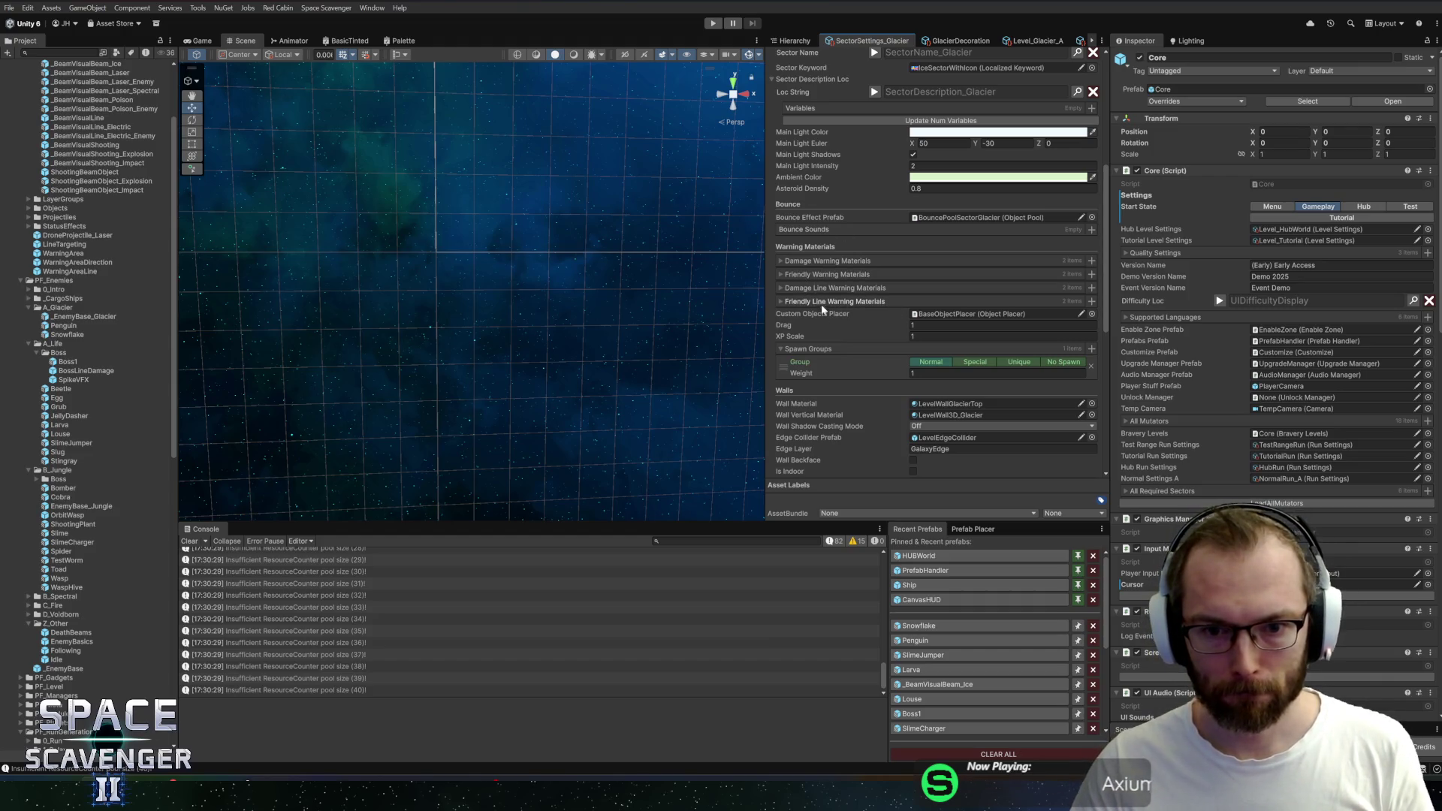
{"action": "scroll", "coordinate": [831, 369], "scroll_direction": "down", "scroll_amount": 1}
{"action": "scroll", "coordinate": [834, 386], "scroll_direction": "down", "scroll_amount": 1}
{"action": "scroll", "coordinate": [834, 387], "scroll_direction": "down", "scroll_amount": 1}
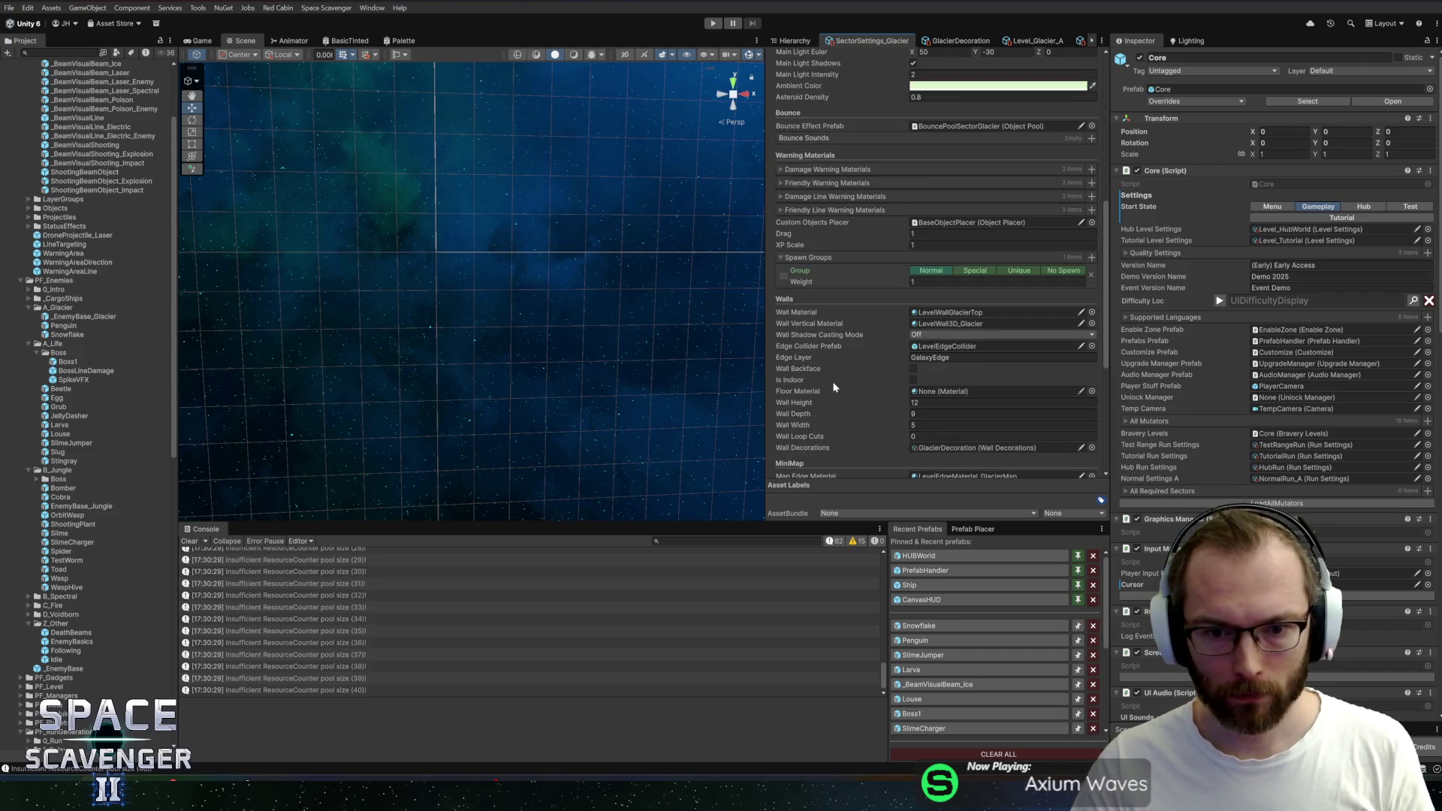
{"action": "scroll", "coordinate": [834, 388], "scroll_direction": "down", "scroll_amount": 2}
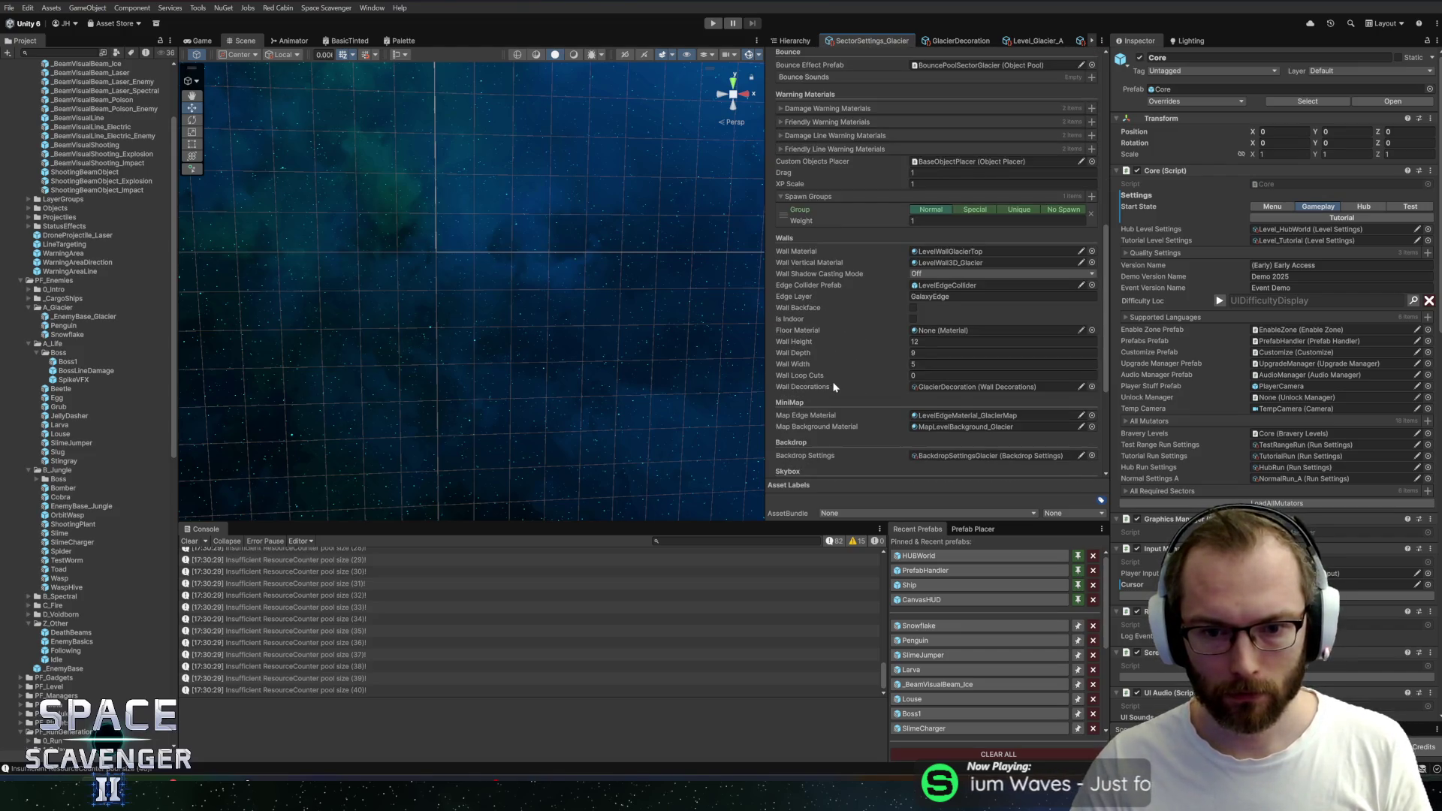
{"action": "scroll", "coordinate": [834, 387], "scroll_direction": "down", "scroll_amount": 2}
{"action": "scroll", "coordinate": [834, 388], "scroll_direction": "down", "scroll_amount": 1}
{"action": "scroll", "coordinate": [835, 382], "scroll_direction": "down", "scroll_amount": 2}
{"action": "scroll", "coordinate": [837, 383], "scroll_direction": "down", "scroll_amount": 1}
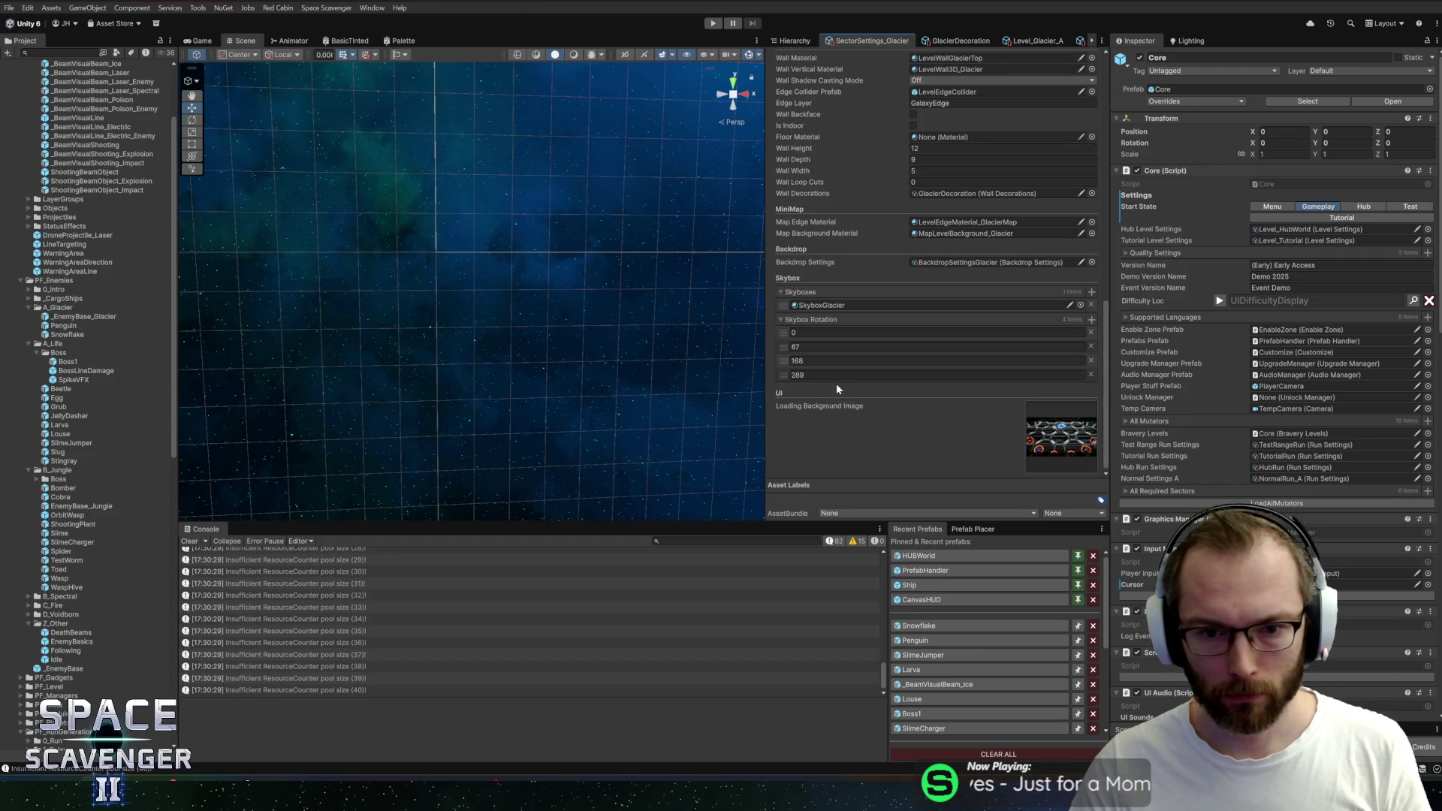
{"action": "scroll", "coordinate": [838, 389], "scroll_direction": "up", "scroll_amount": 3}
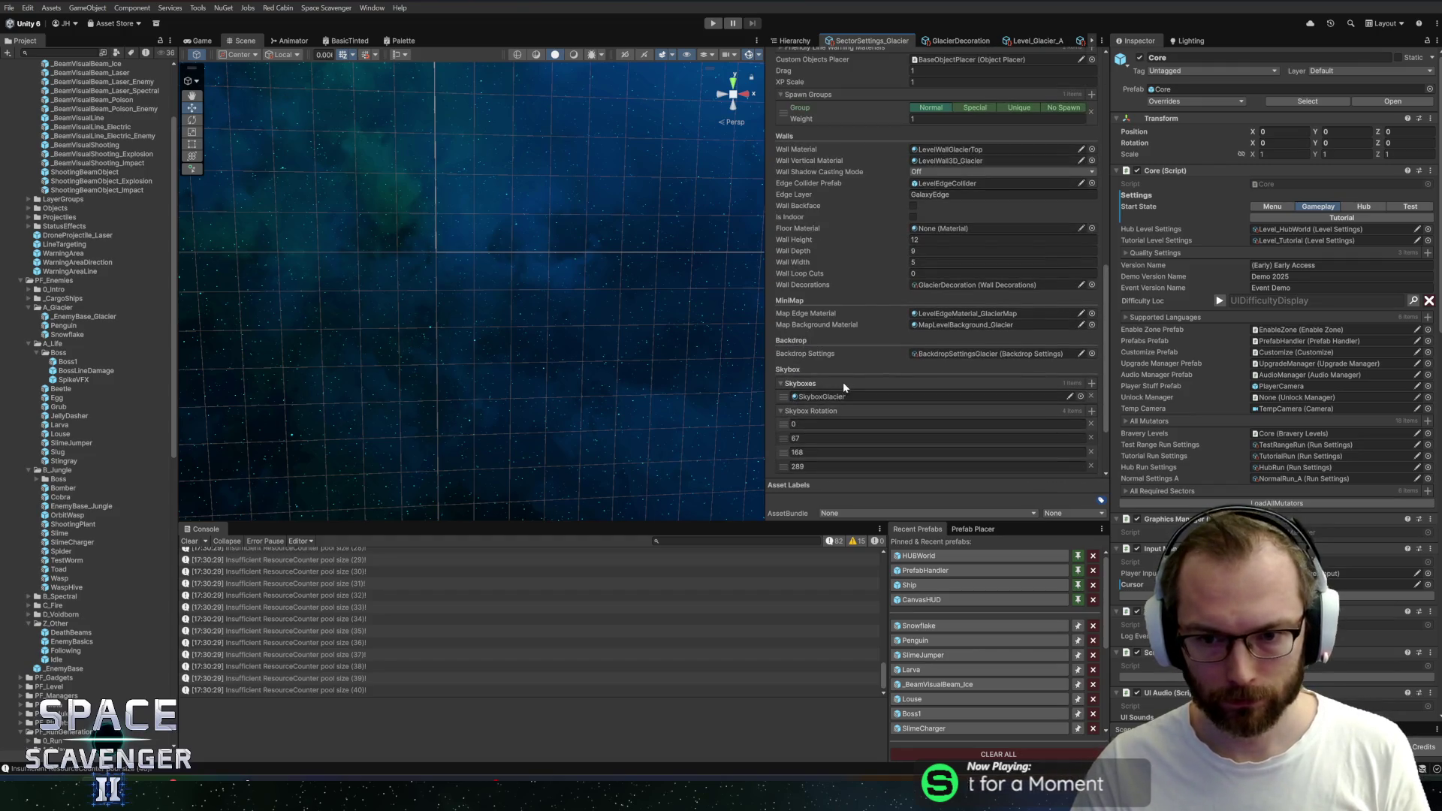
{"action": "scroll", "coordinate": [844, 383], "scroll_direction": "up", "scroll_amount": 1}
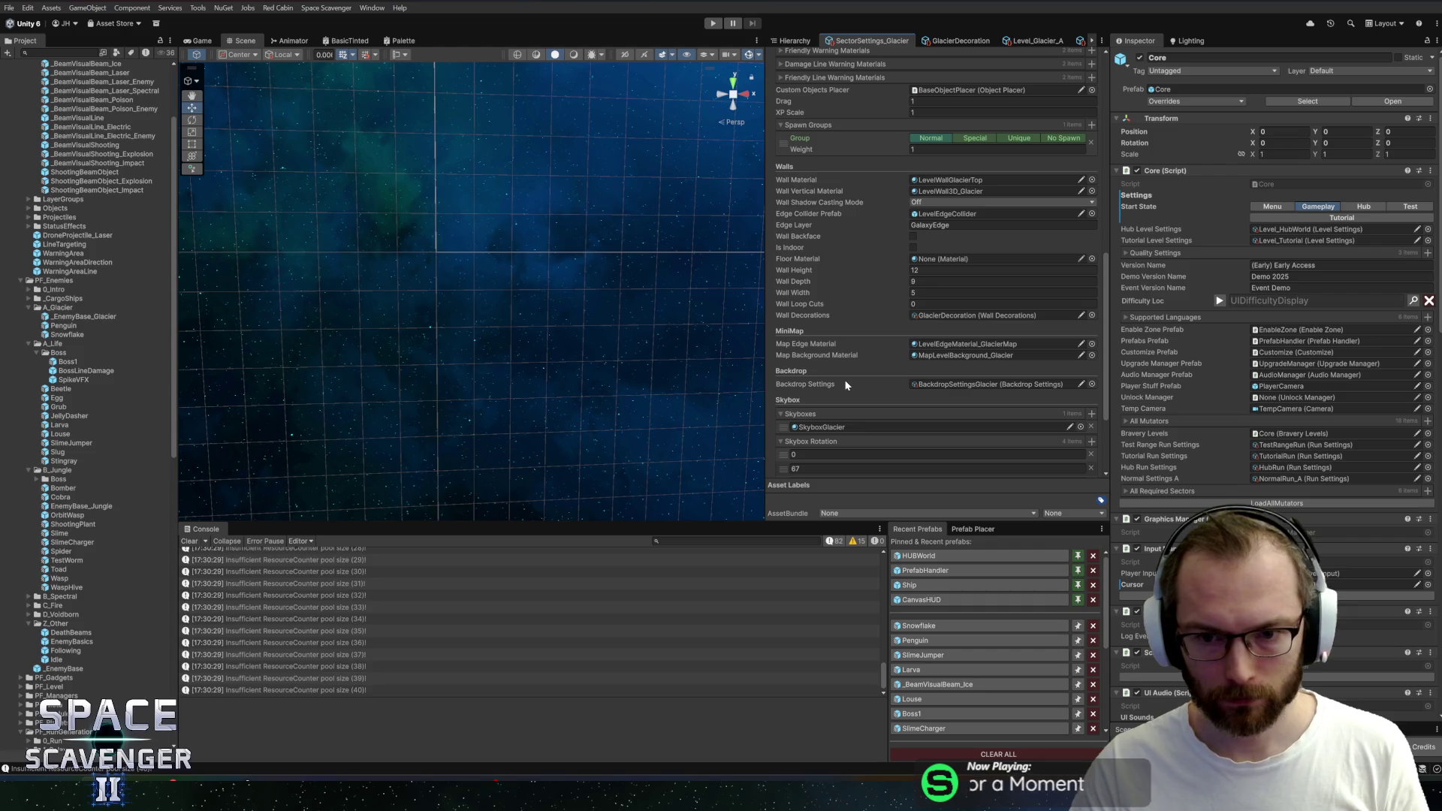
Set LevelEdgeMaterial_GlacierMap's GlowColor to a blue hue of 223
{"action": "left_click", "coordinate": [956, 345]}
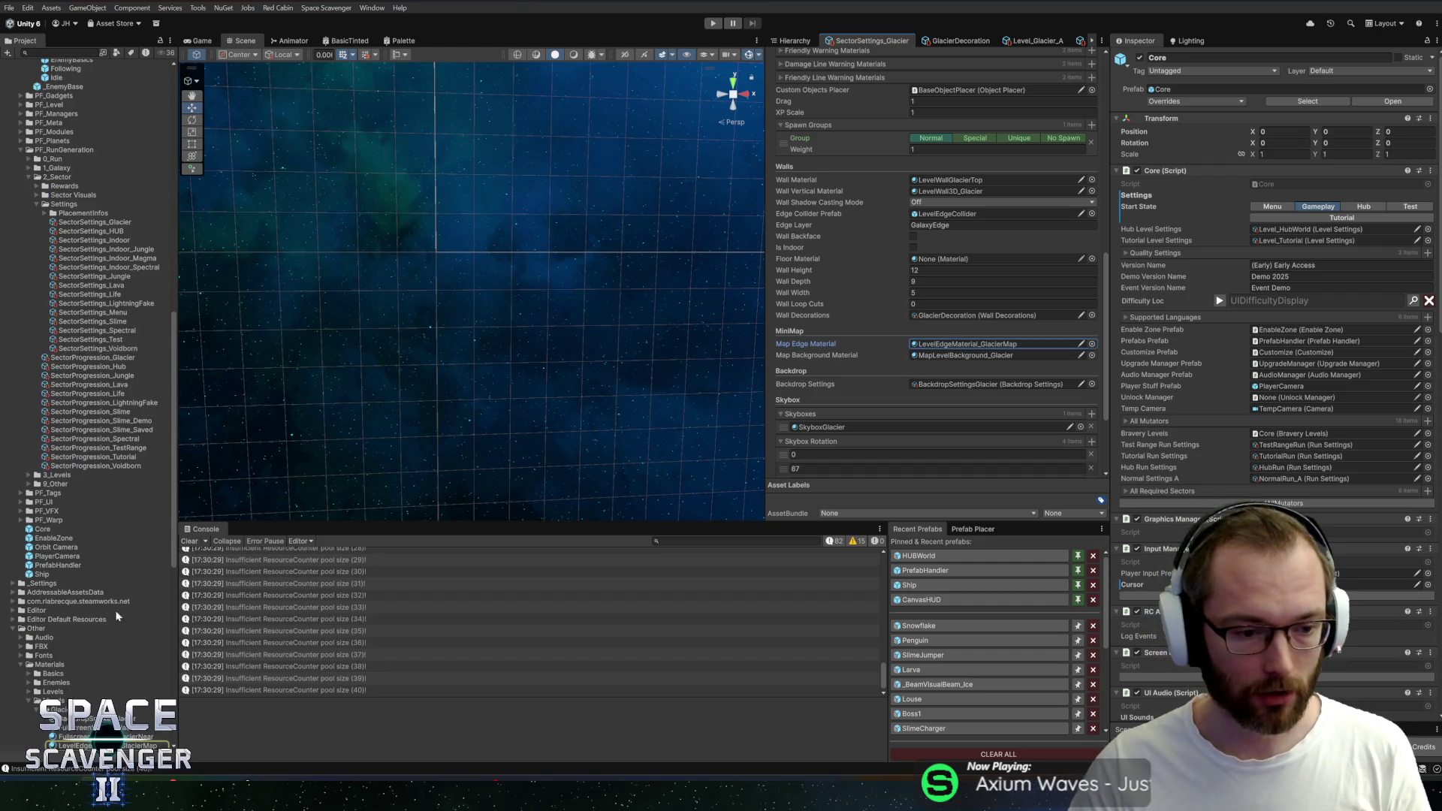
{"action": "scroll", "coordinate": [115, 609], "scroll_direction": "down", "scroll_amount": 5}
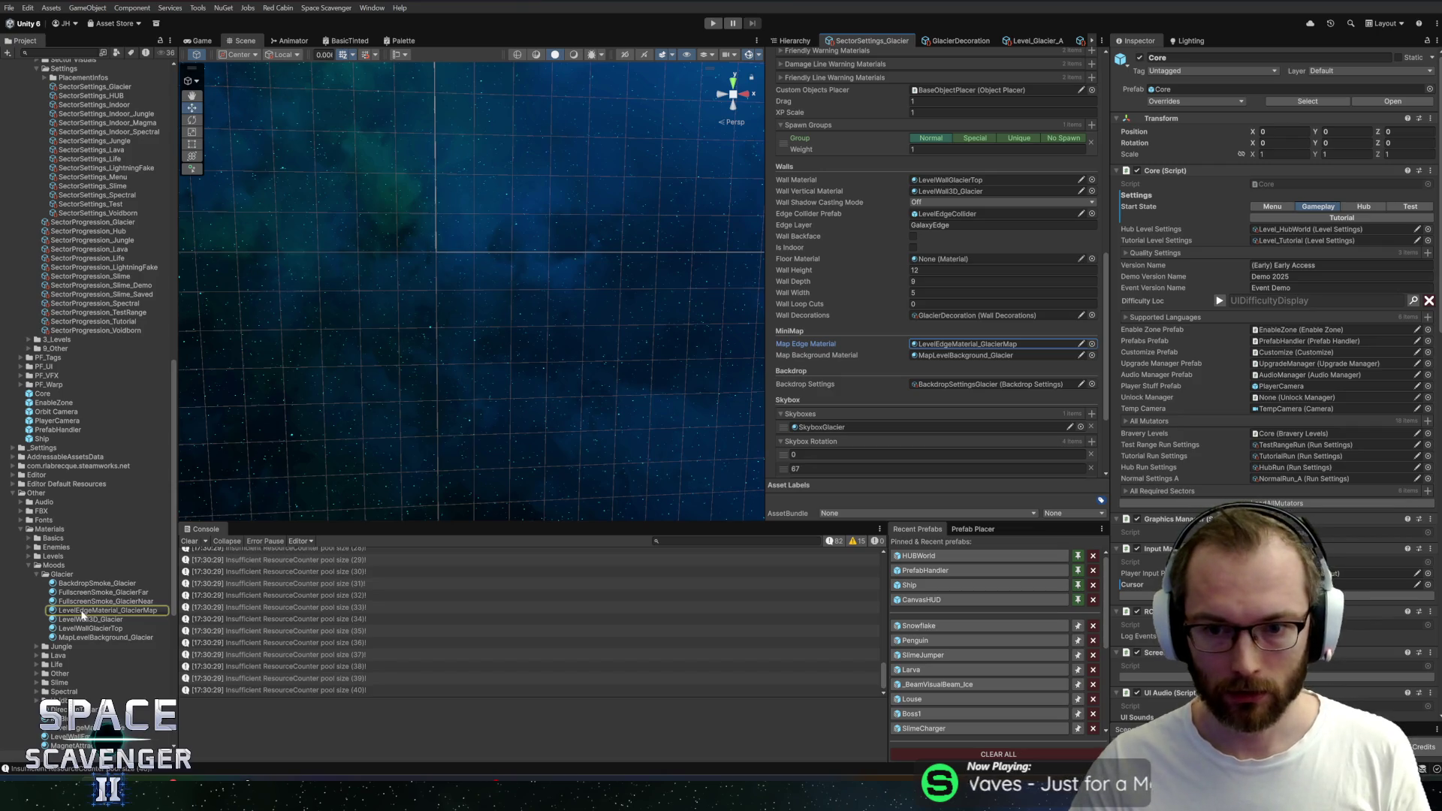
{"action": "left_click", "coordinate": [83, 610]}
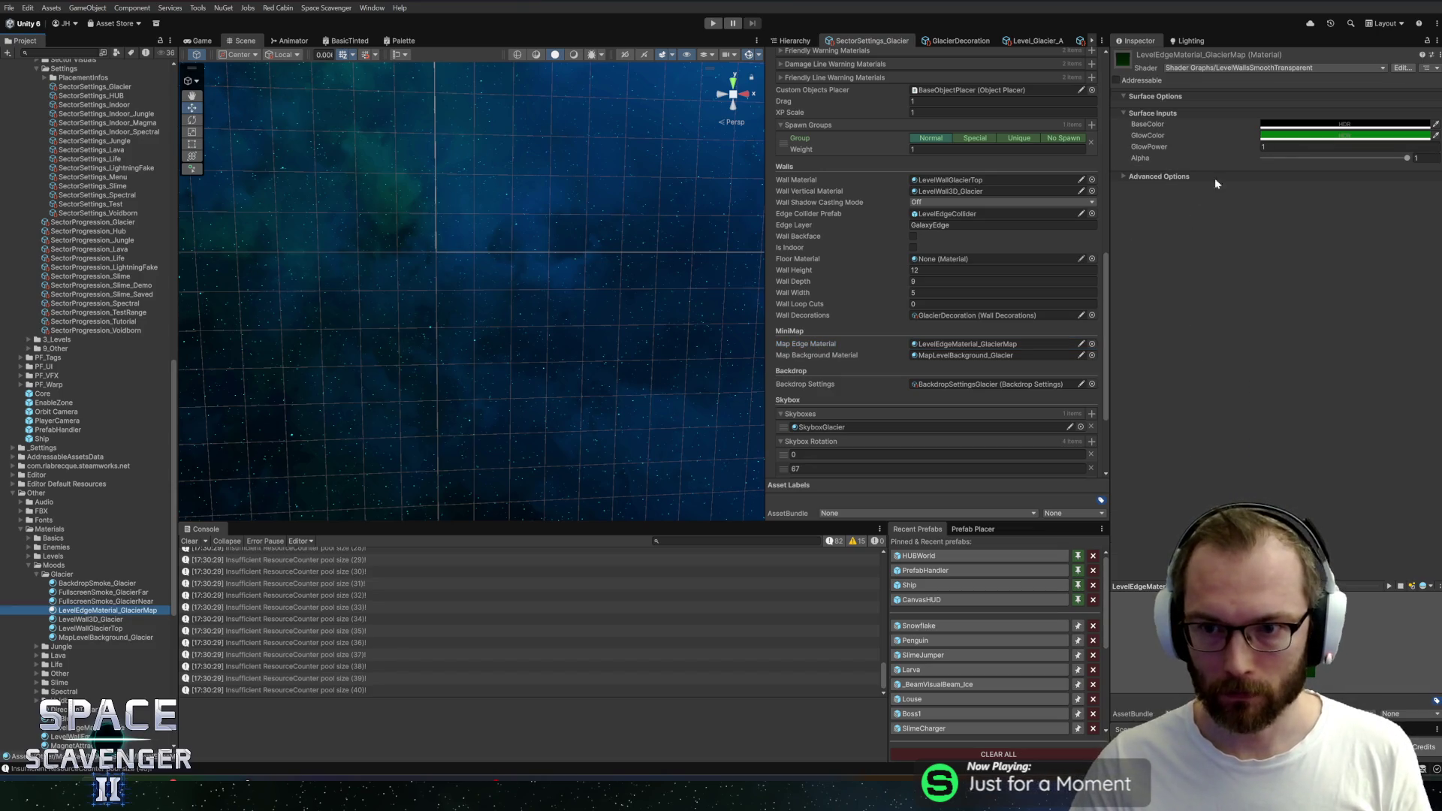
{"action": "left_click", "coordinate": [1295, 136]}
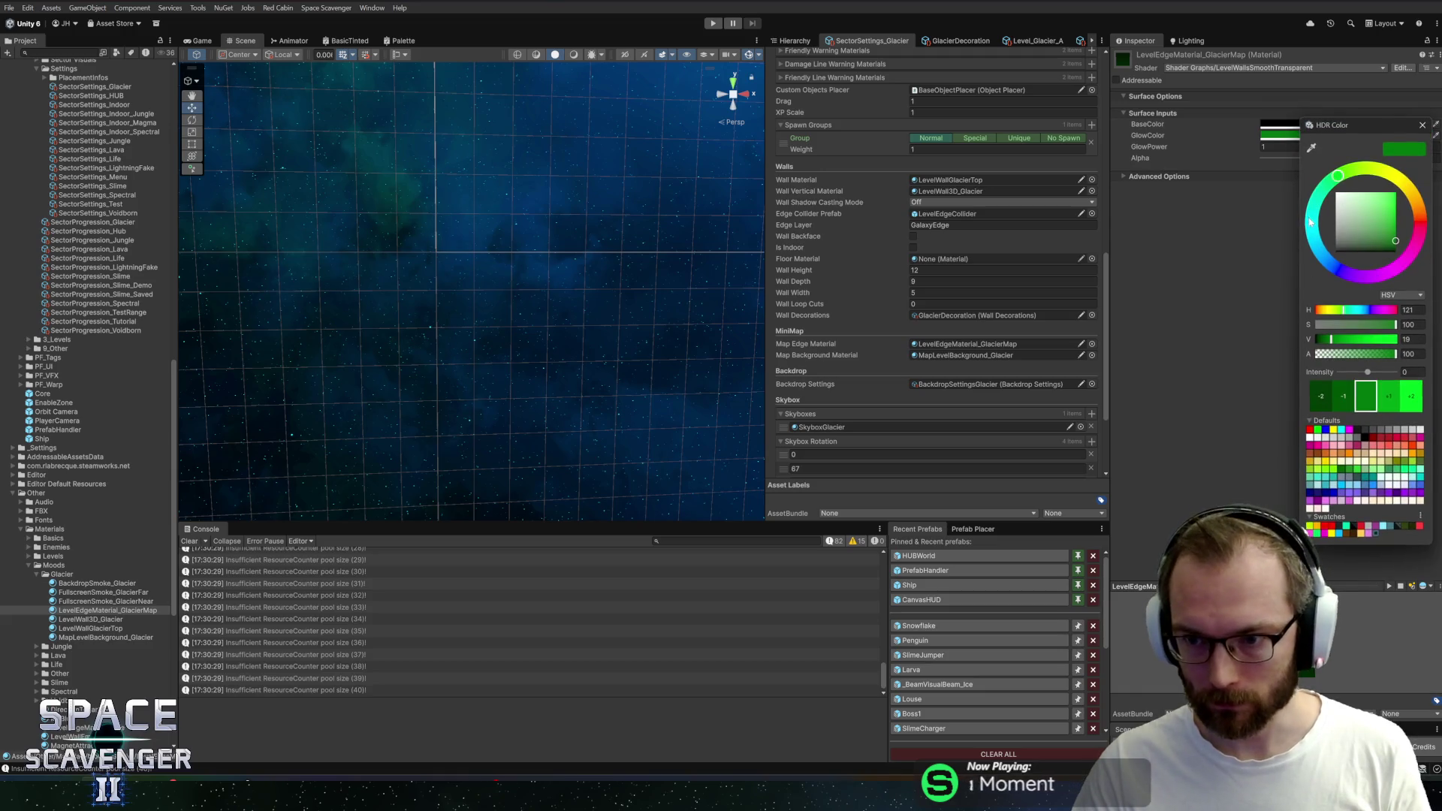
{"action": "type", "text": "223"}
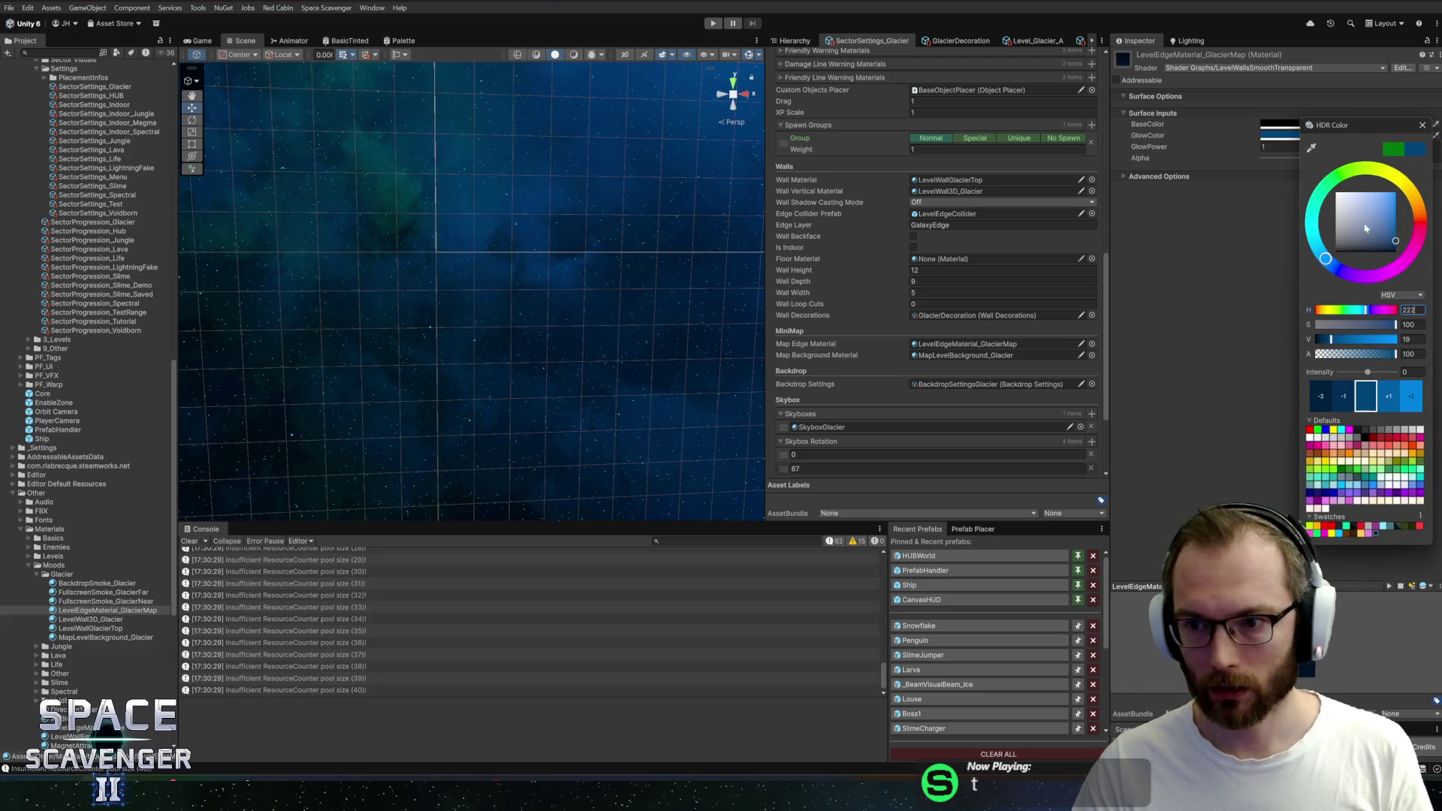
{"action": "left_click", "coordinate": [1424, 128]}
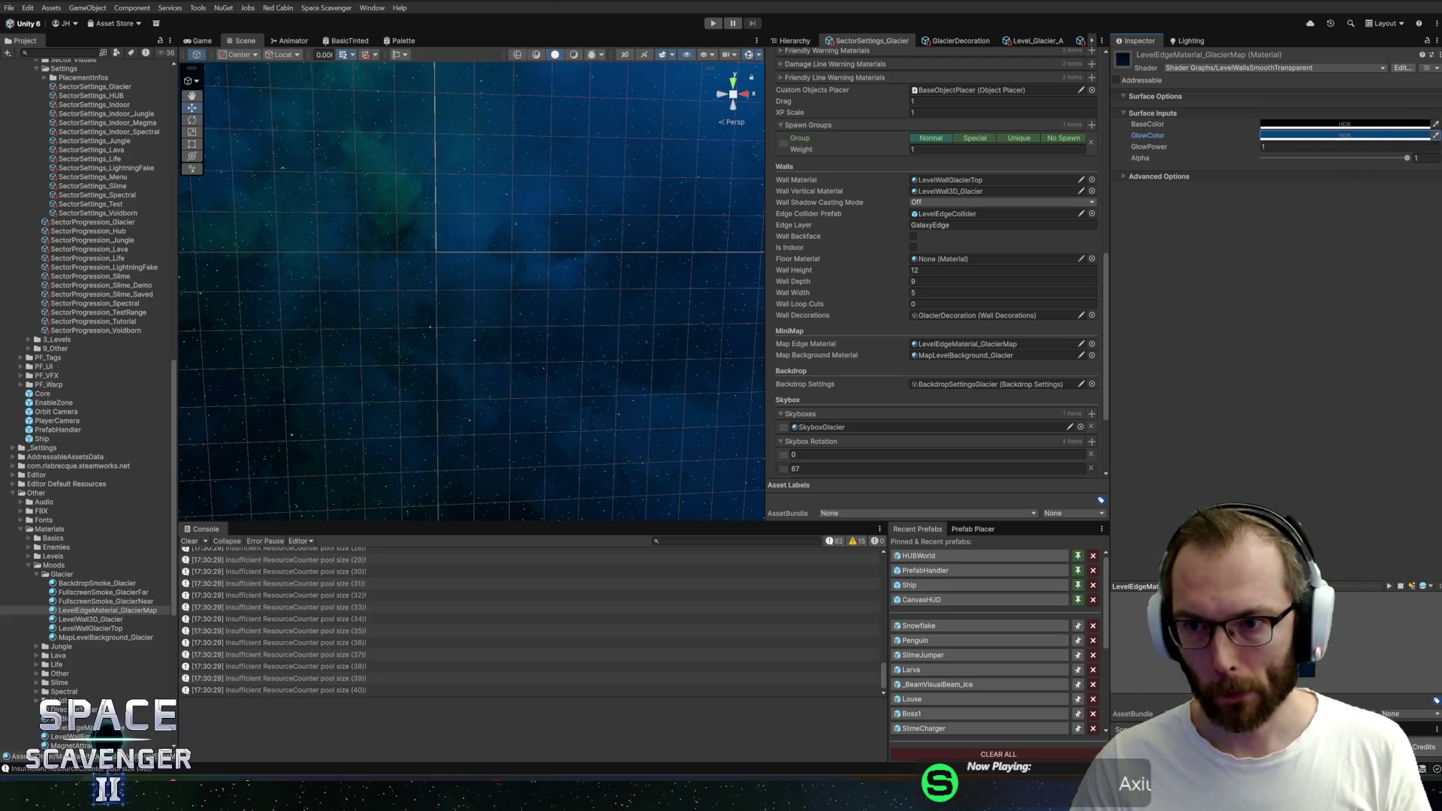
Set MapLevelBackground_Glacier's MainColor to a blue hue of 222 and start play mode
{"action": "left_click", "coordinate": [127, 618]}
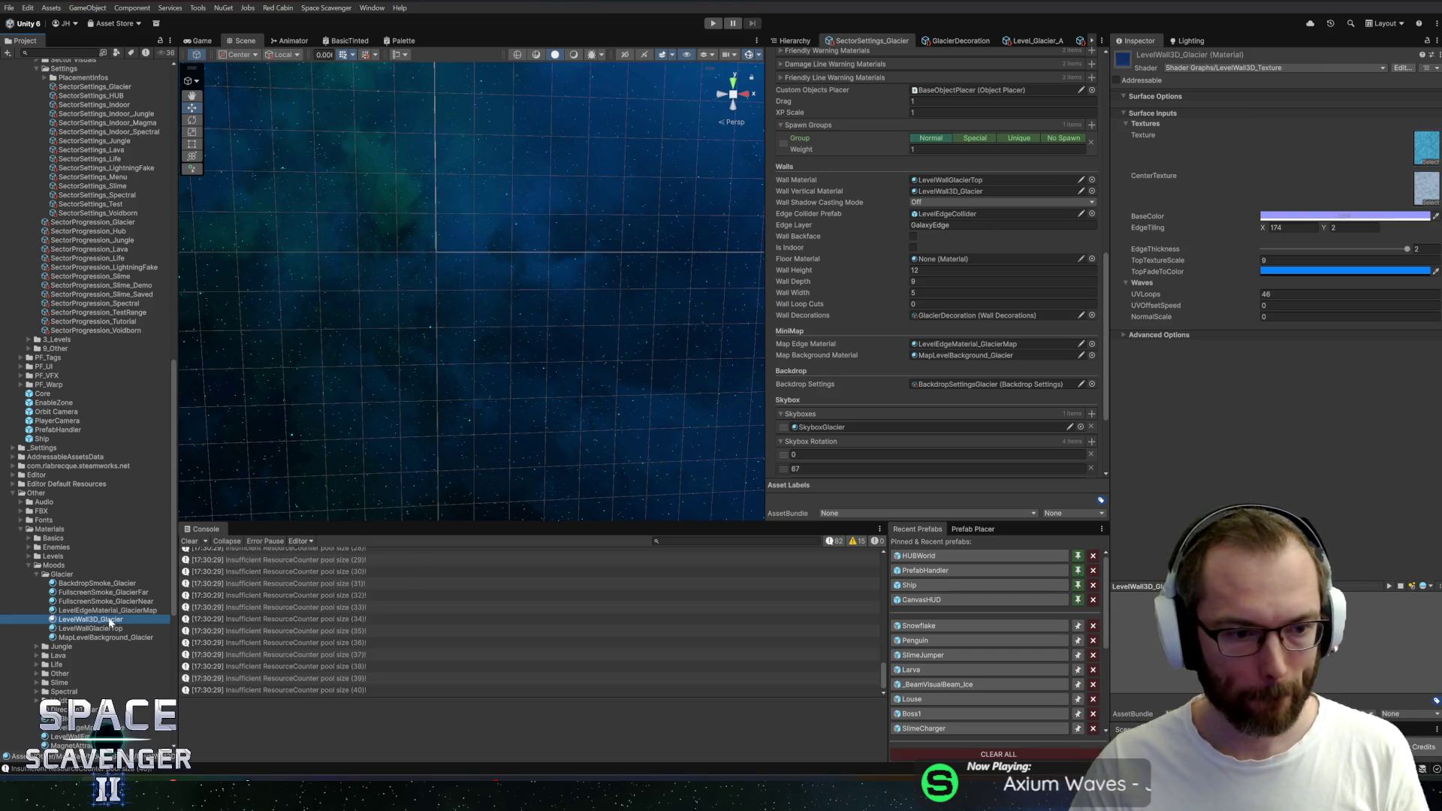
{"action": "left_click", "coordinate": [108, 610]}
{"action": "left_click", "coordinate": [101, 638]}
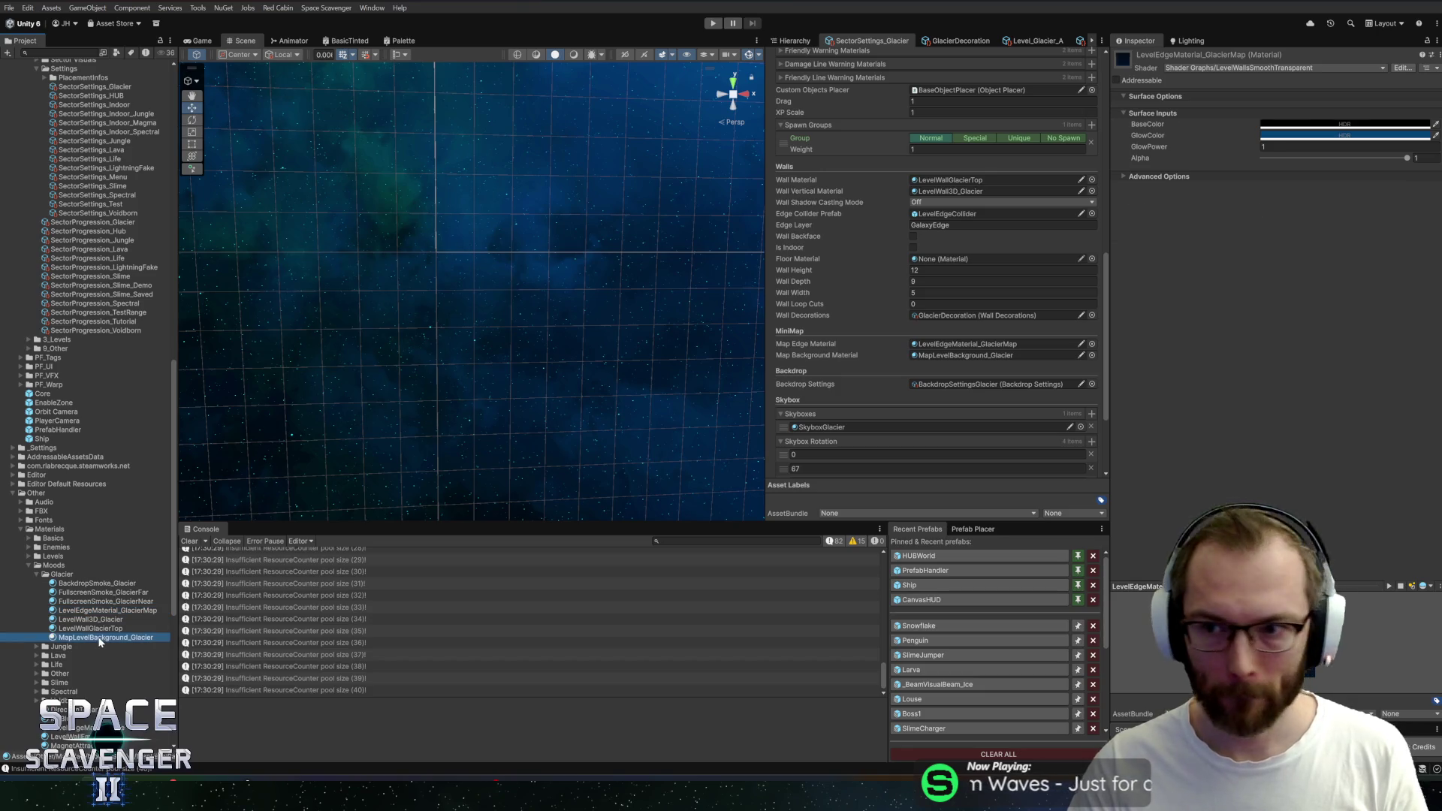
{"action": "left_click", "coordinate": [1326, 148]}
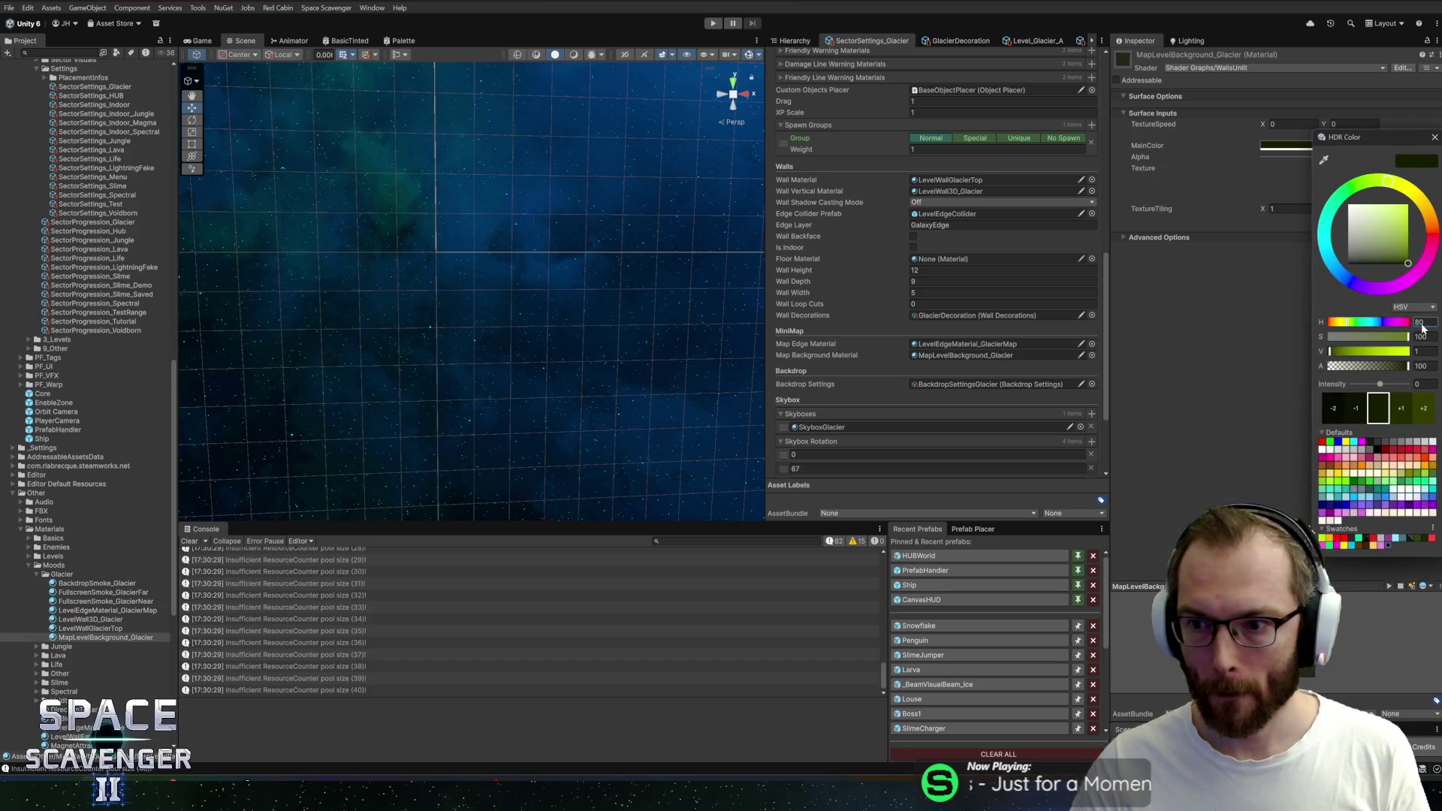
{"action": "type", "text": "222"}
{"action": "left_click", "coordinate": [1434, 137]}
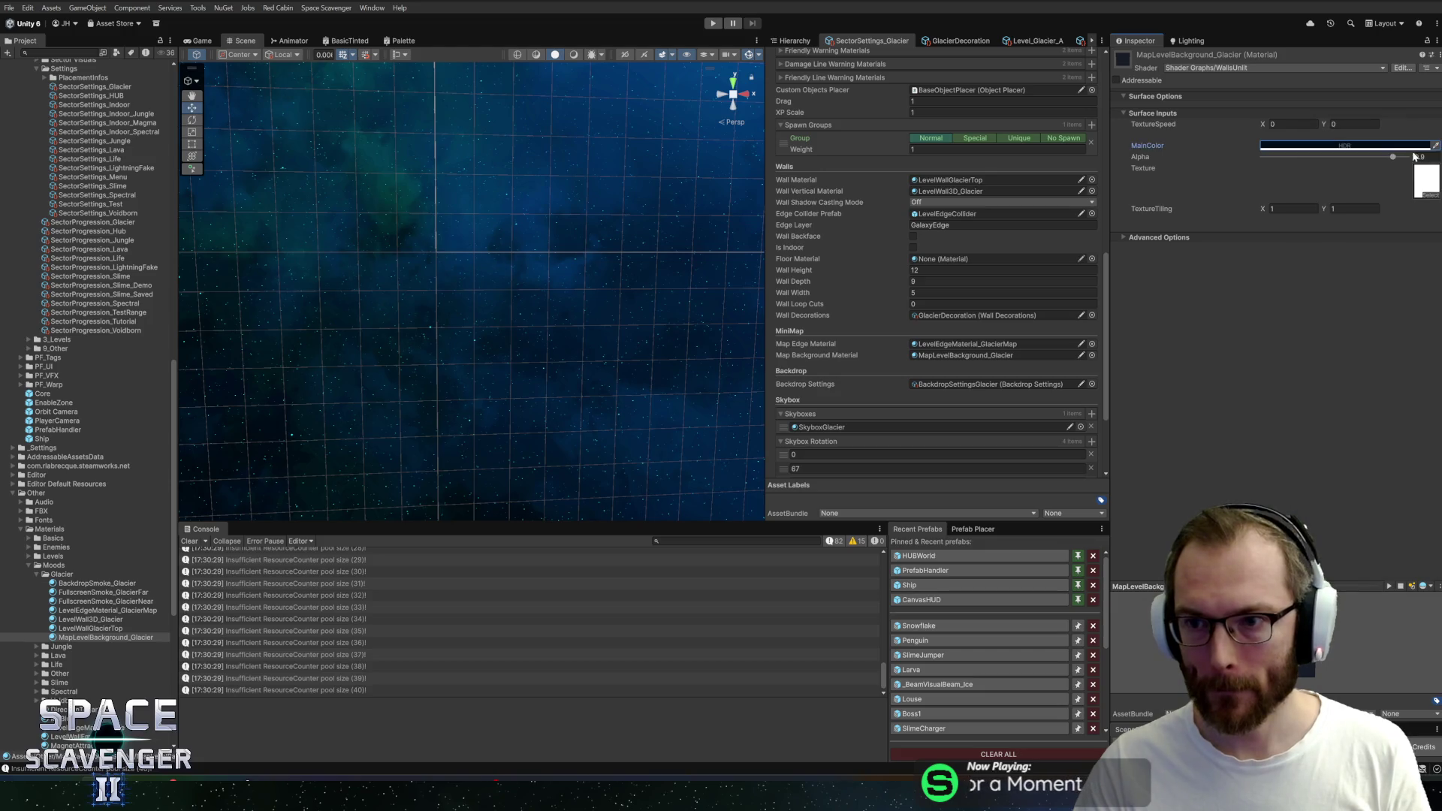
{"action": "left_click", "coordinate": [713, 22]}
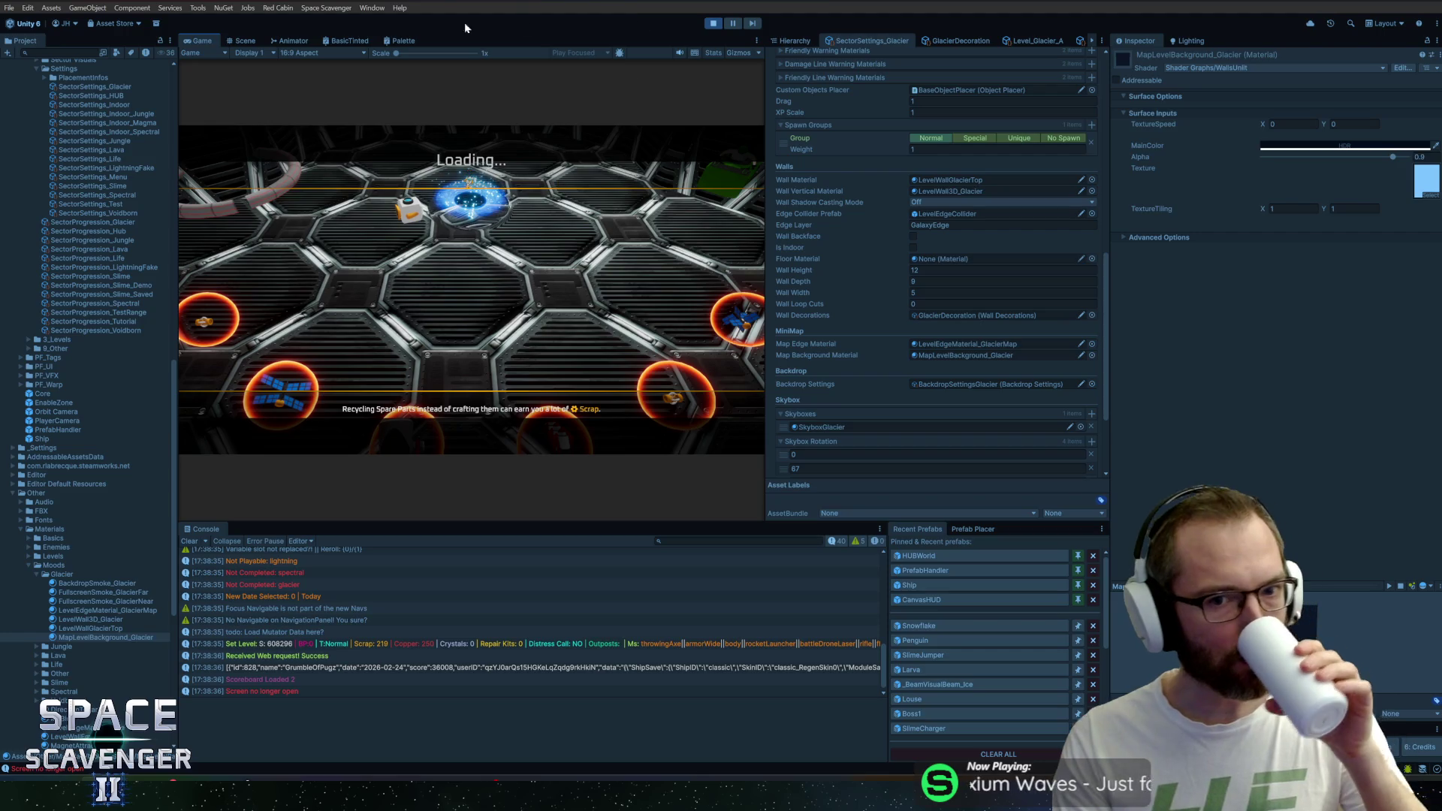
Maximize the Game view, fly the ship through the ice cave, then restore the editor layout
{"action": "double_click", "coordinate": [205, 42]}
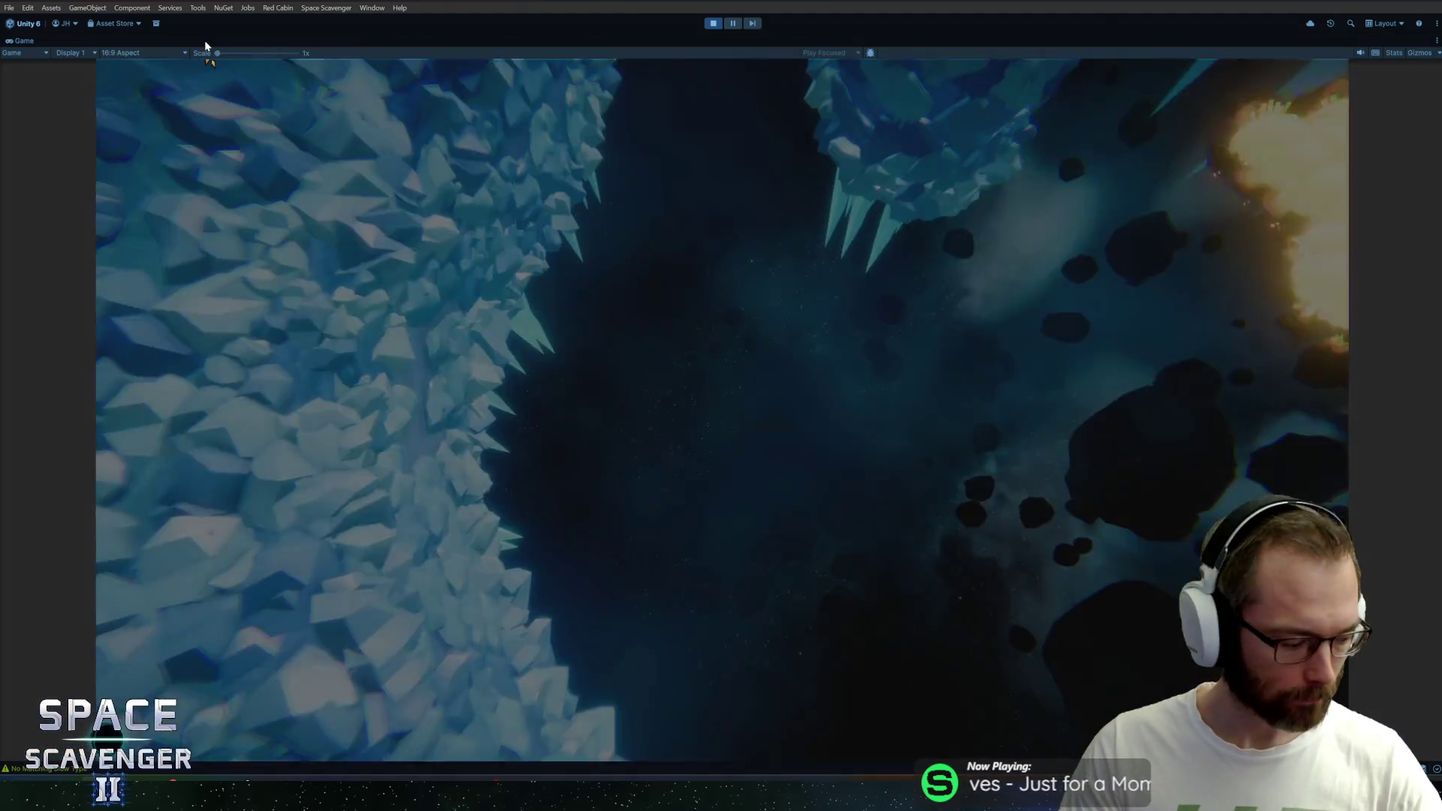
{"action": "key", "text": "w"}
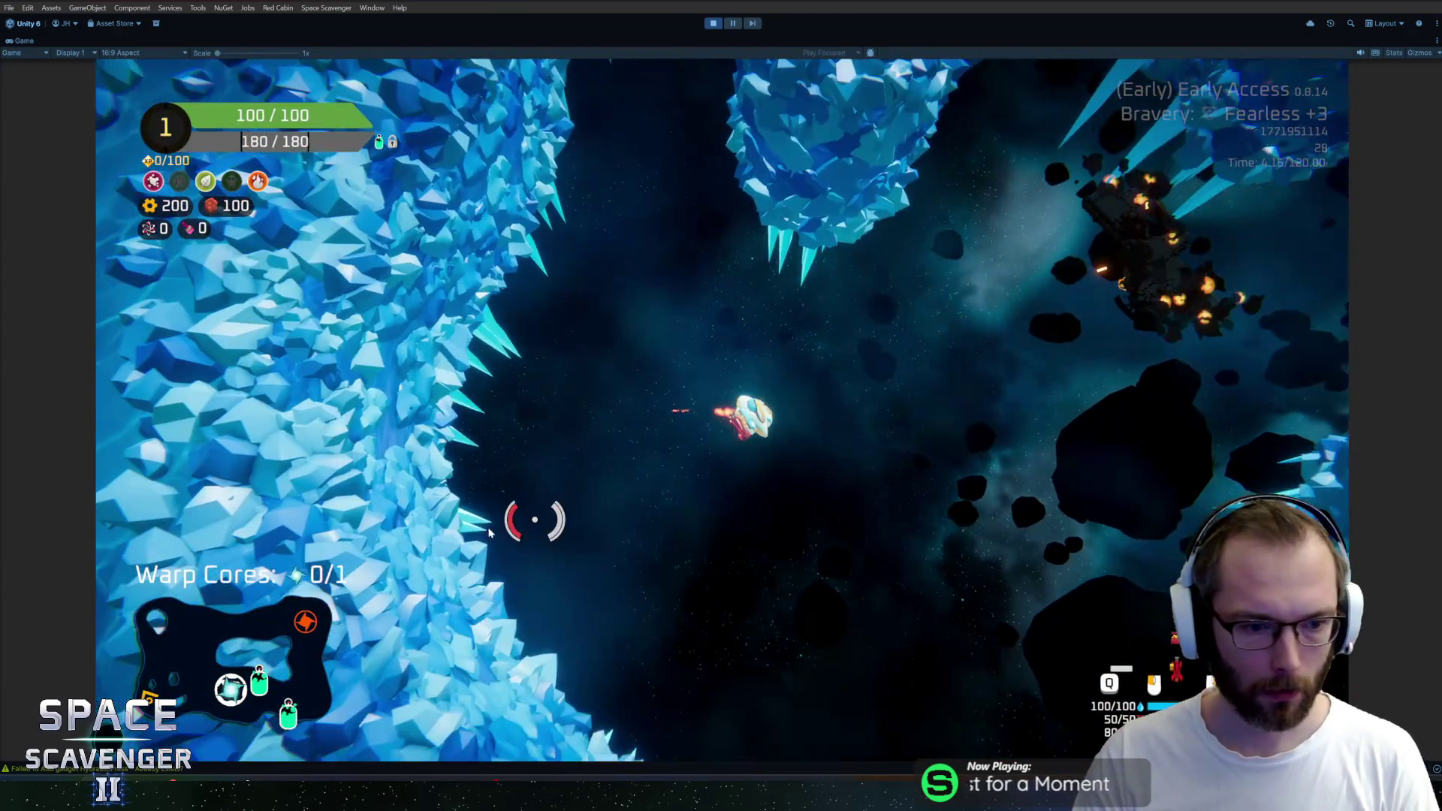
{"action": "key", "text": "w"}
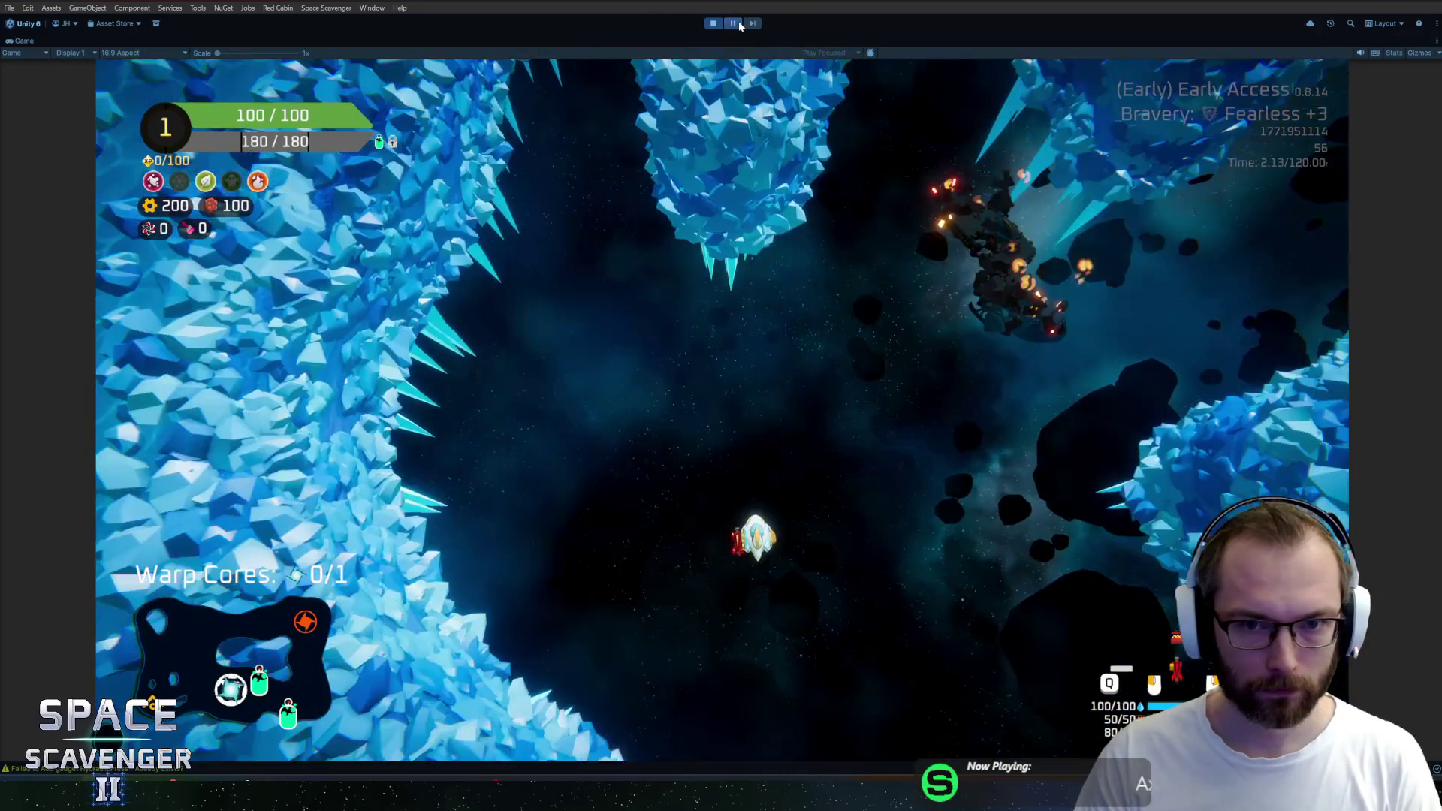
{"action": "key", "text": "shift+space"}
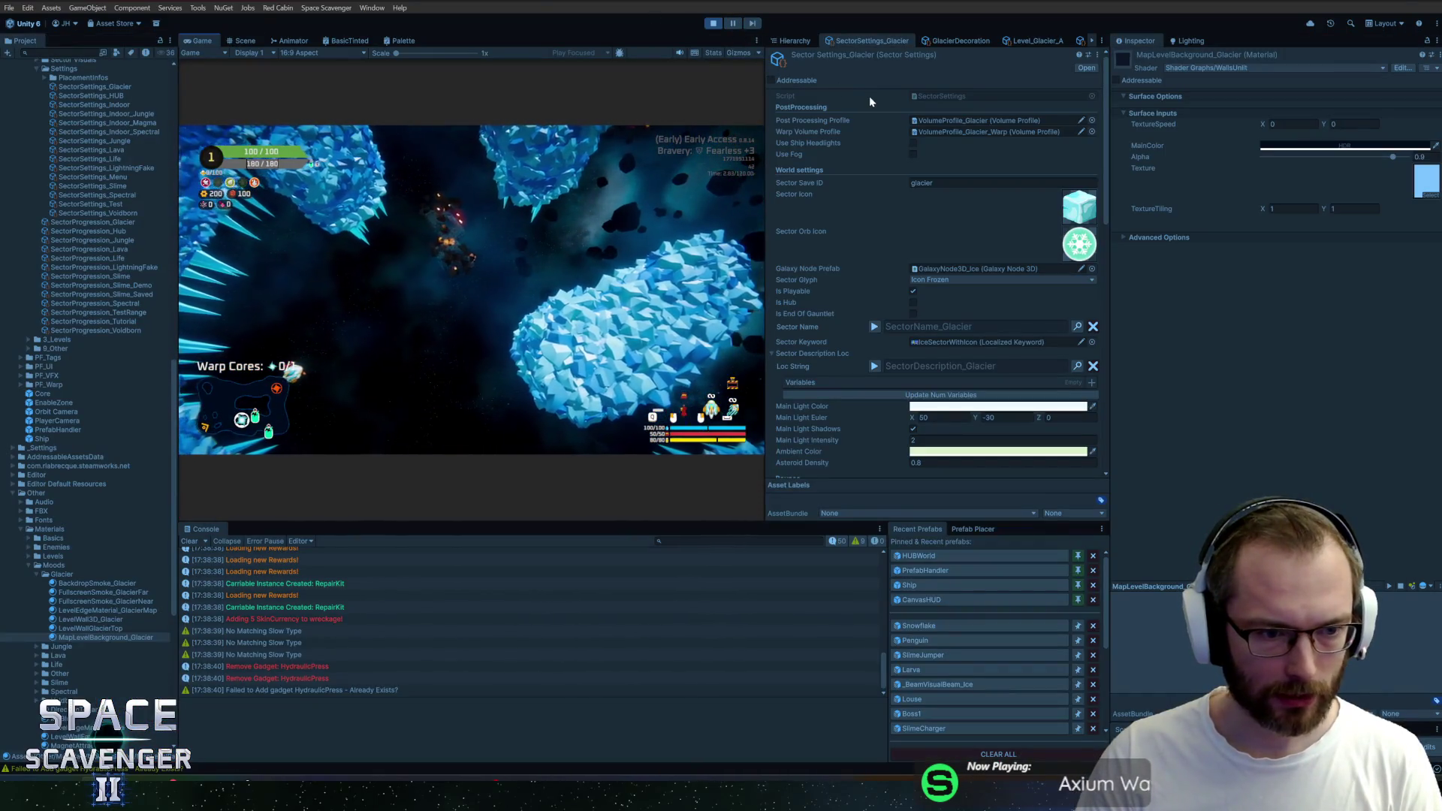
{"action": "left_click", "coordinate": [795, 40]}
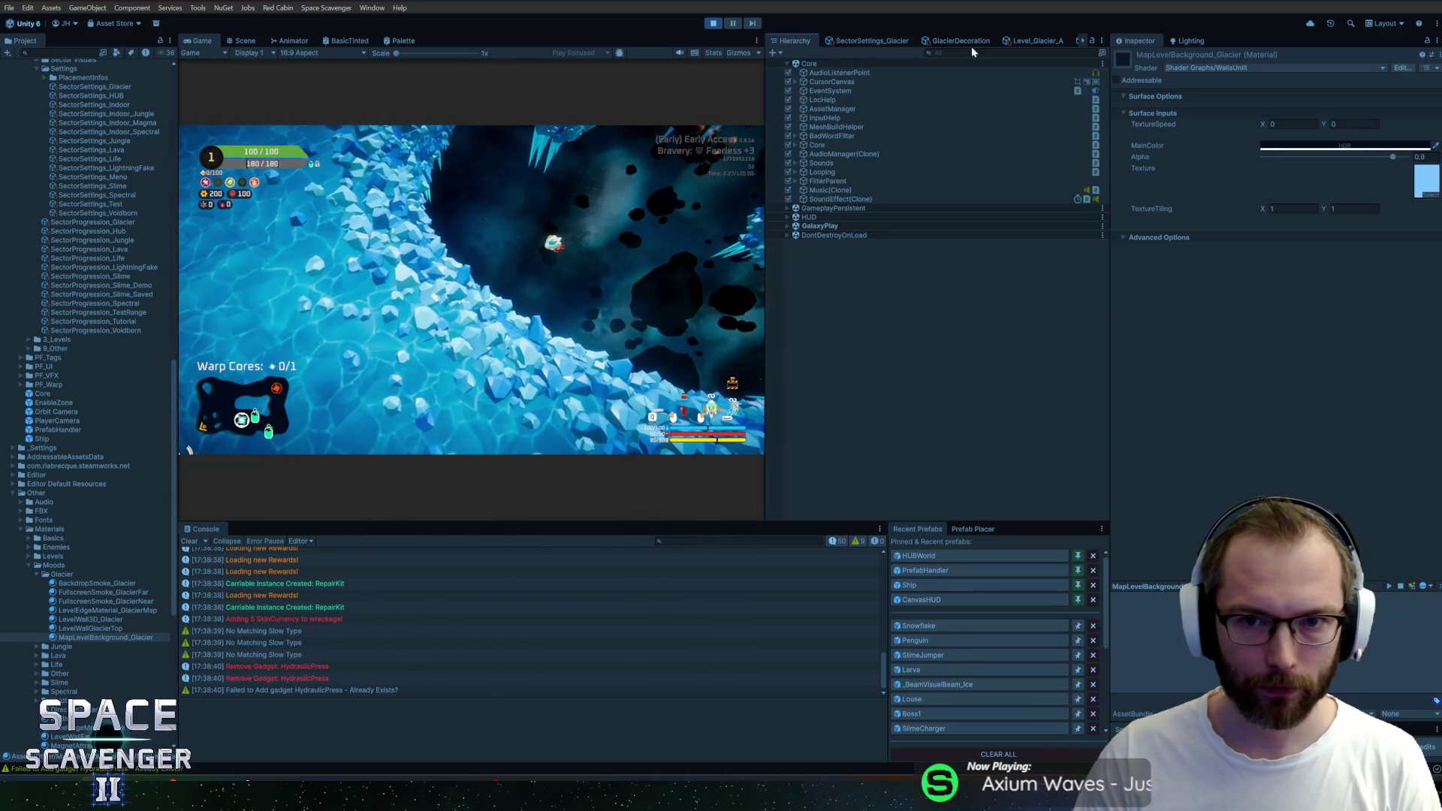
{"action": "type", "text": "mapline"}
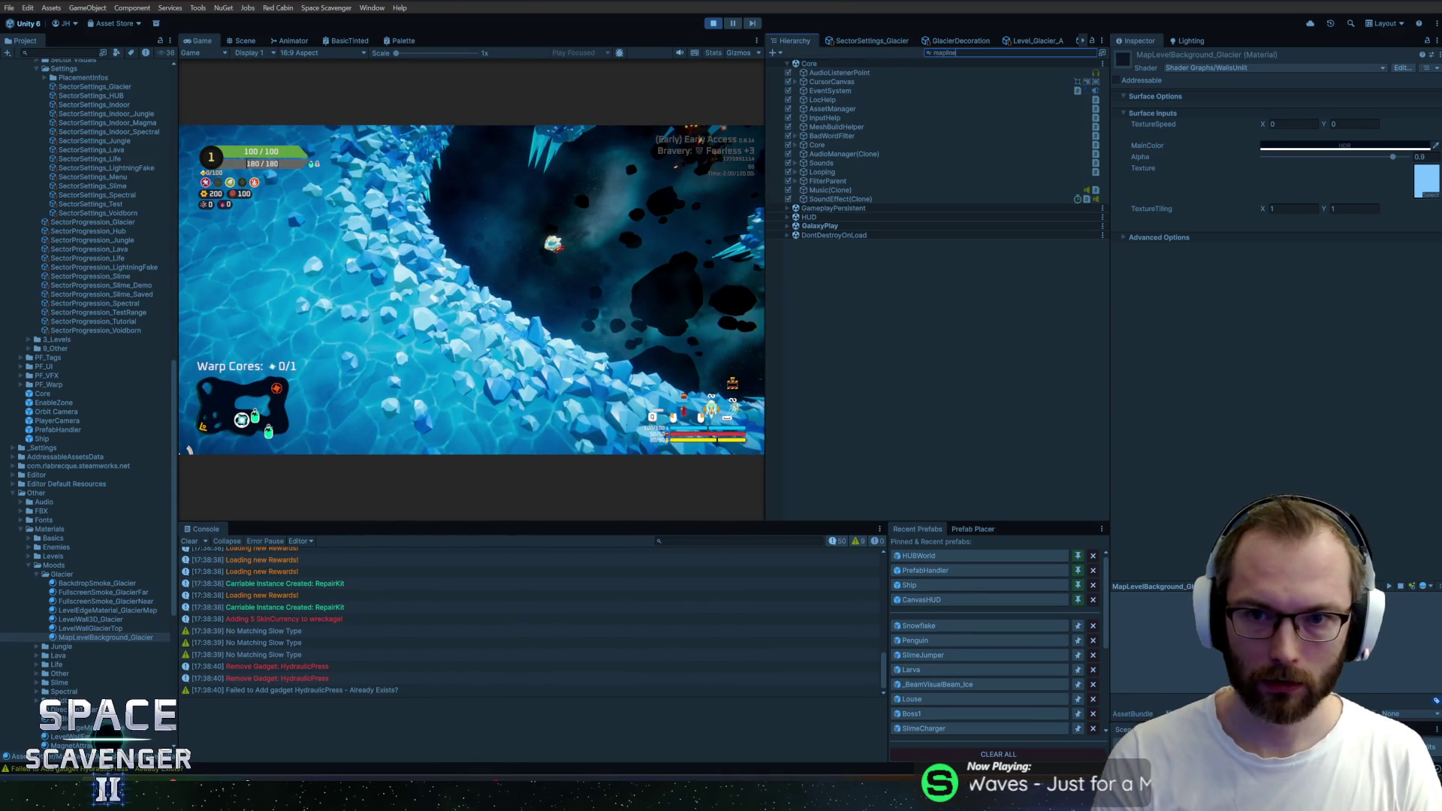
{"action": "left_click", "coordinate": [844, 77]}
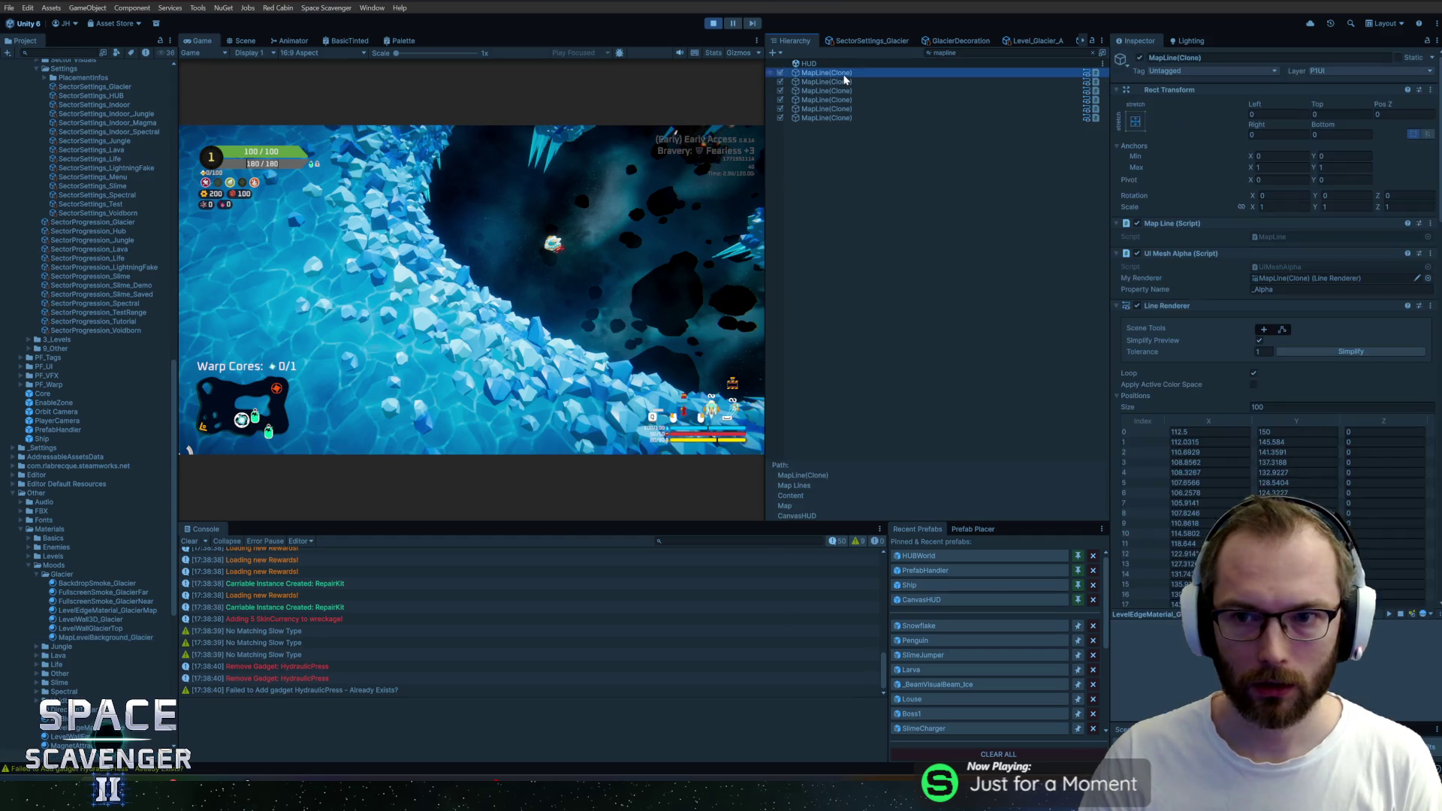
{"action": "scroll", "coordinate": [1210, 352], "scroll_direction": "down", "scroll_amount": 3}
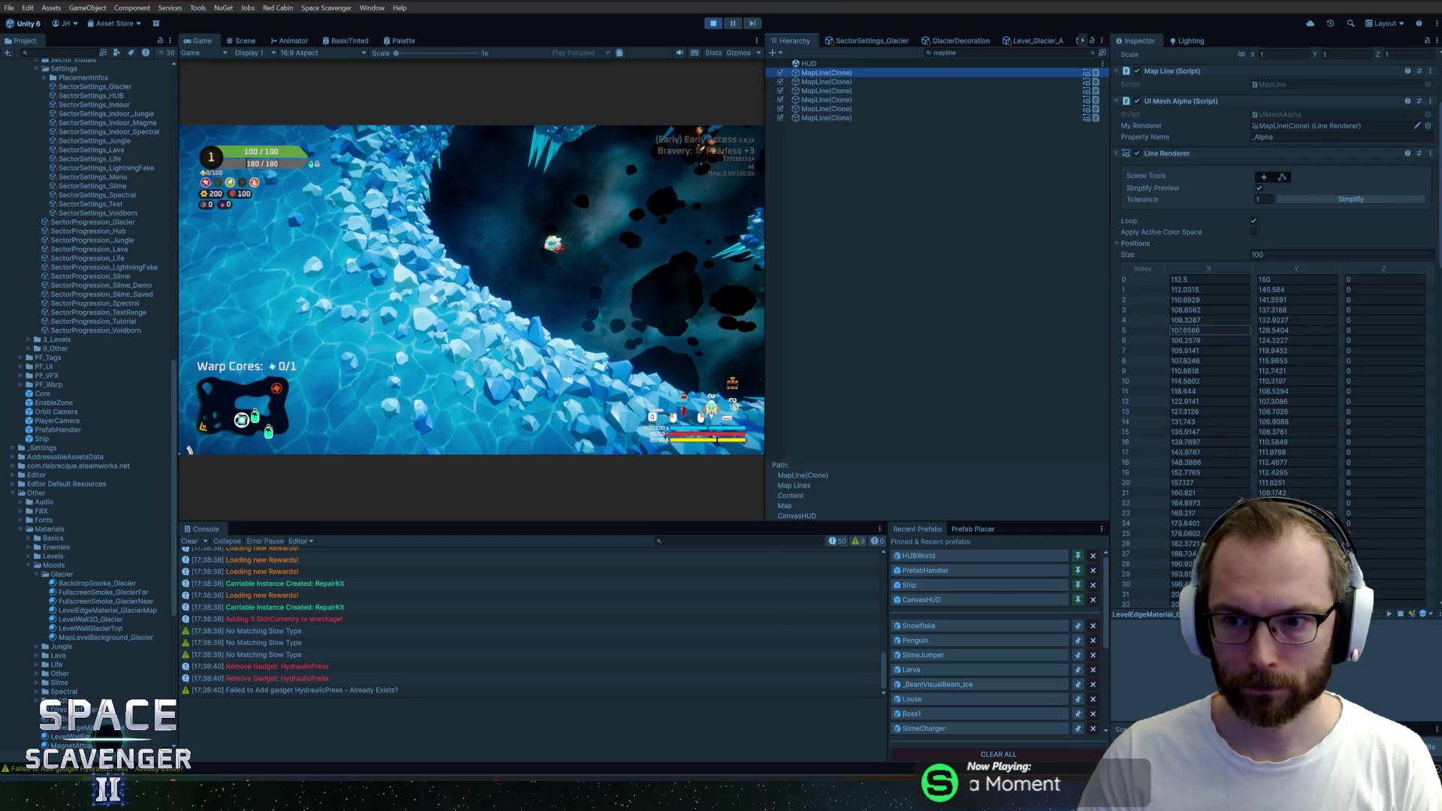
{"action": "scroll", "coordinate": [1211, 351], "scroll_direction": "down", "scroll_amount": 4}
{"action": "scroll", "coordinate": [1211, 352], "scroll_direction": "down", "scroll_amount": 3}
{"action": "scroll", "coordinate": [1168, 255], "scroll_direction": "up", "scroll_amount": 8}
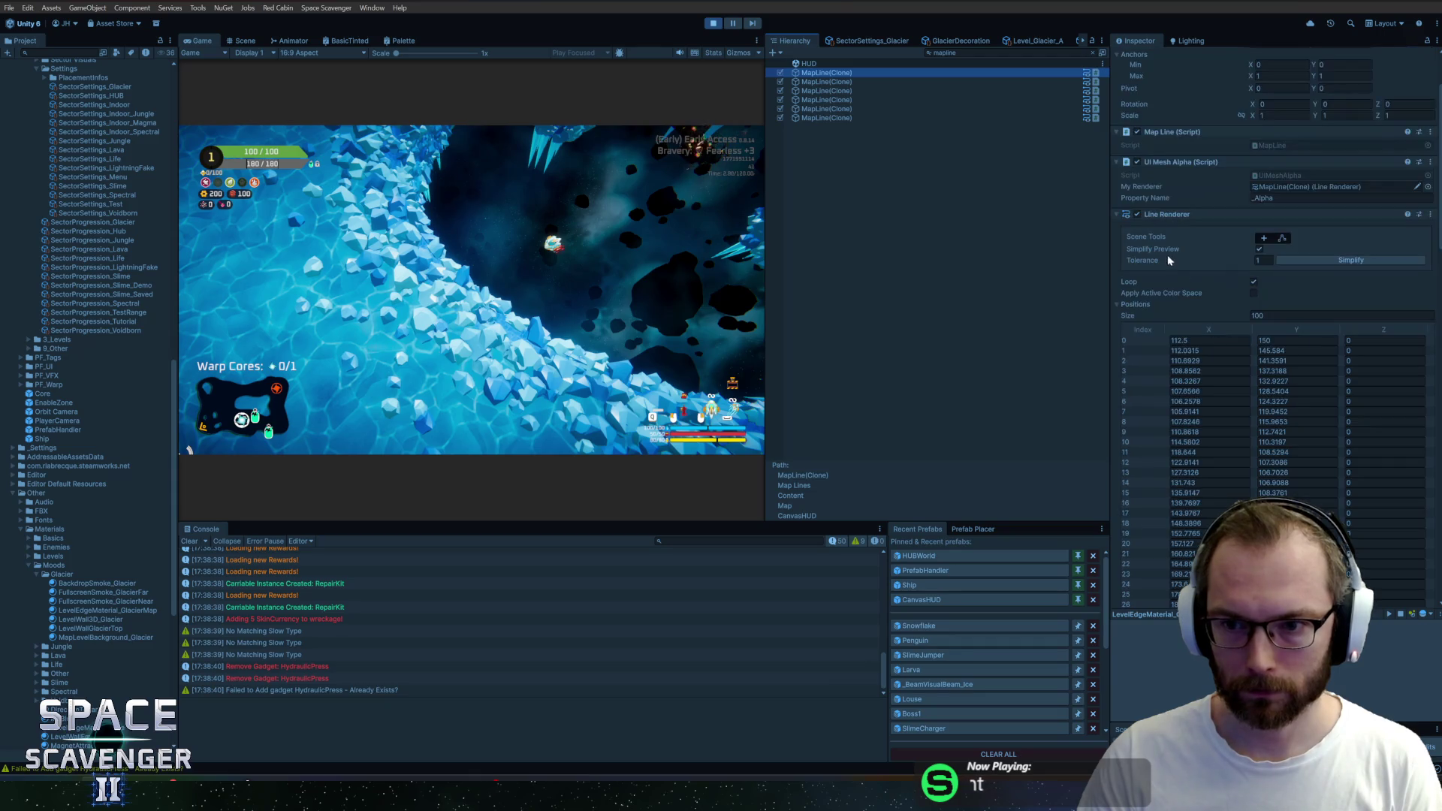
{"action": "left_click", "coordinate": [1128, 305]}
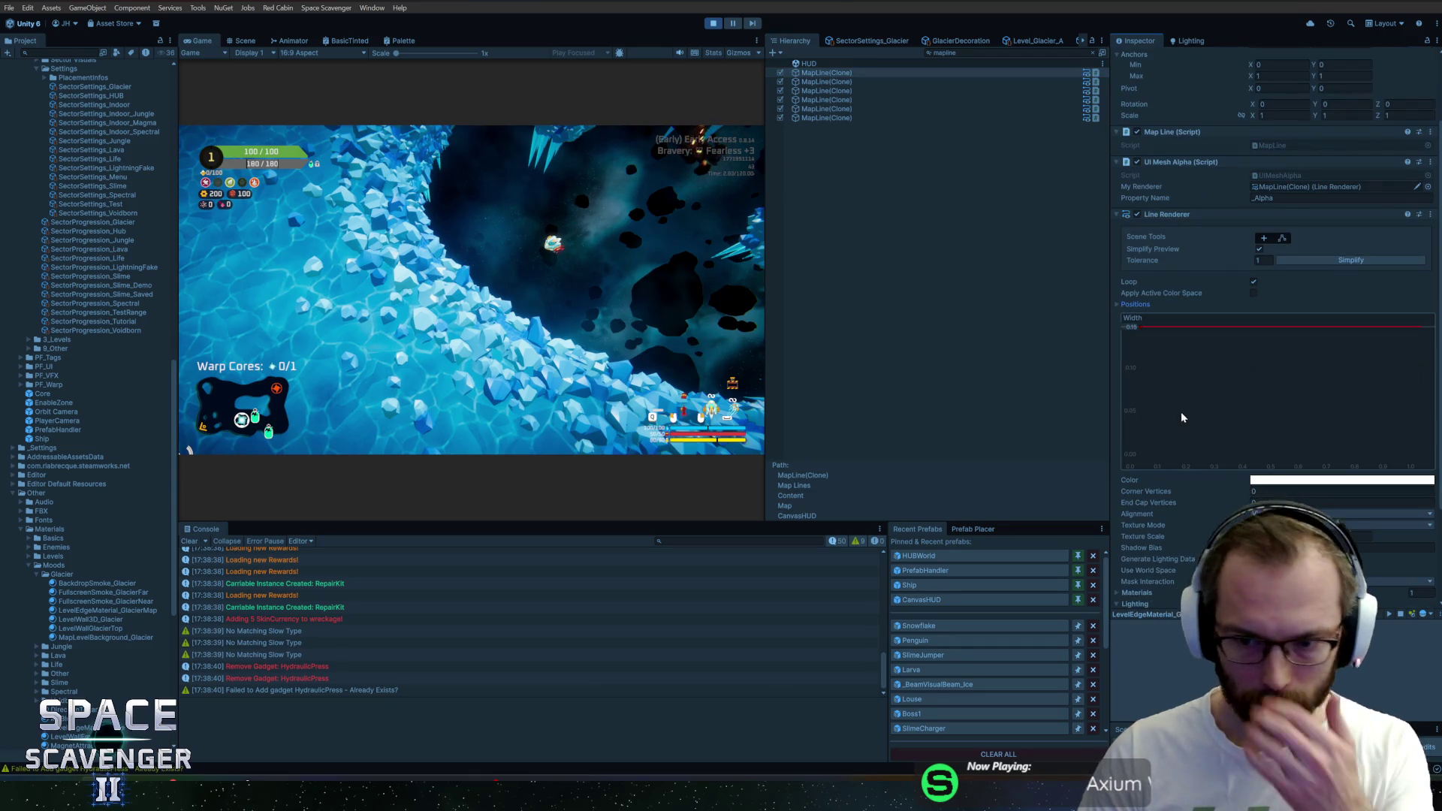
{"action": "scroll", "coordinate": [1178, 402], "scroll_direction": "down", "scroll_amount": 3}
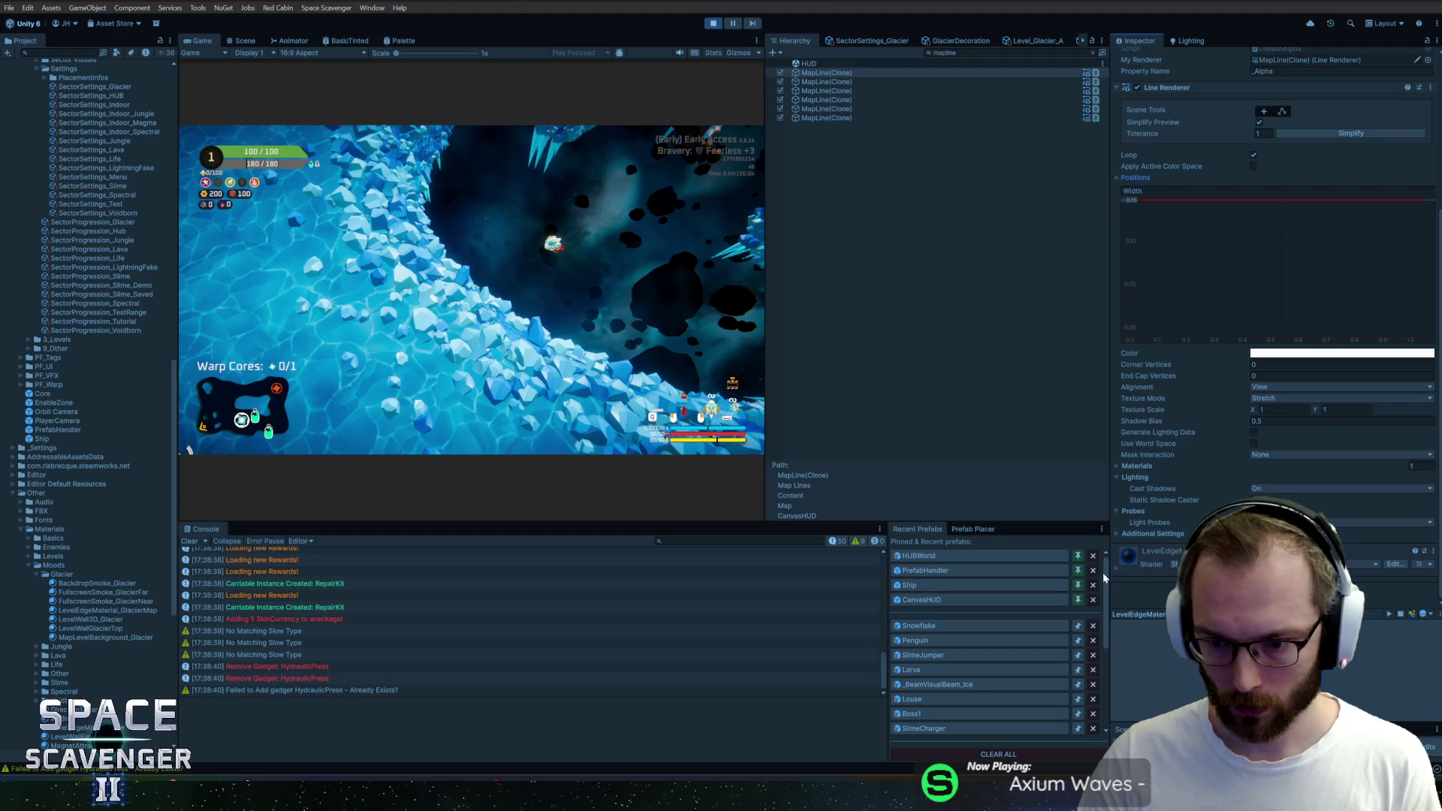
{"action": "key", "text": "ctrl+a"}
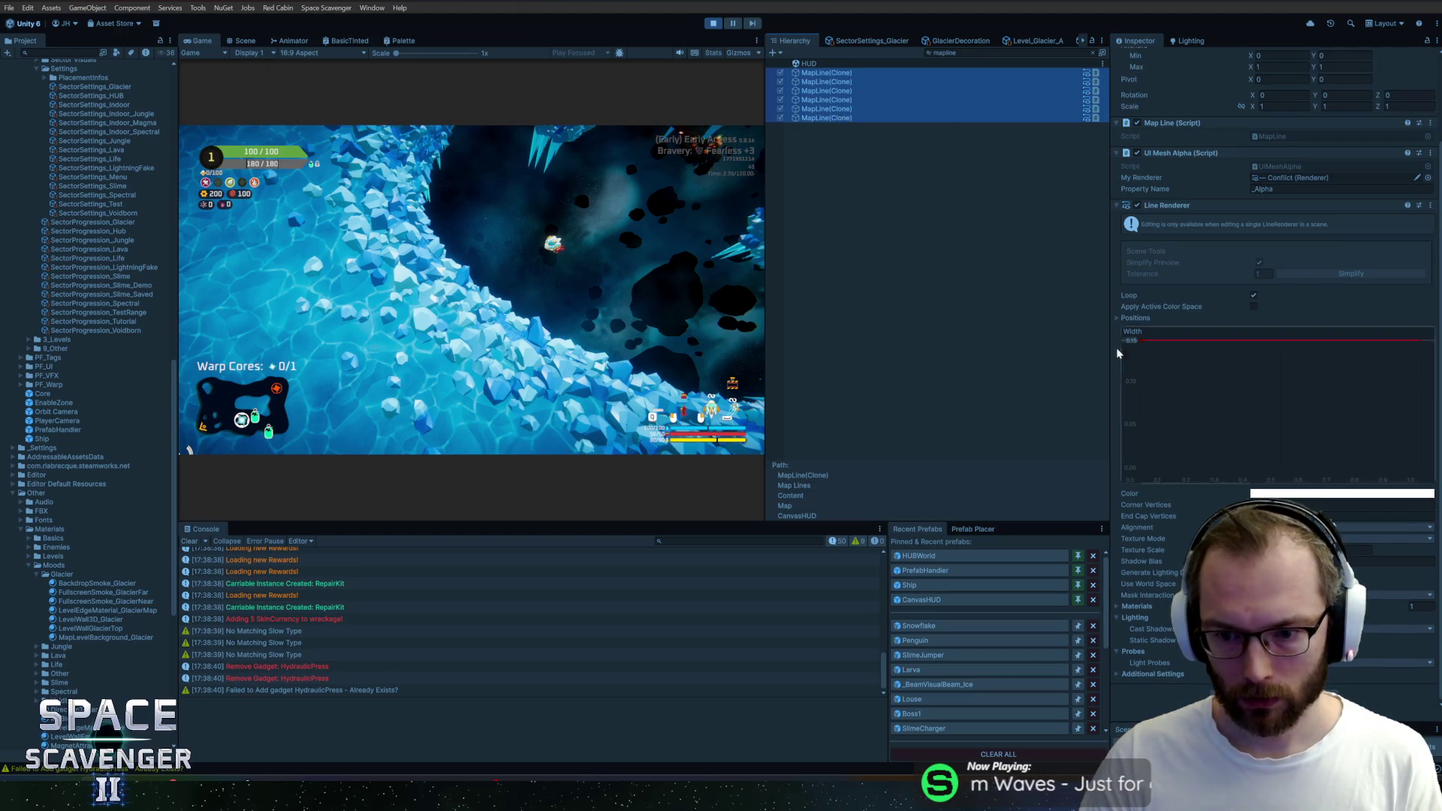
{"action": "left_click", "coordinate": [830, 75]}
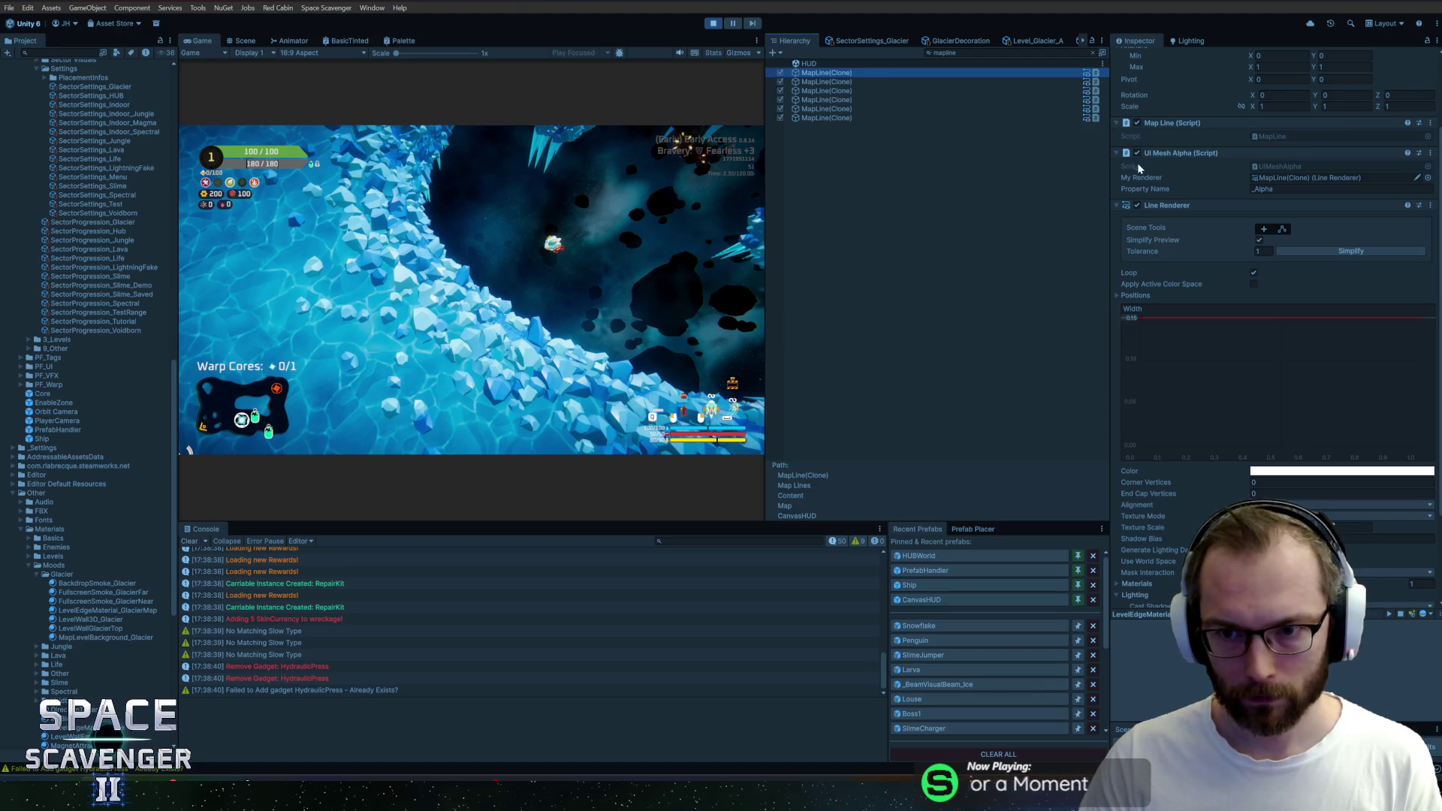
{"action": "left_click", "coordinate": [1137, 204]}
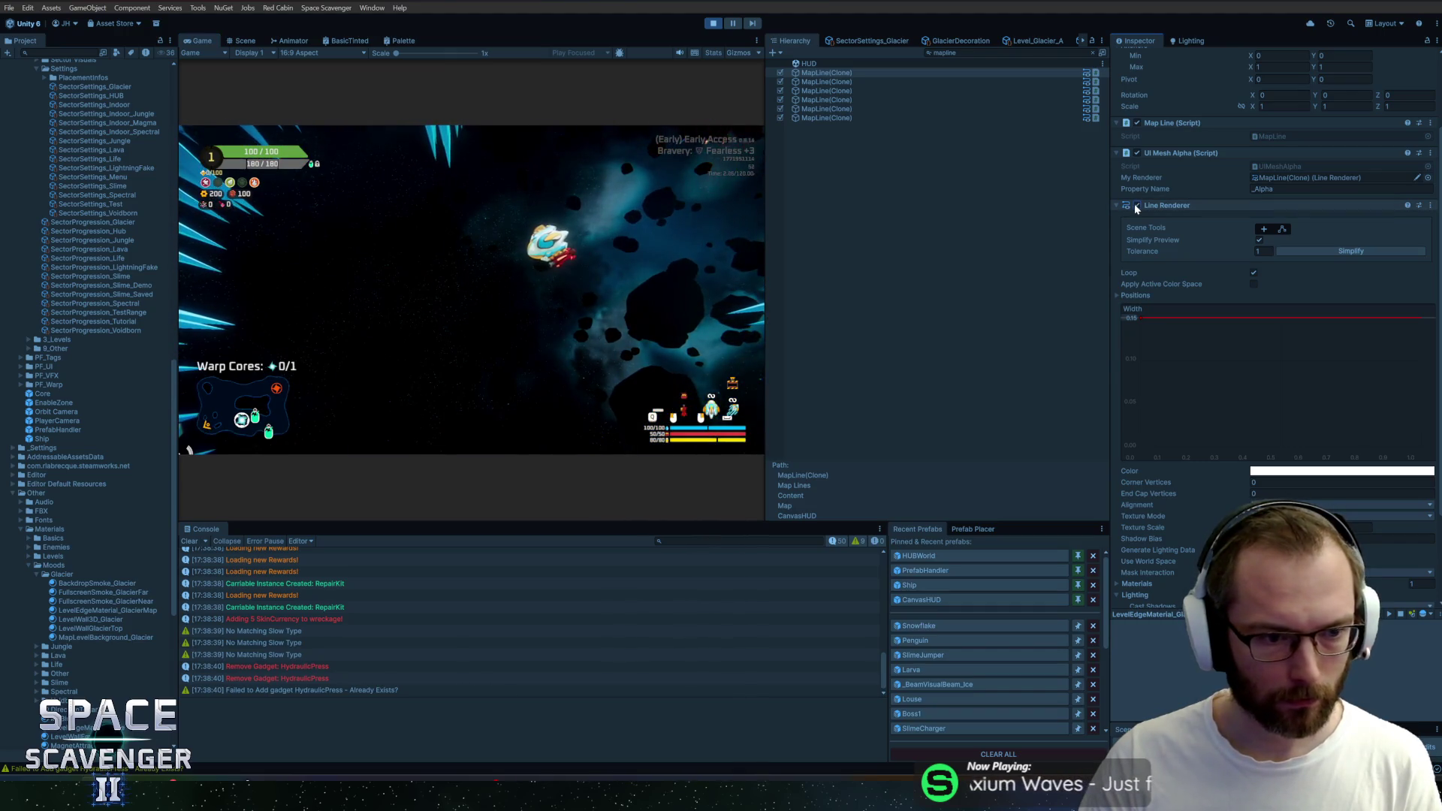
{"action": "left_click", "coordinate": [1137, 206]}
{"action": "scroll", "coordinate": [1135, 204], "scroll_direction": "down", "scroll_amount": 3}
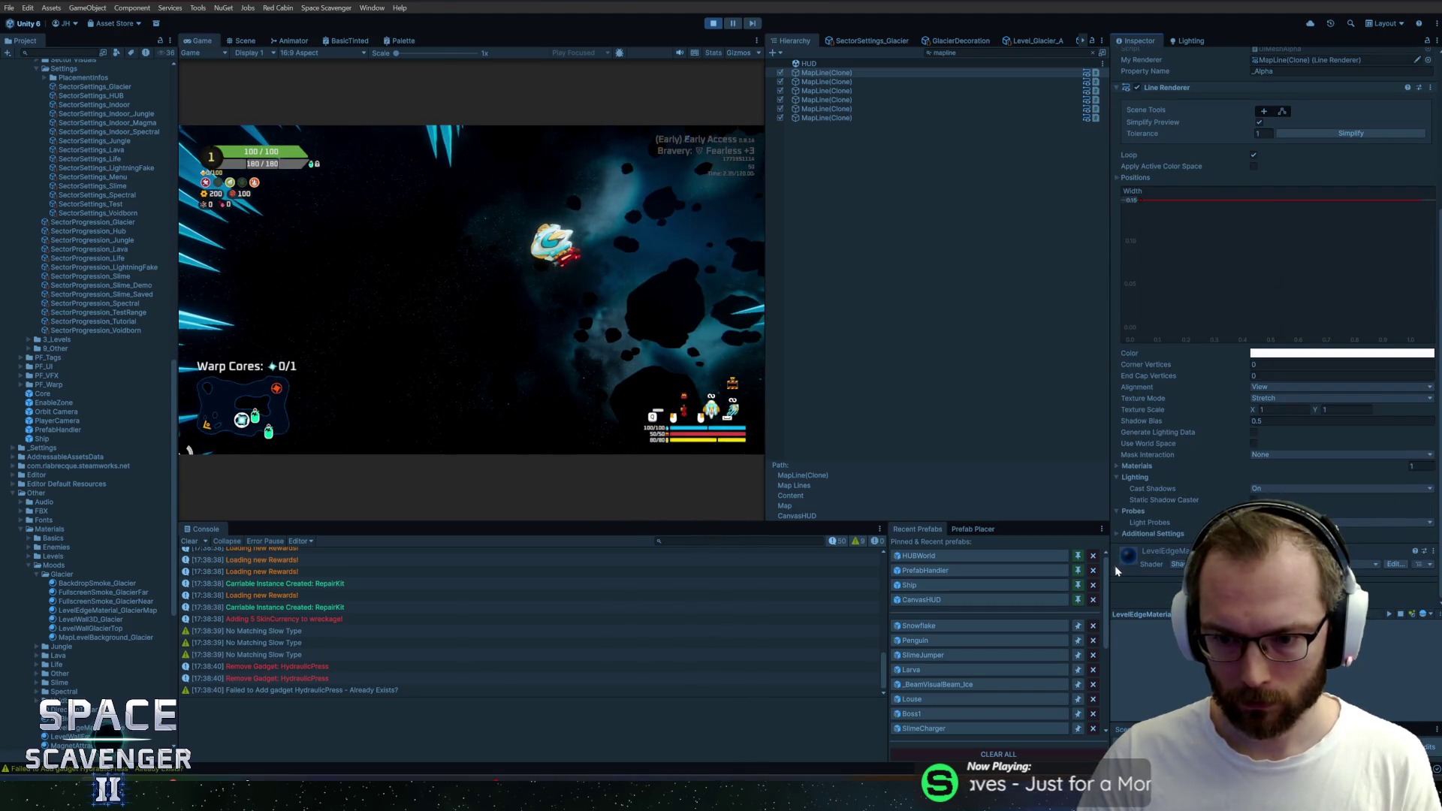
{"action": "scroll", "coordinate": [1132, 202], "scroll_direction": "down", "scroll_amount": 3}
Raise LevelEdgeMaterial_GlacierMap's GlowColor value from 19 to 40 in the HDR Color picker
{"action": "left_click", "coordinate": [1340, 238]}
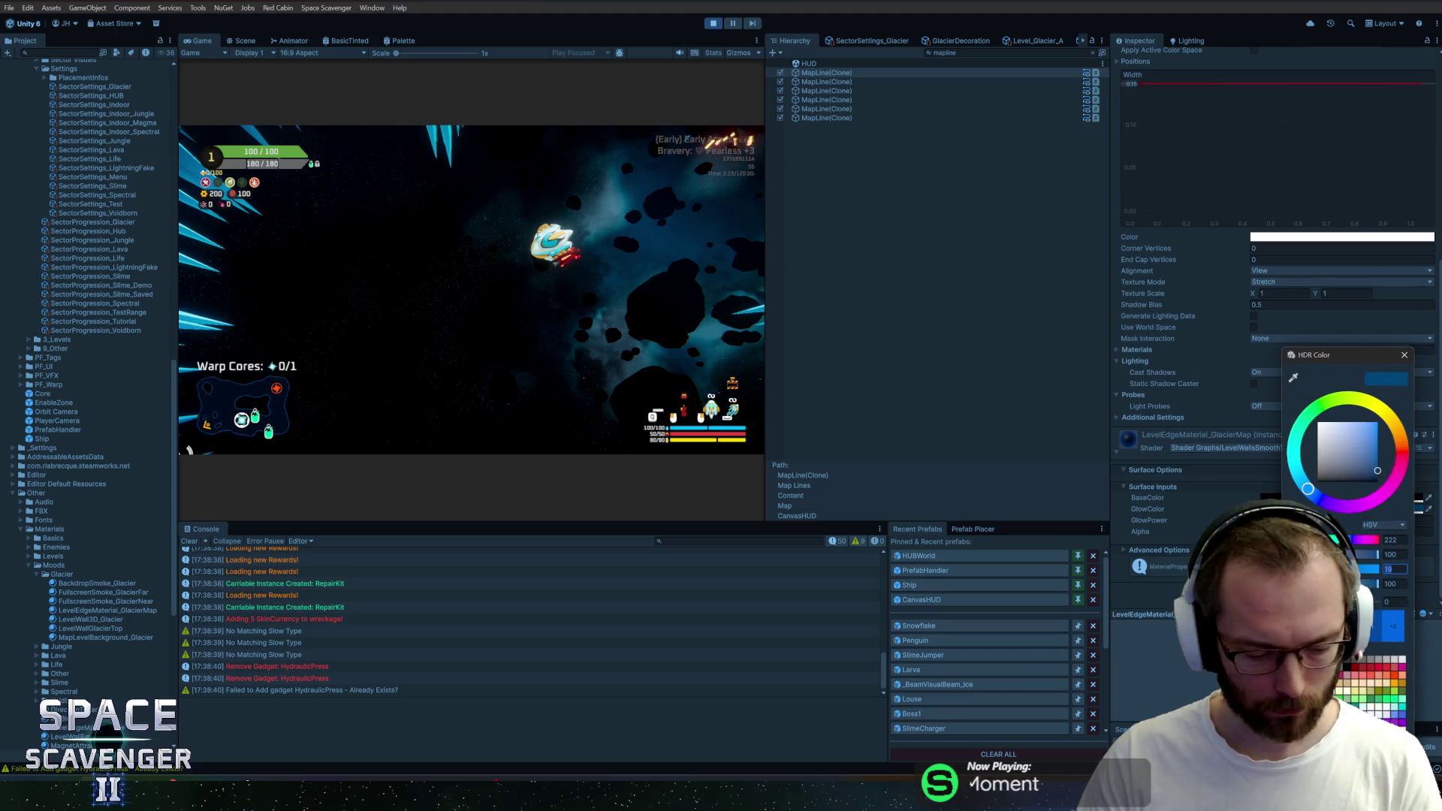
{"action": "type", "text": "40"}
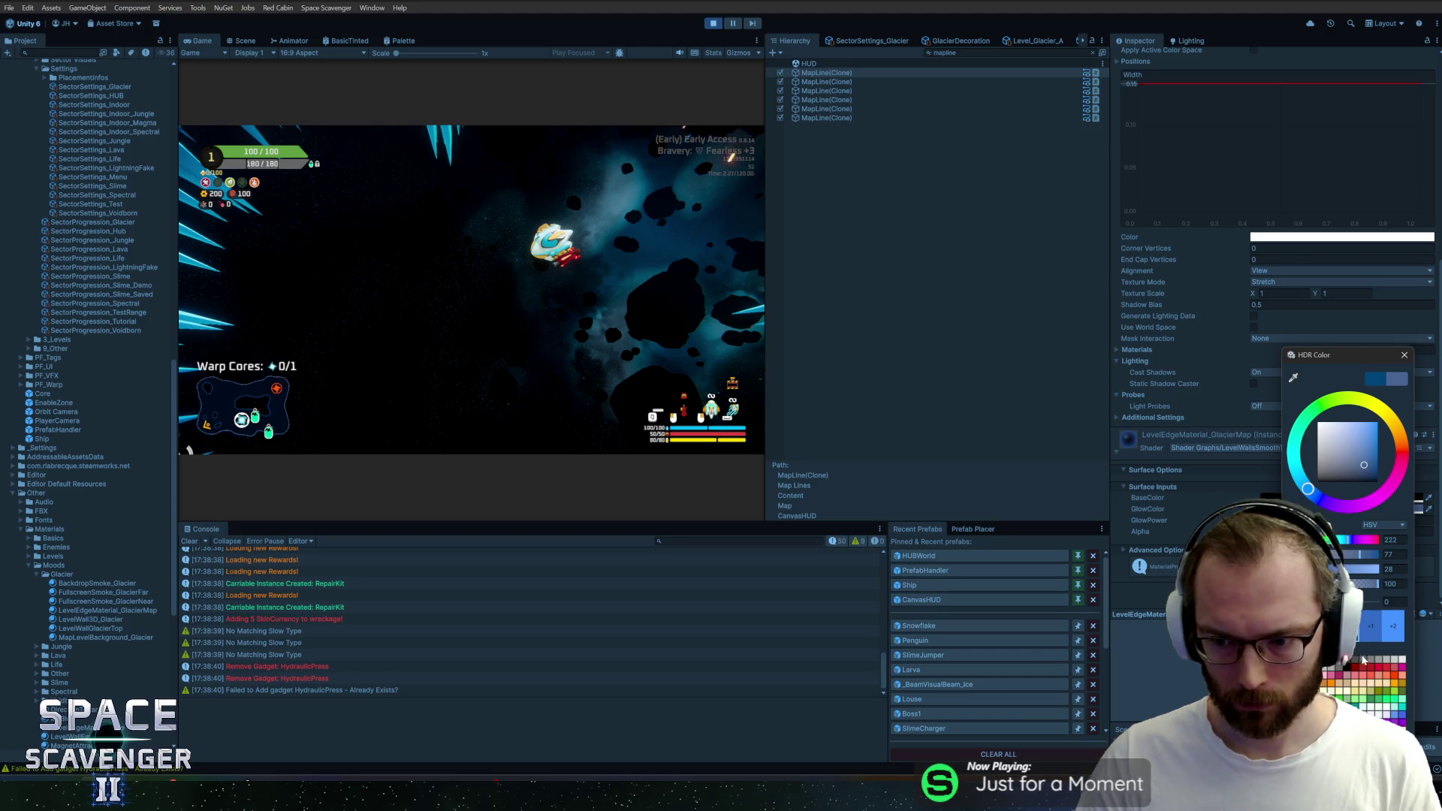
{"action": "left_click", "coordinate": [1404, 355]}
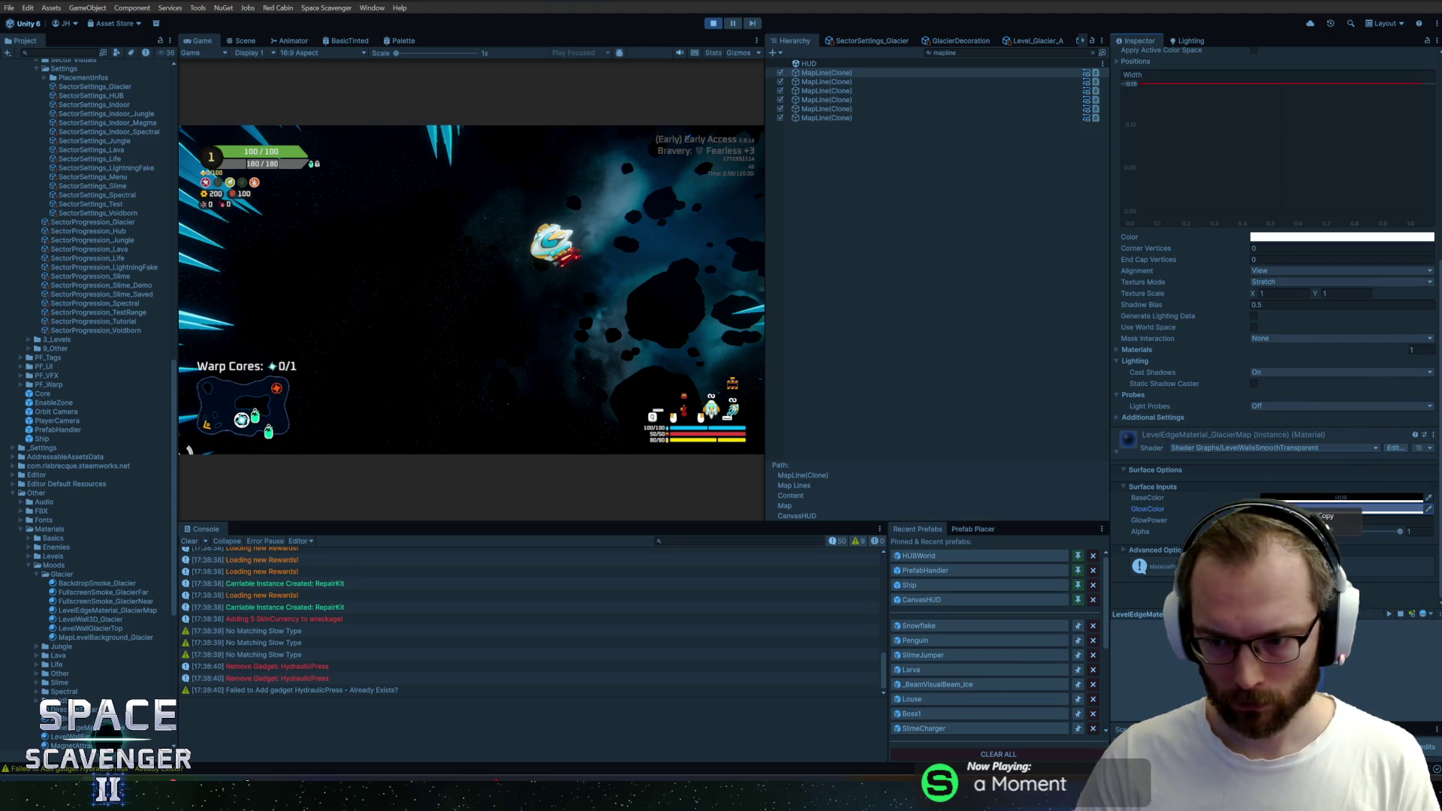
Stop play mode and start it again for a fresh glacier run
{"action": "left_click", "coordinate": [714, 24]}
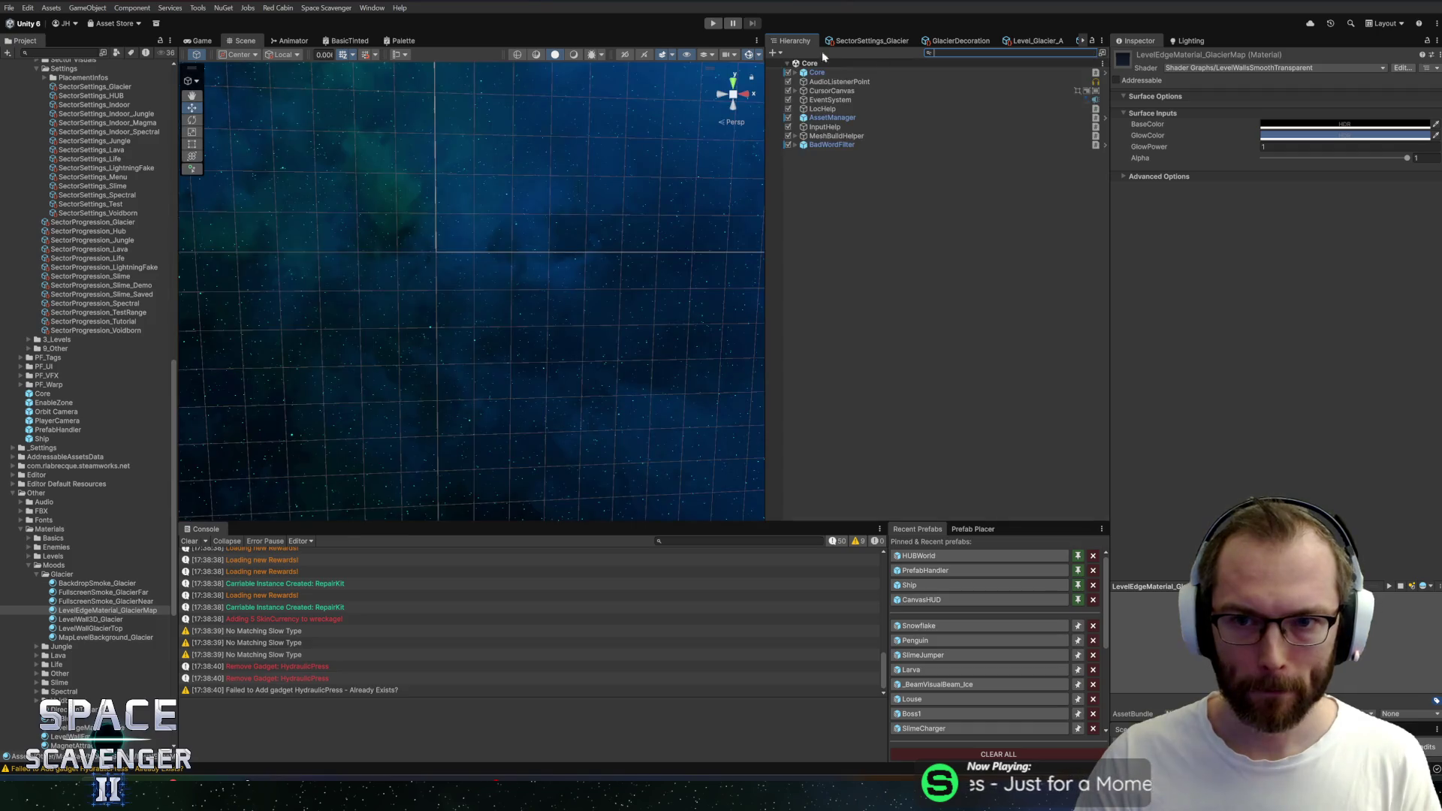
{"action": "left_click", "coordinate": [712, 23]}
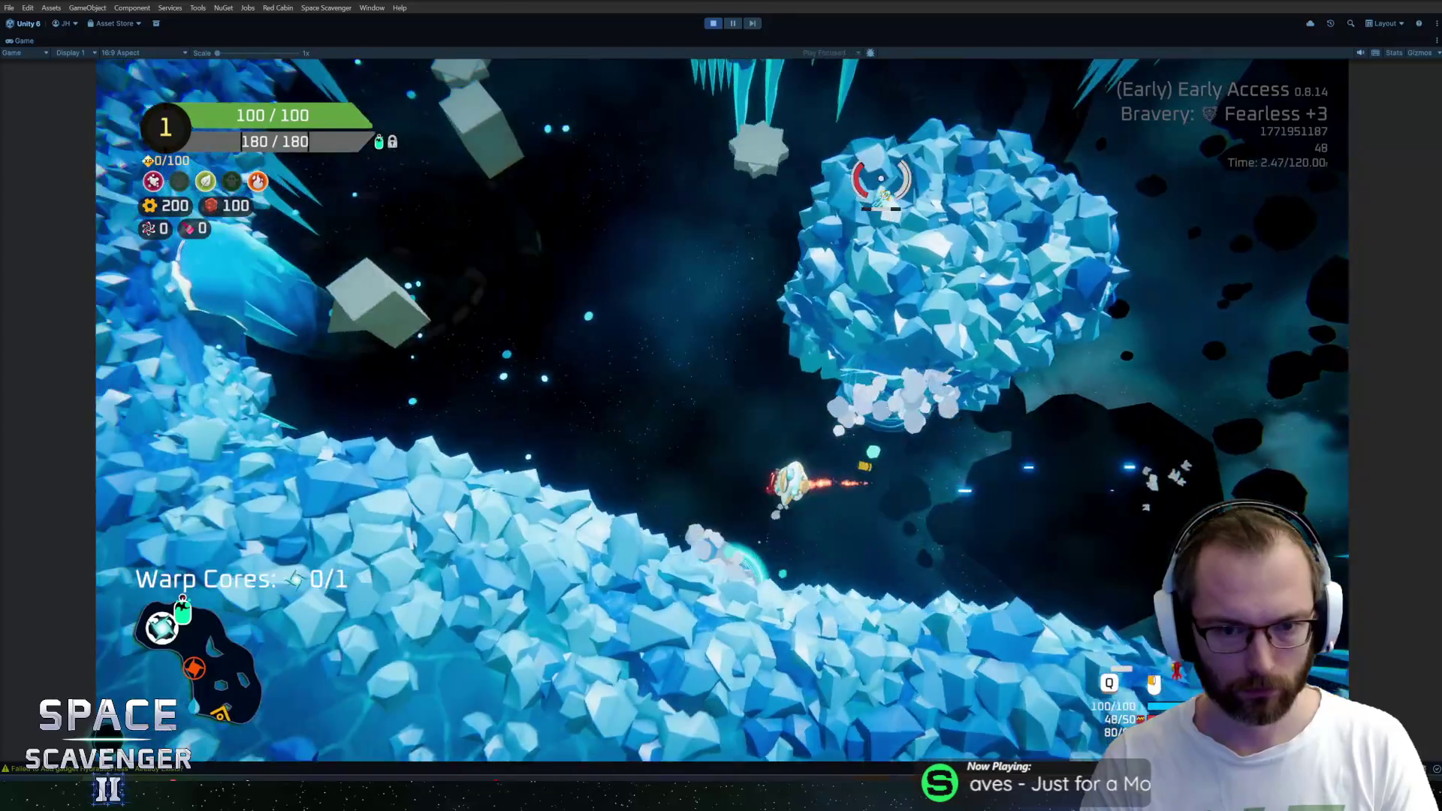
Fly up through the asteroids, shooting the red pillar, white box and an ice asteroid, and land on the ice surface
{"action": "key", "text": "w"}
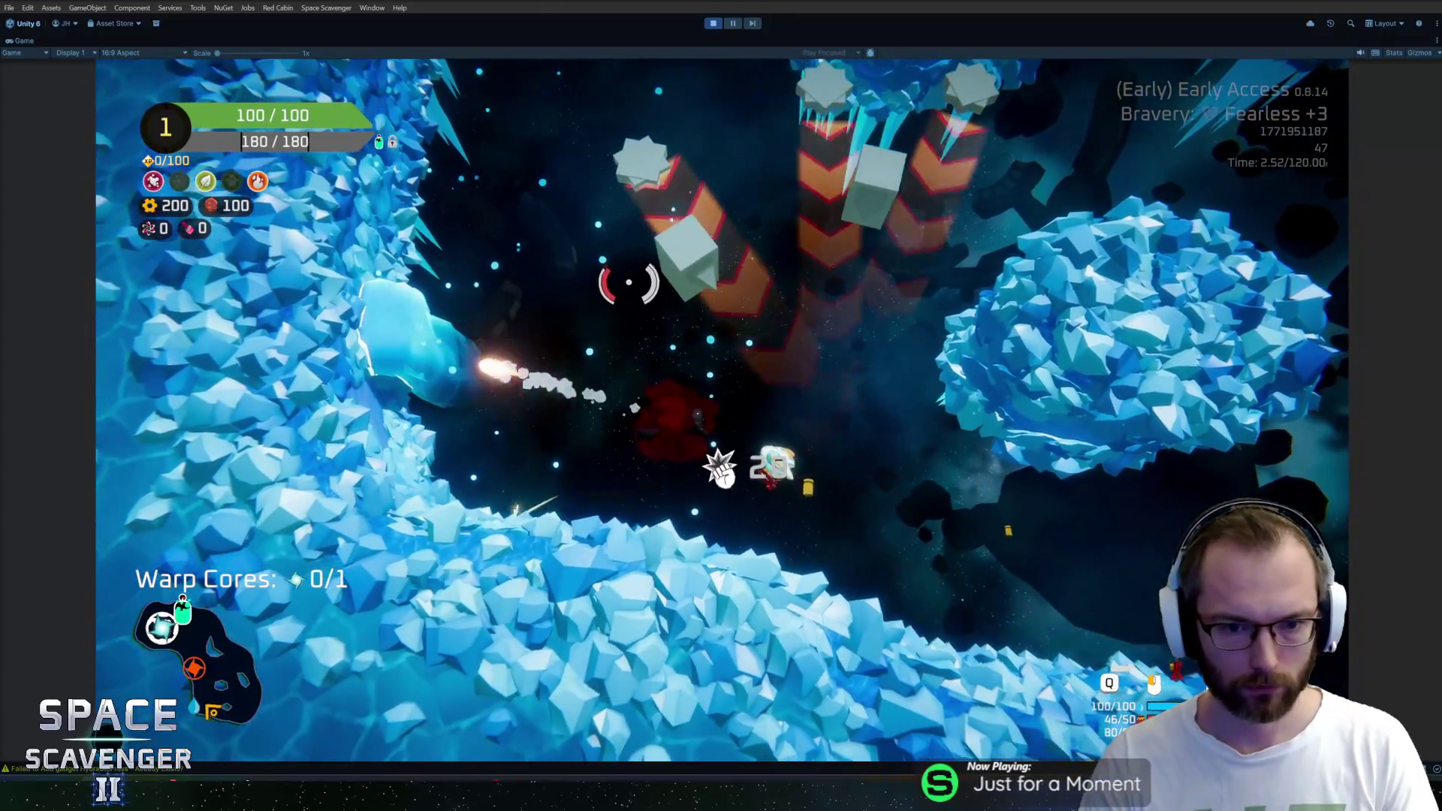
{"action": "left_click", "coordinate": [766, 203]}
{"action": "mouse_move", "coordinate": [766, 202]}
{"action": "left_mouse_down"}
{"action": "mouse_move", "coordinate": [914, 312]}
{"action": "mouse_move", "coordinate": [811, 310]}
{"action": "mouse_move", "coordinate": [841, 361]}
{"action": "left_mouse_up"}
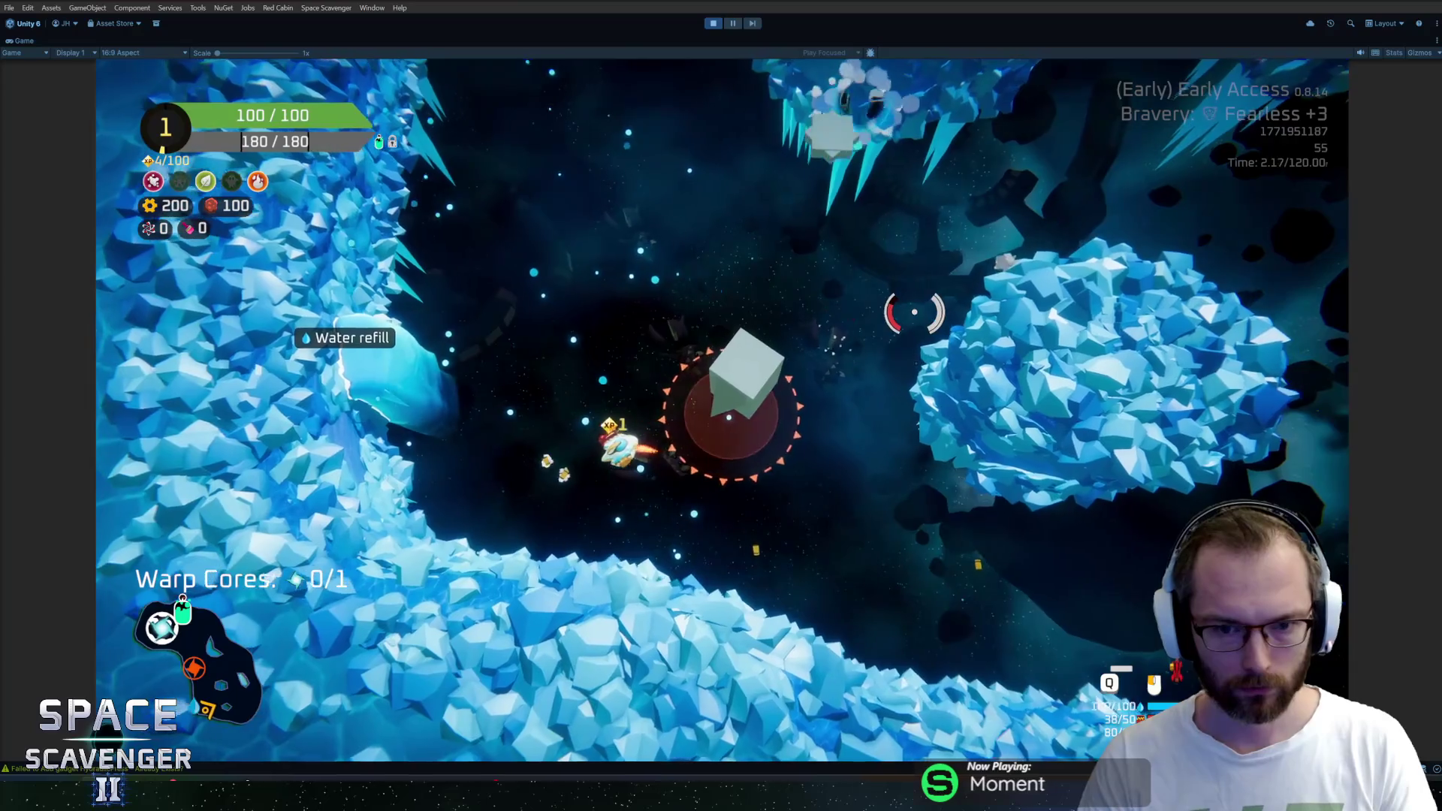
{"action": "key", "text": "a"}
{"action": "key", "text": "a"}
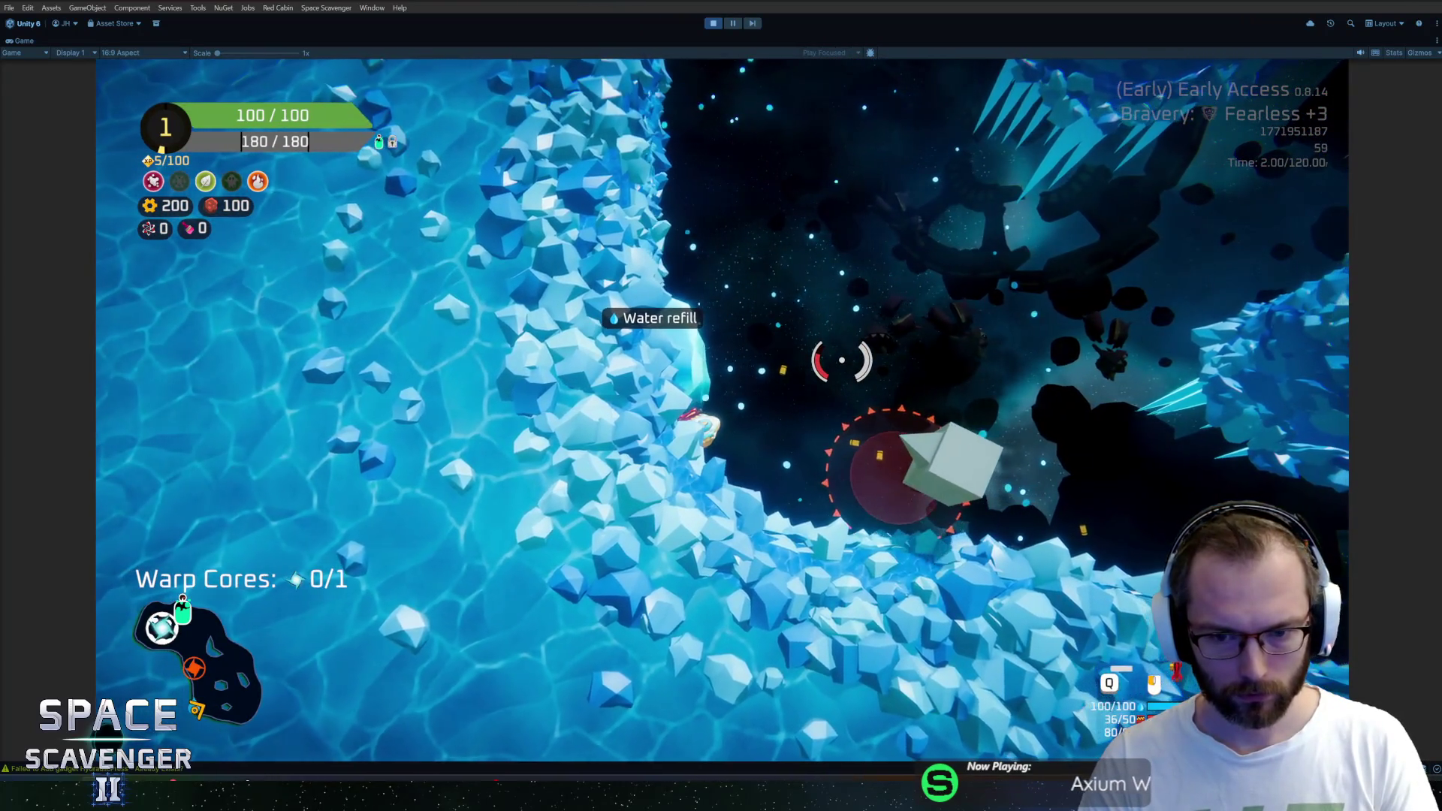
{"action": "key", "text": "d"}
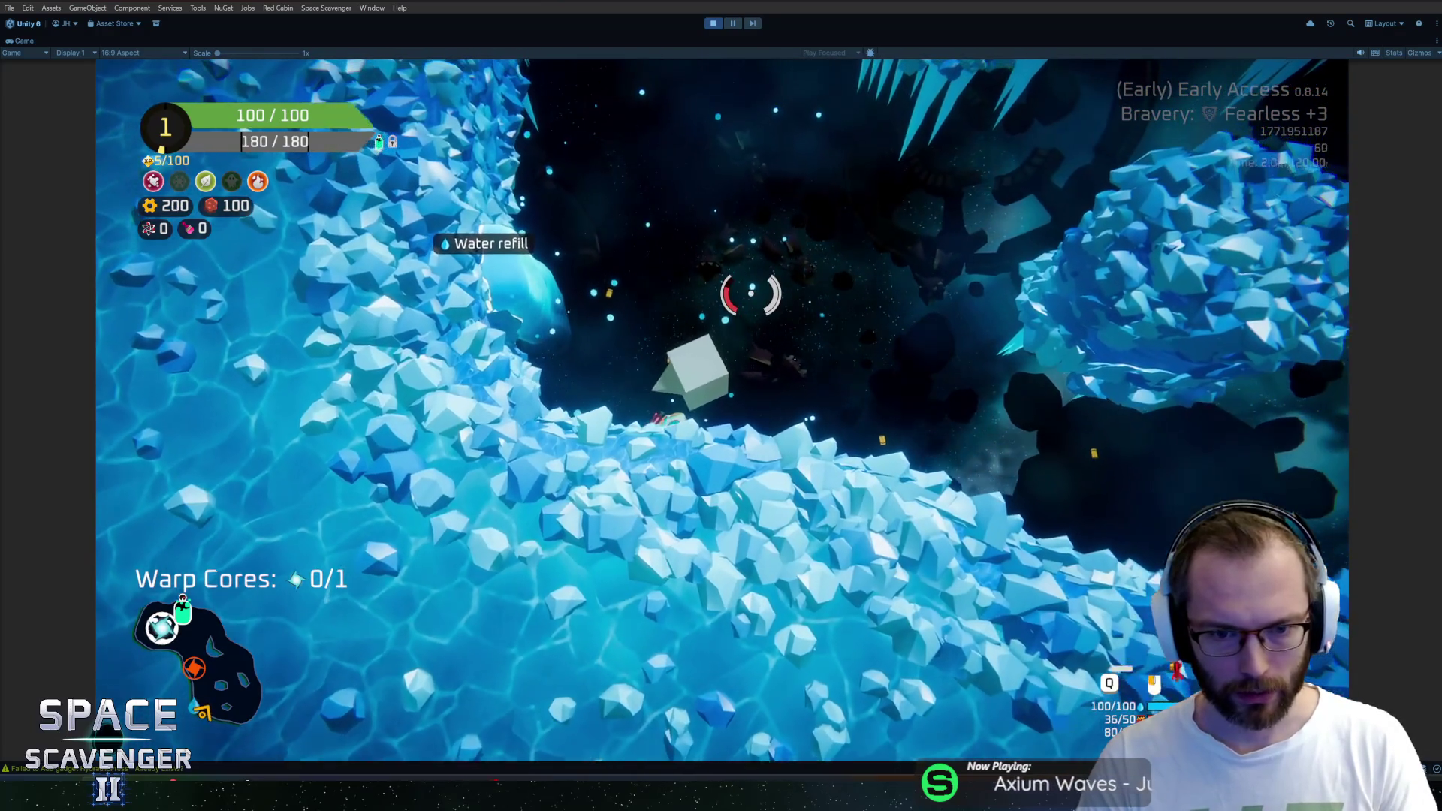
{"action": "key", "text": "d"}
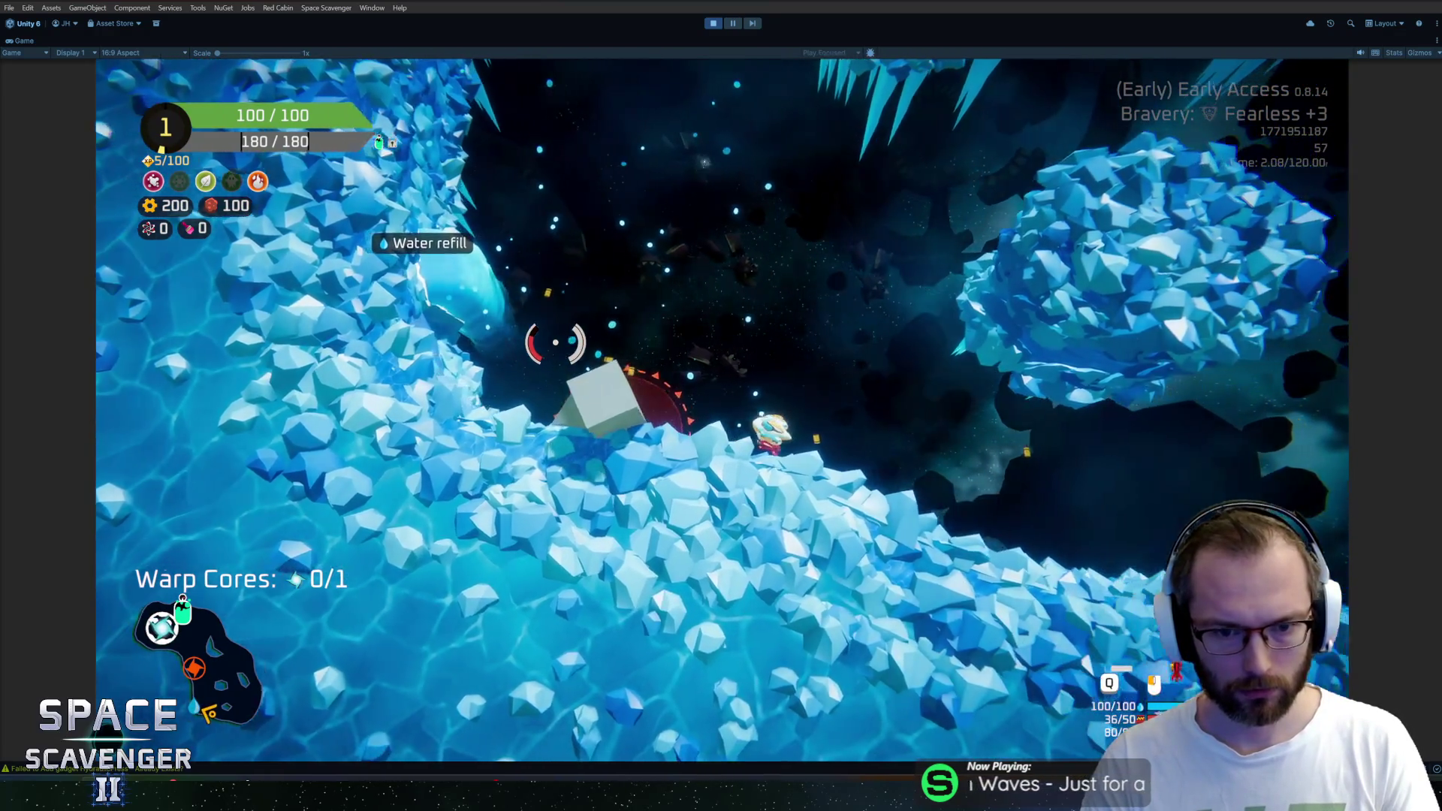
{"action": "key", "text": "a"}
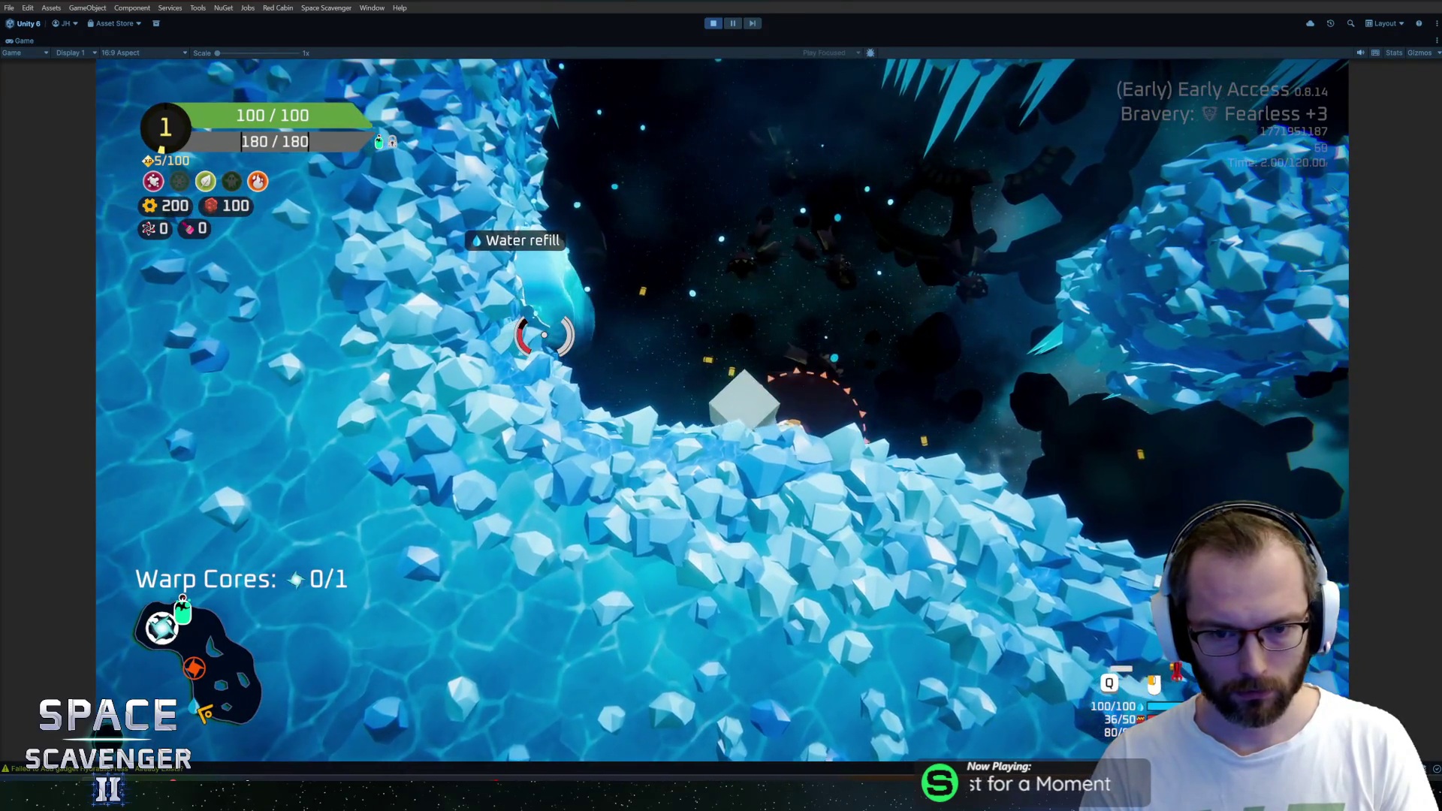
{"action": "key", "text": "w"}
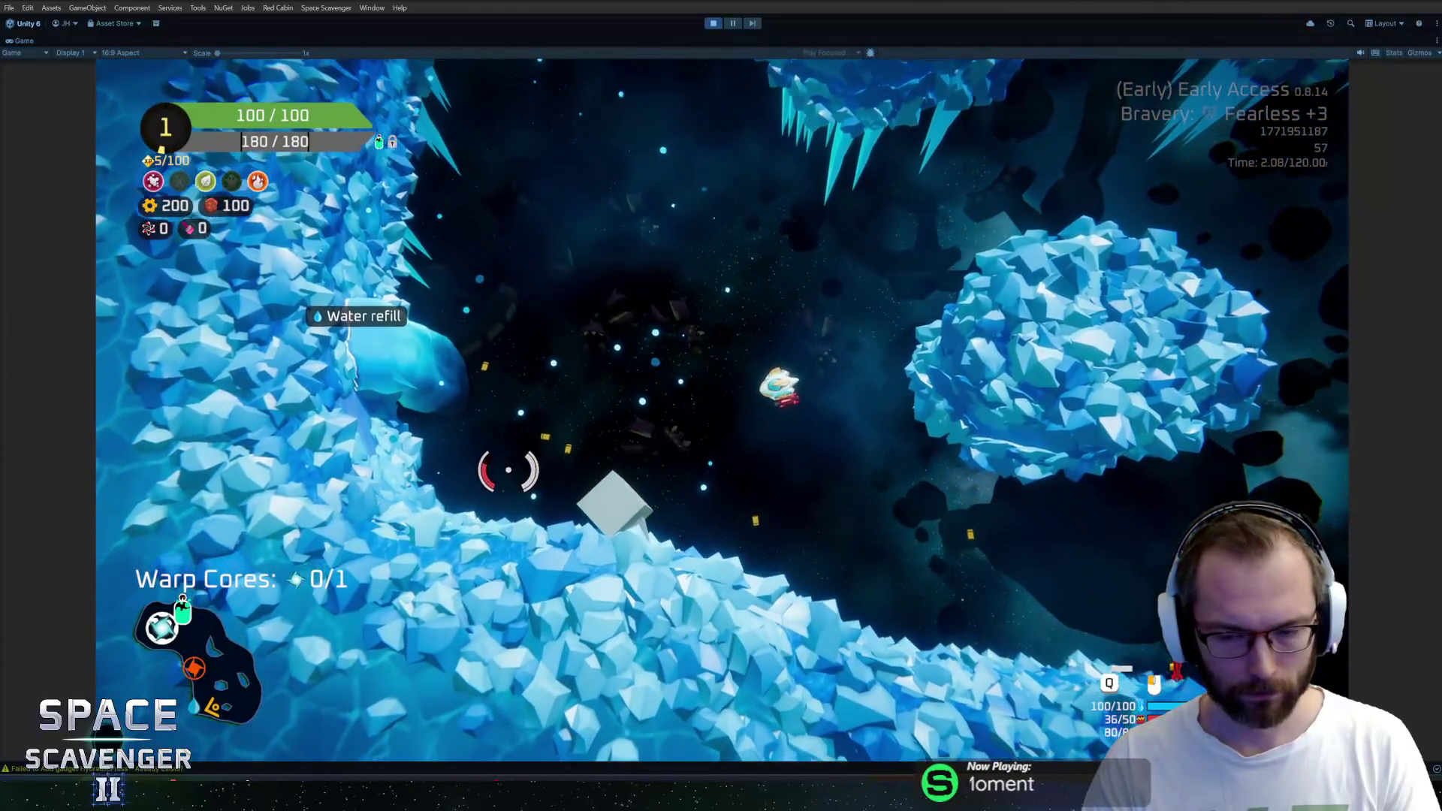
{"action": "key", "text": "d"}
{"action": "left_click_drag", "start_coordinate": [821, 216], "coordinate": [675, 319]}
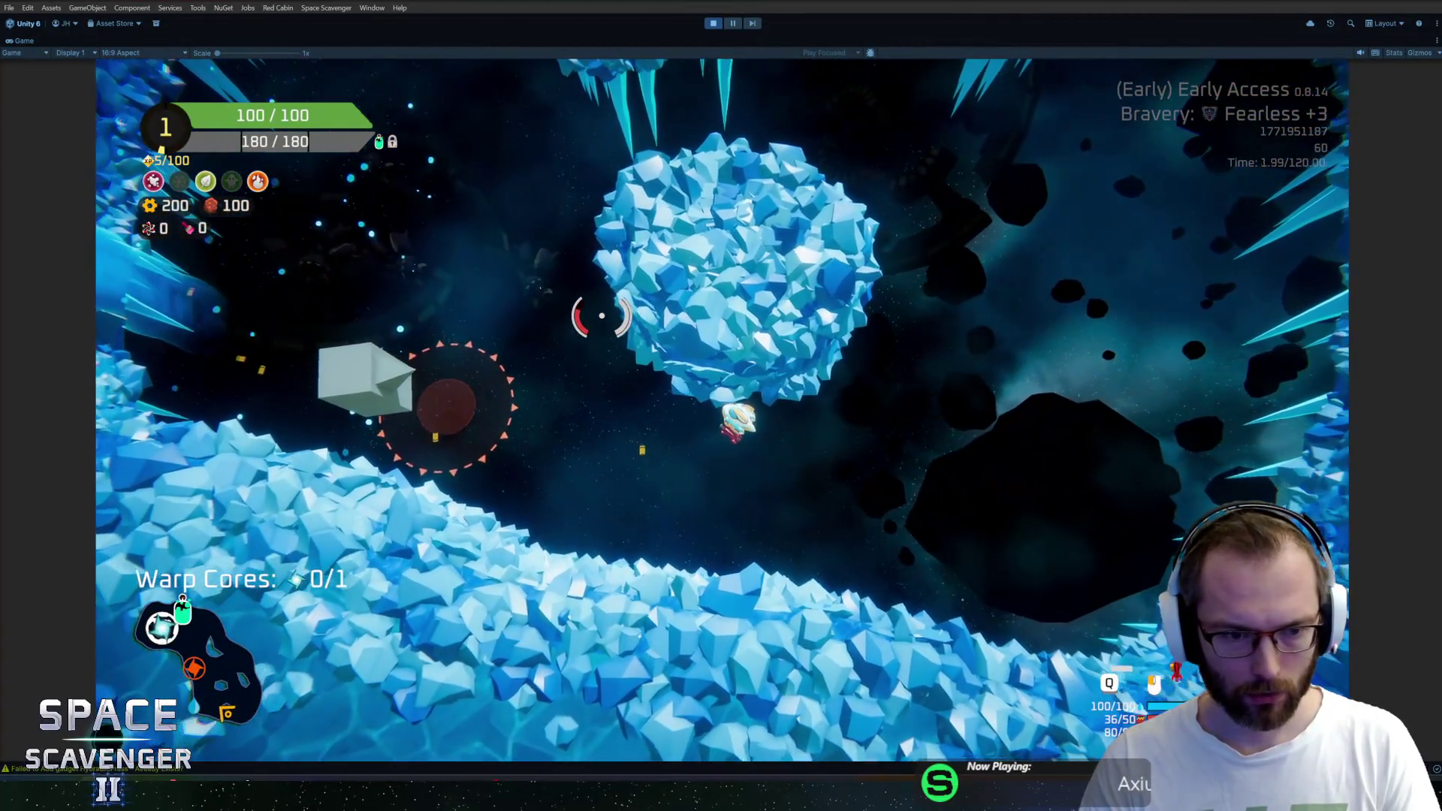
Steer the ship around the large ice asteroid, flying alongside, above and beneath it
{"action": "key", "text": "a"}
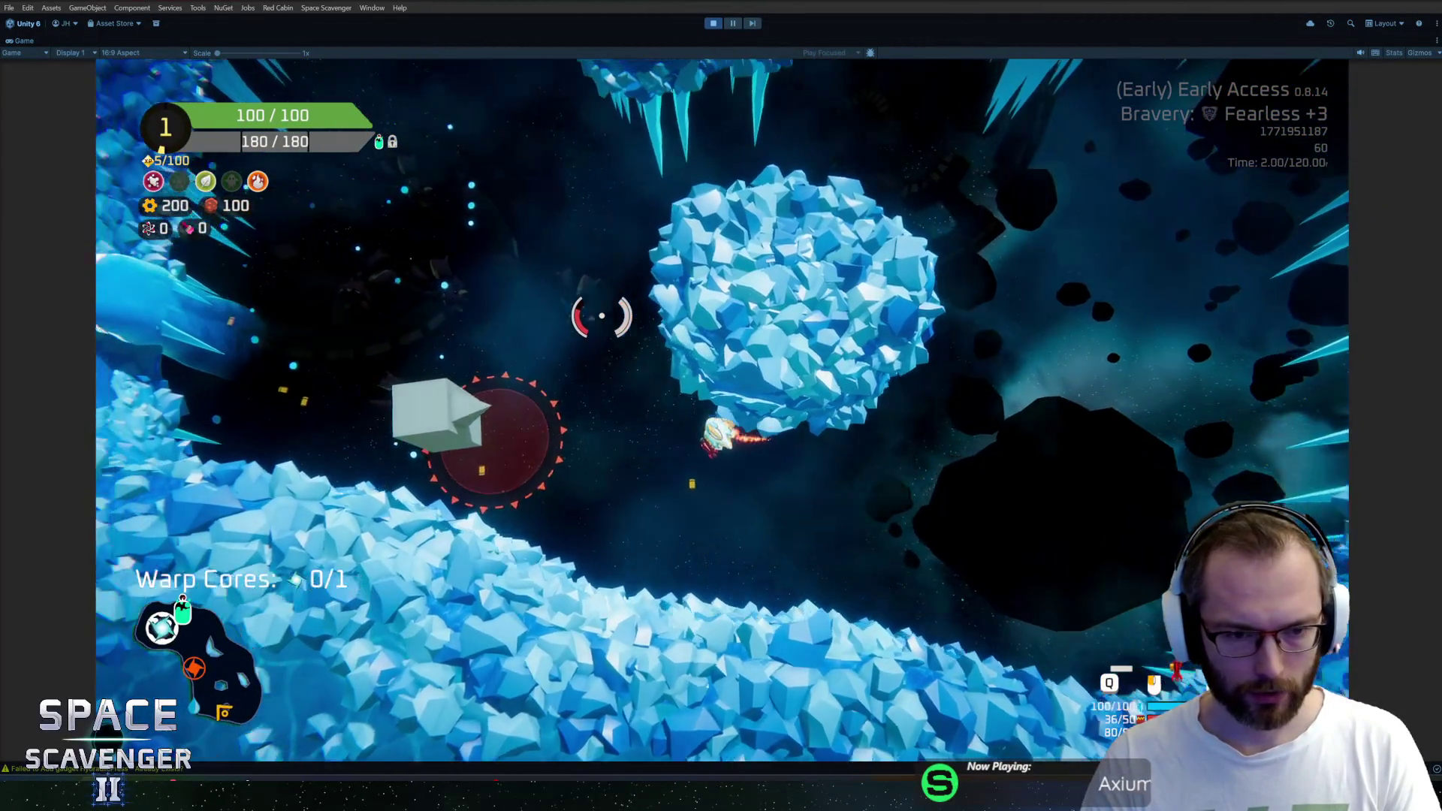
{"action": "key", "text": "w"}
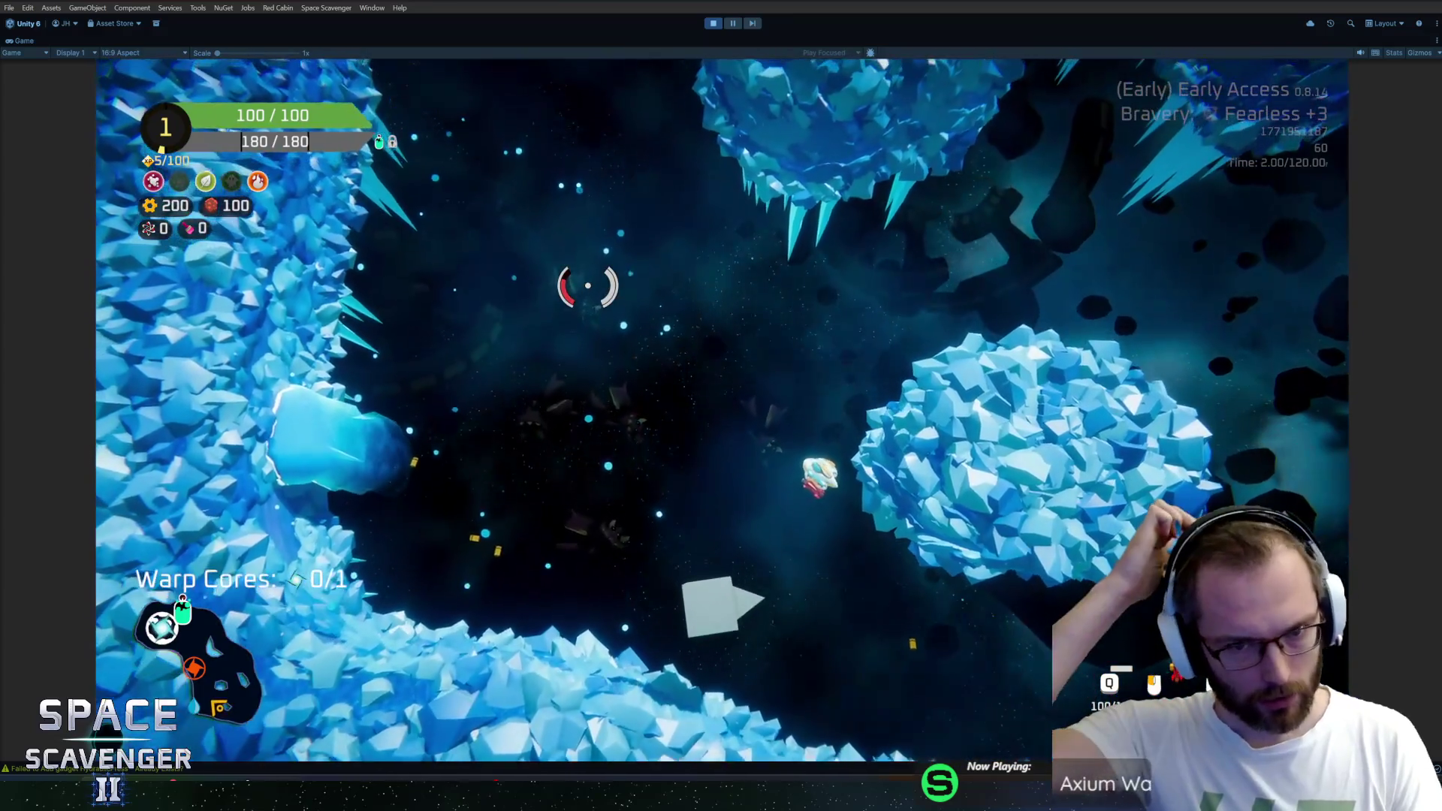
{"action": "key", "text": "w"}
{"action": "key", "text": "d"}
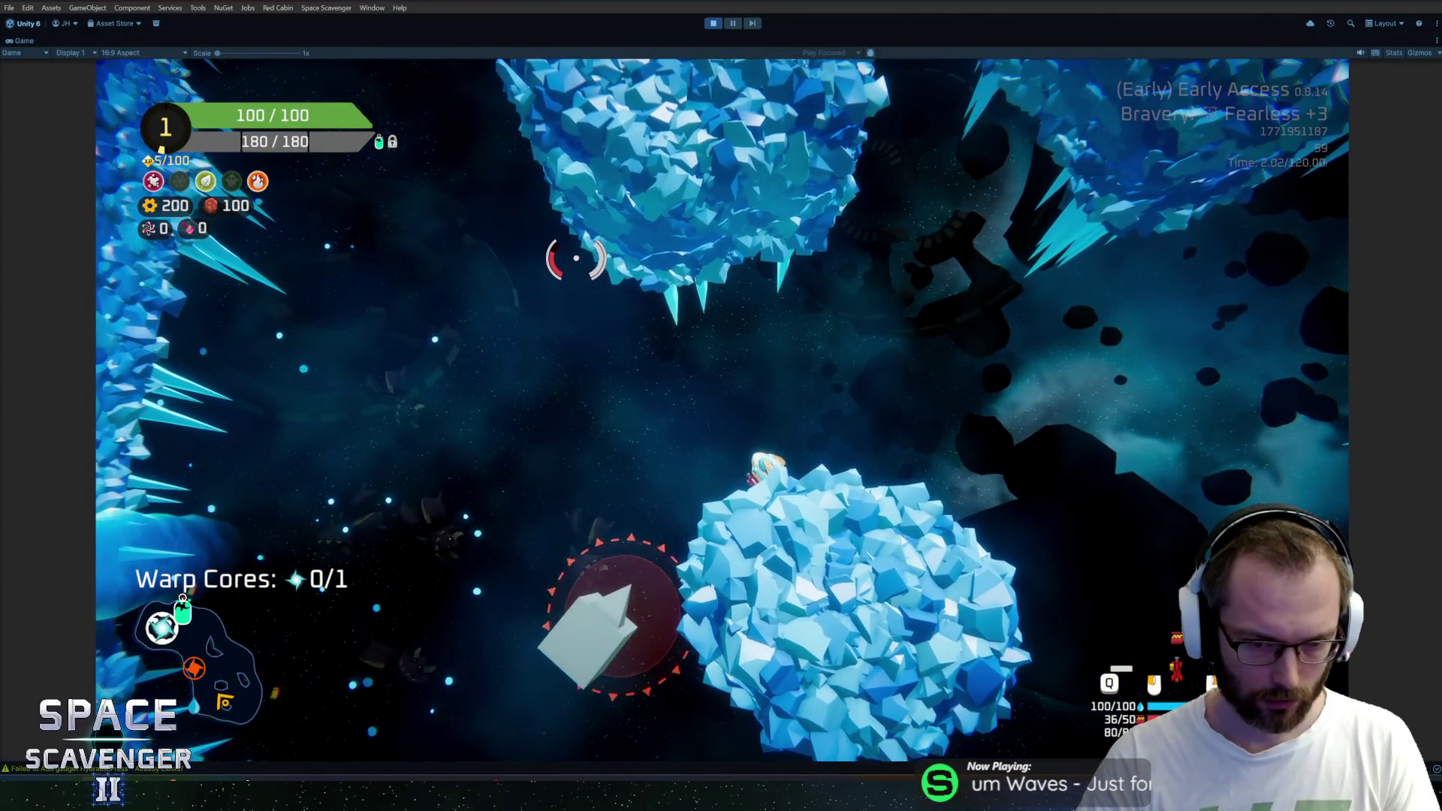
{"action": "key", "text": "w"}
{"action": "key", "text": "d"}
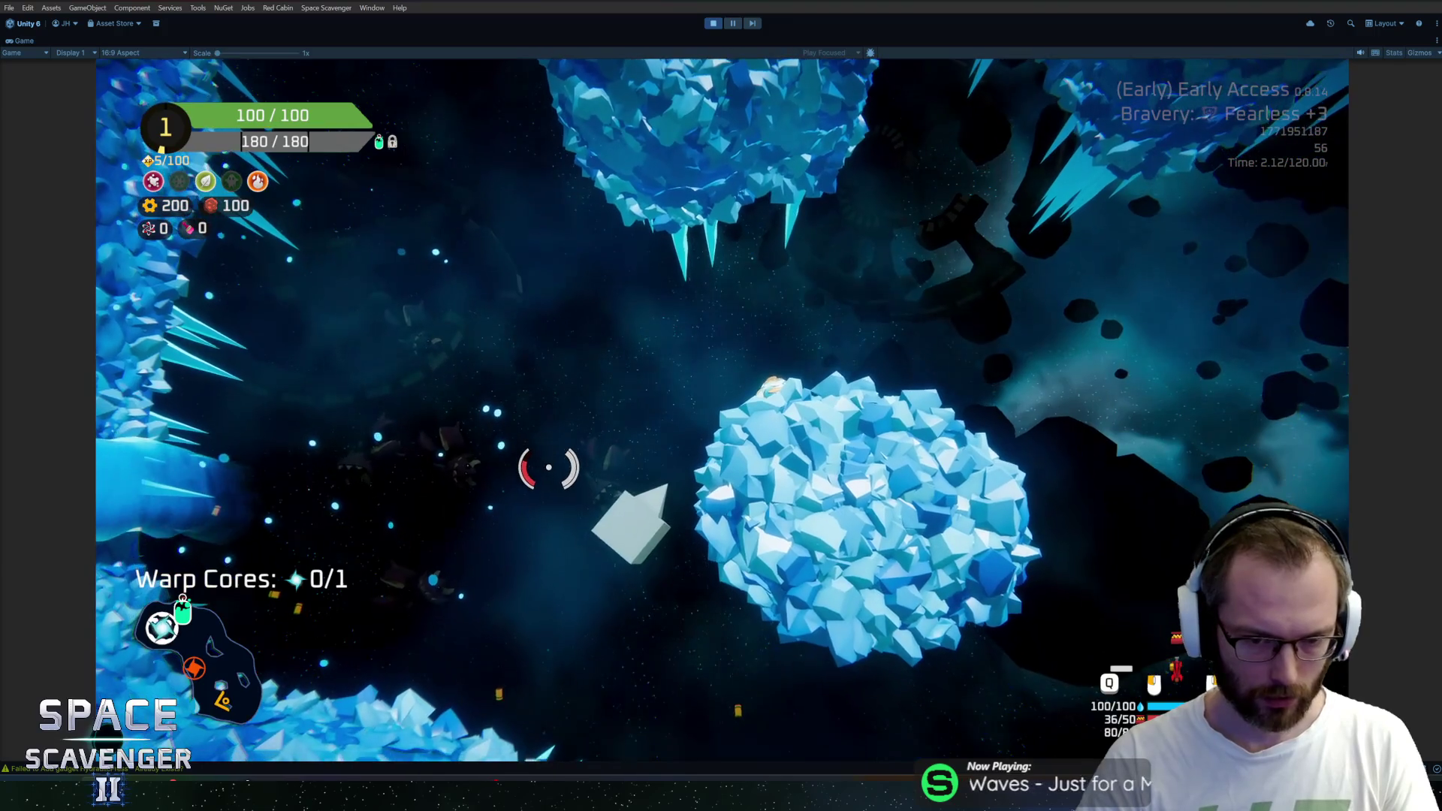
{"action": "key", "text": "w"}
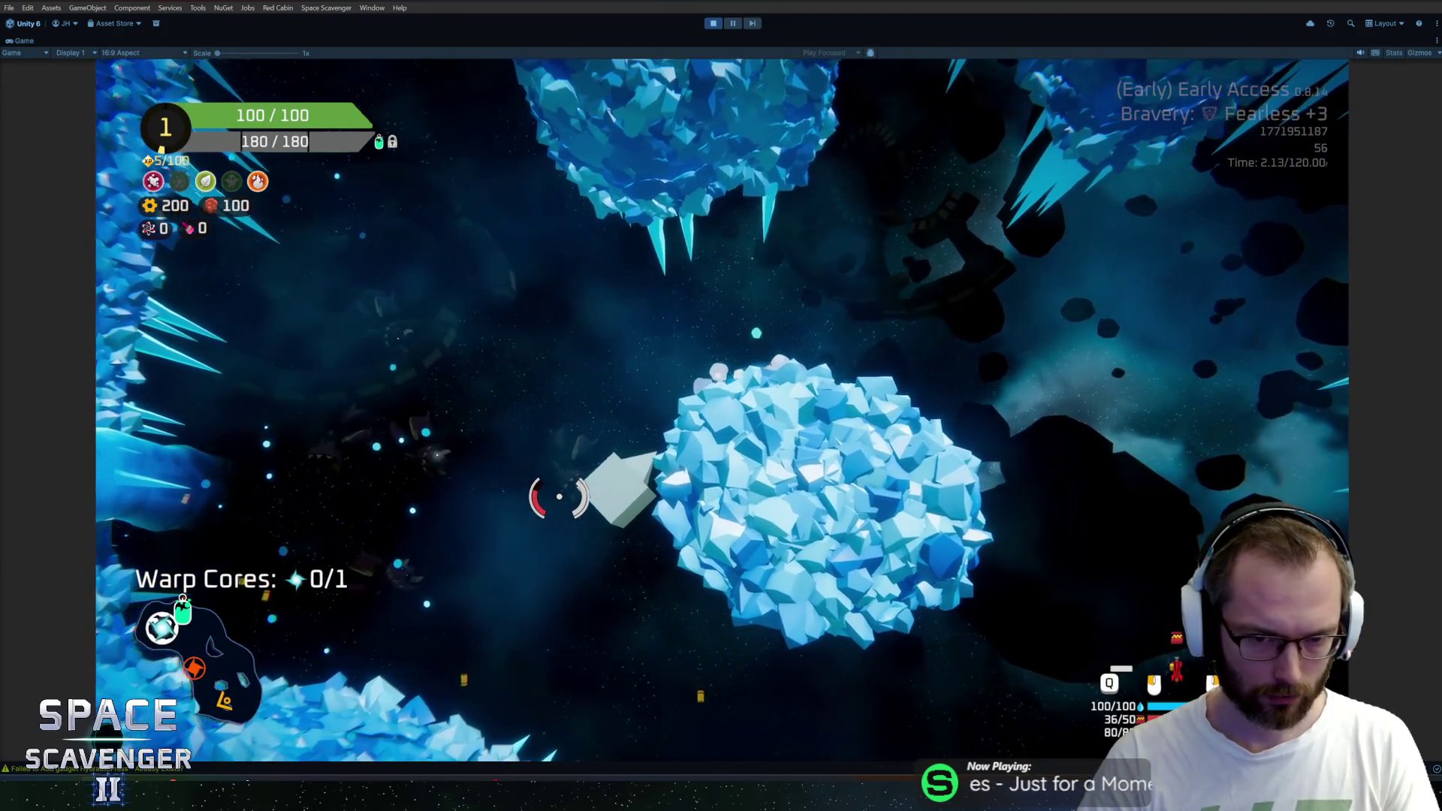
{"action": "key", "text": "w"}
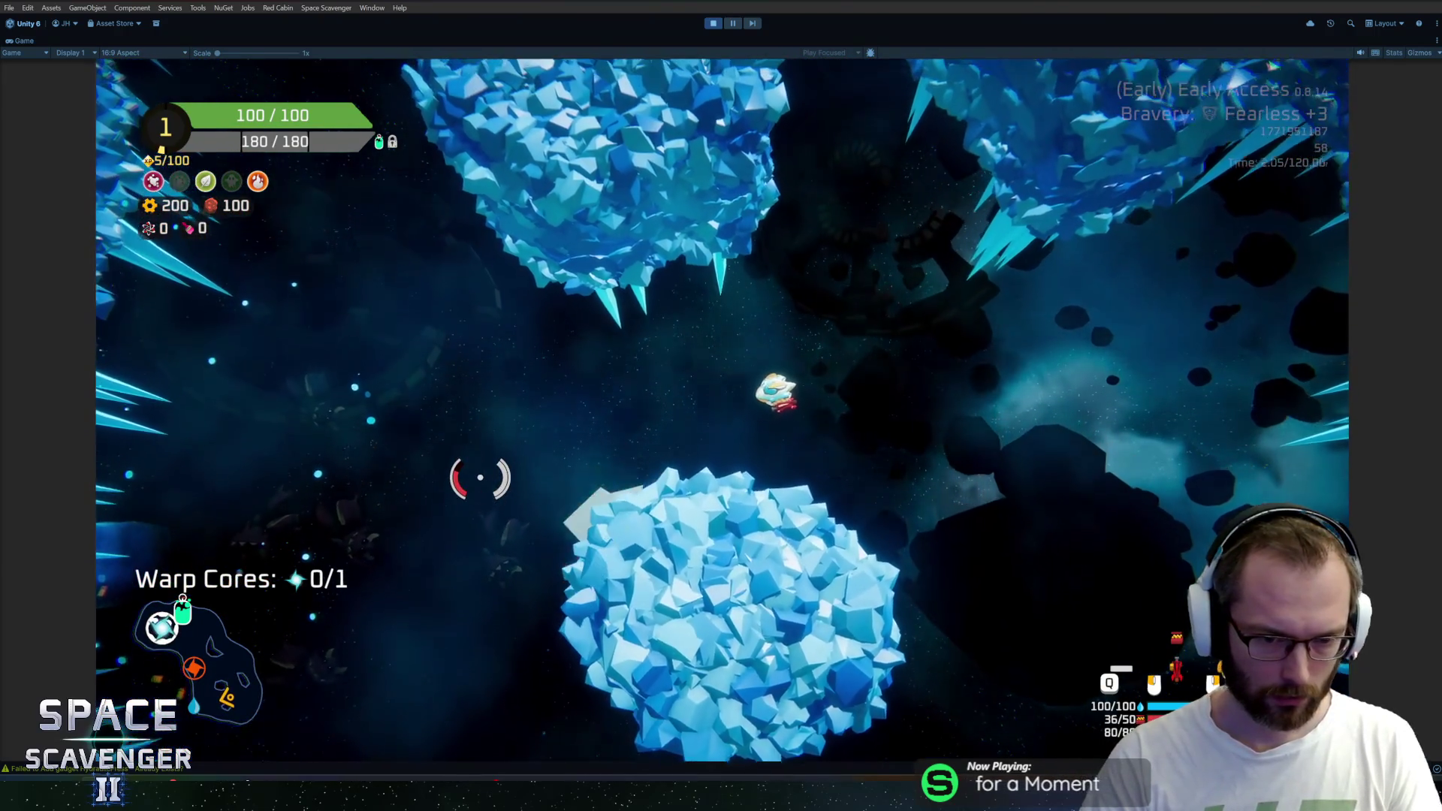
{"action": "key", "text": "s"}
{"action": "key", "text": "d"}
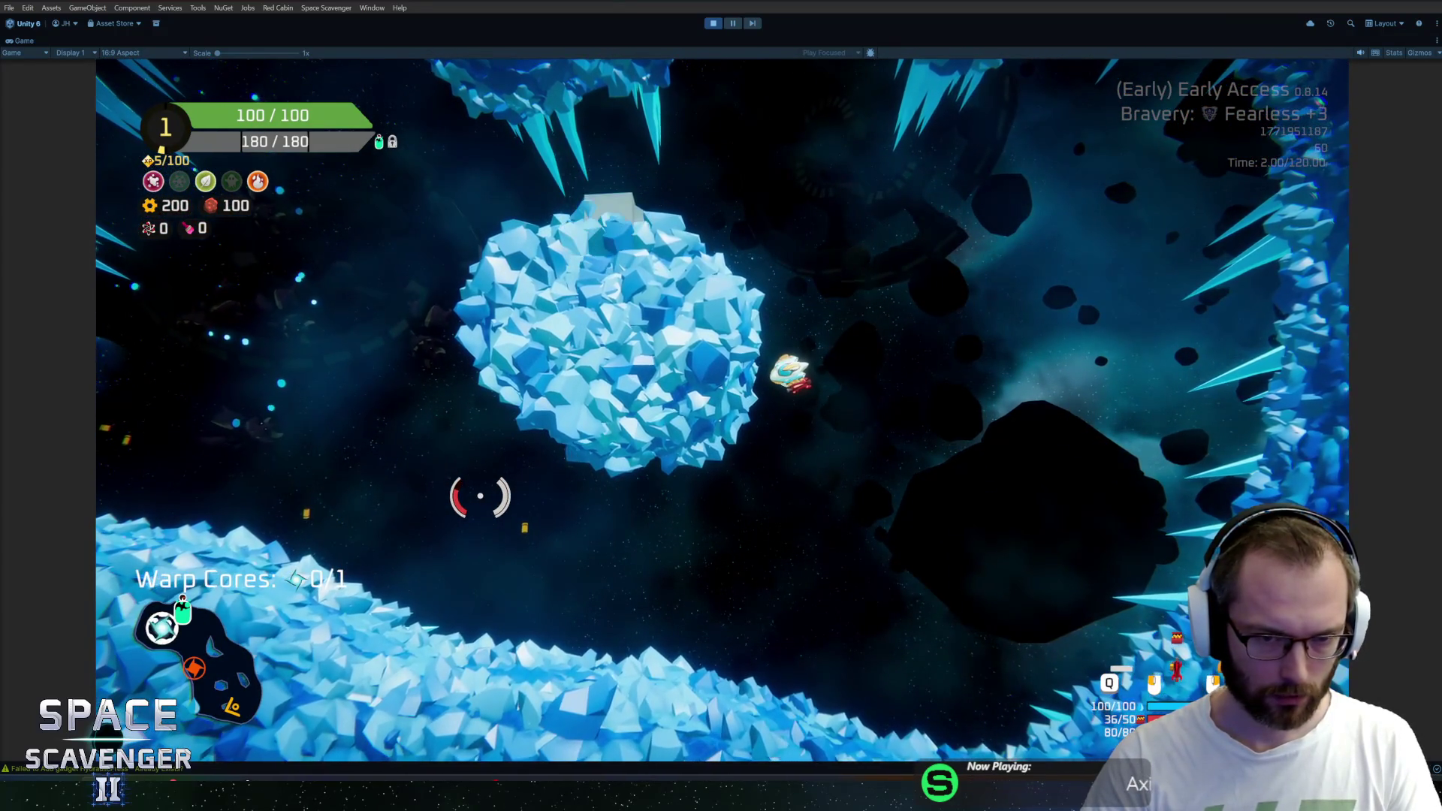
{"action": "key", "text": "a"}
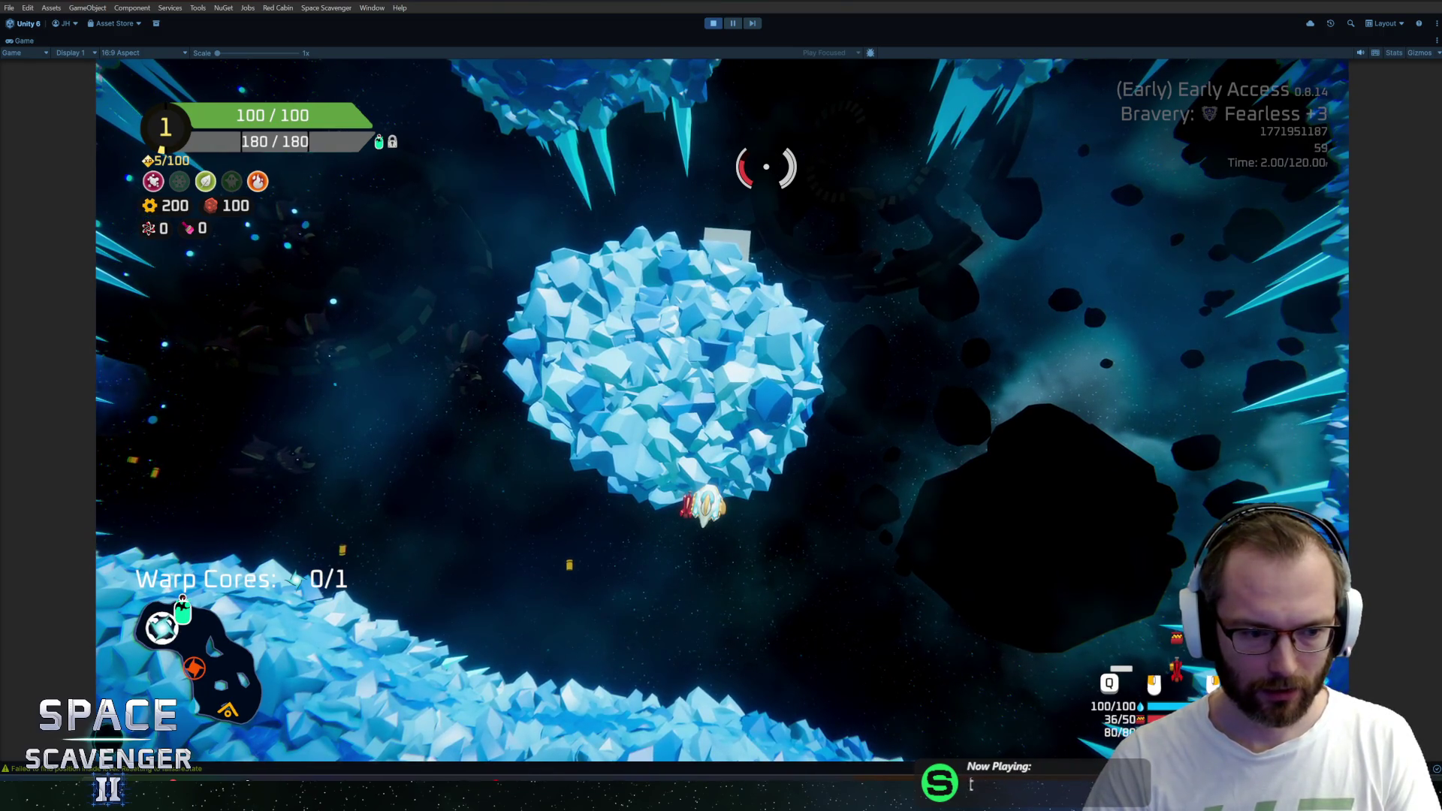
Weave the ship up, down and left past the ice asteroid toward new ice
{"action": "key", "text": "w"}
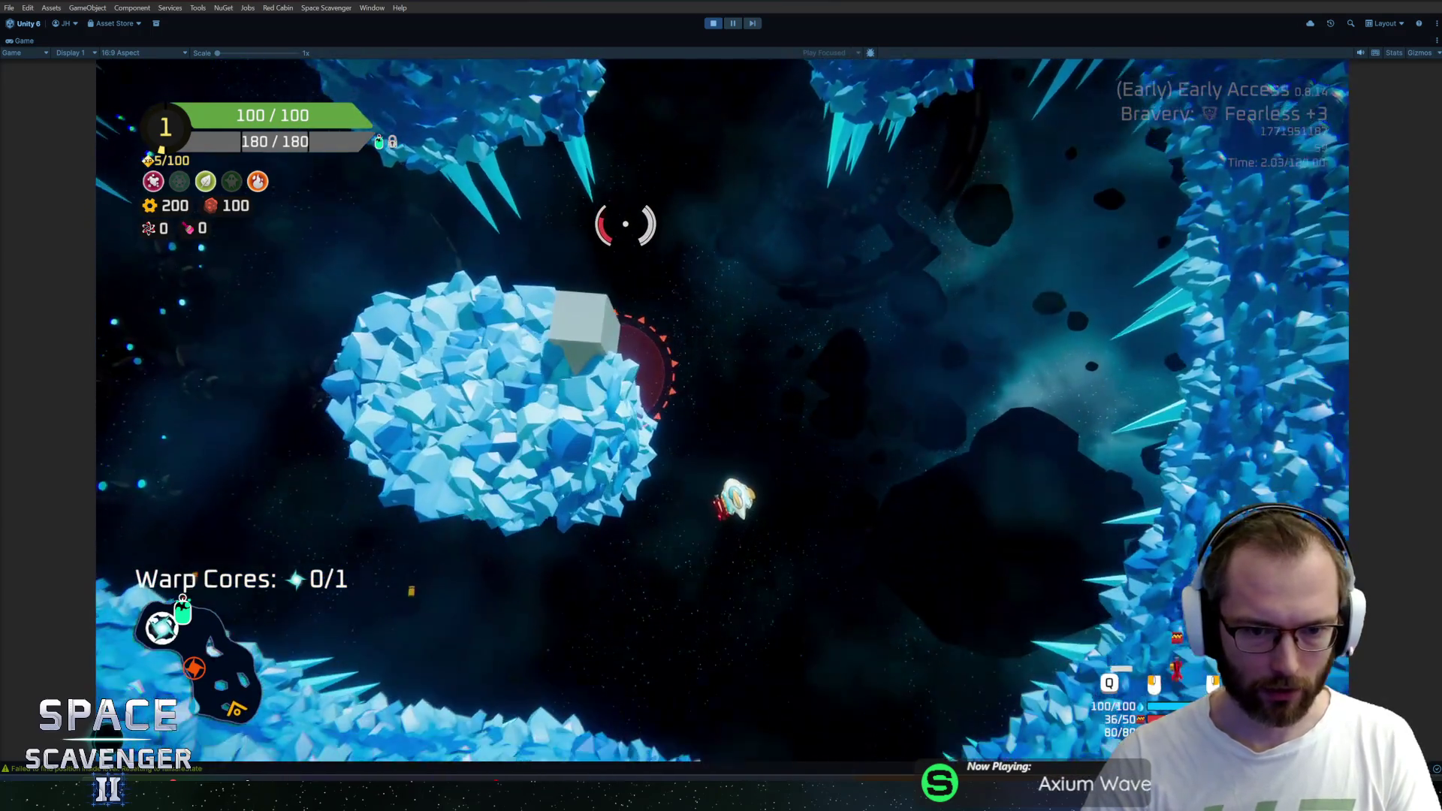
{"action": "key", "text": "d"}
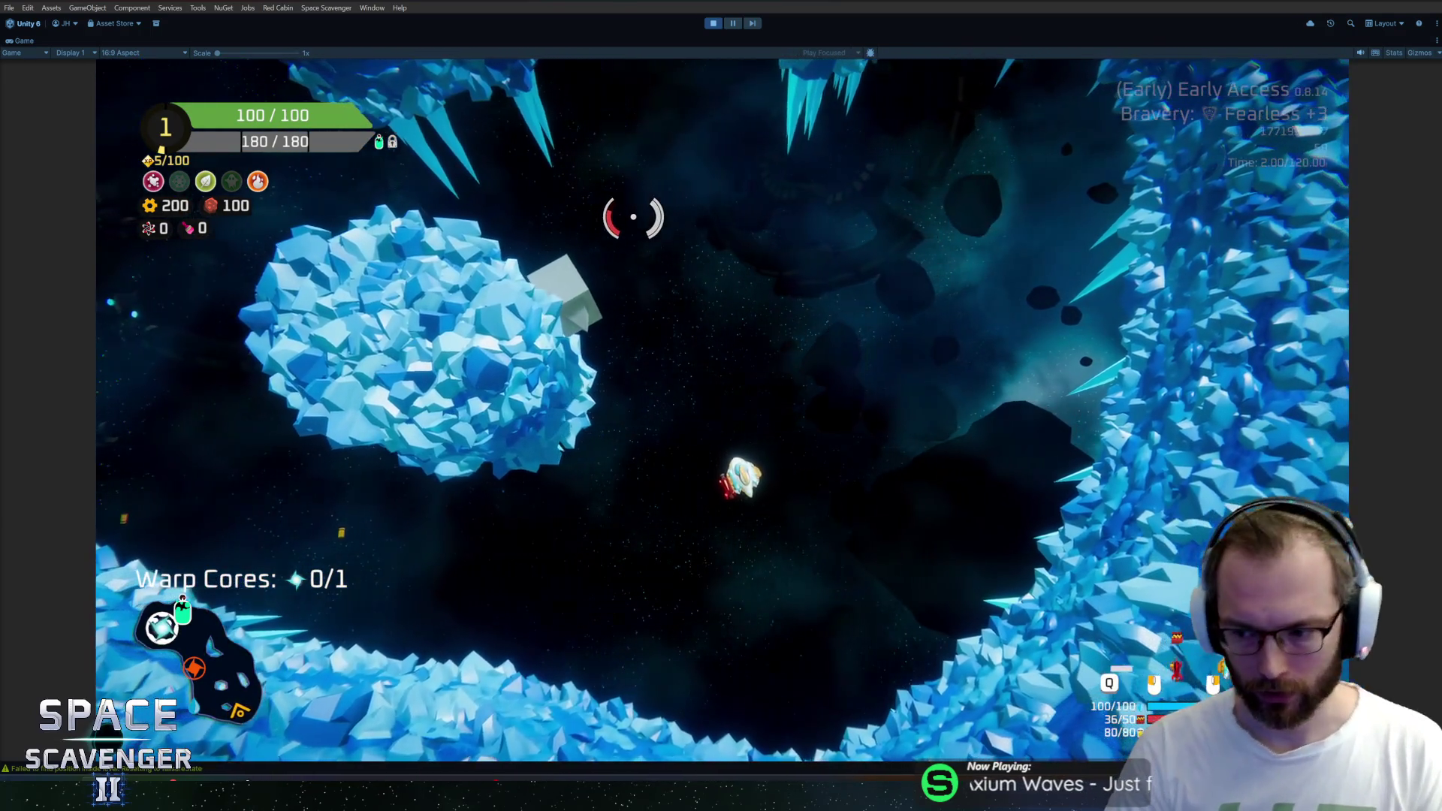
{"action": "key", "text": "w"}
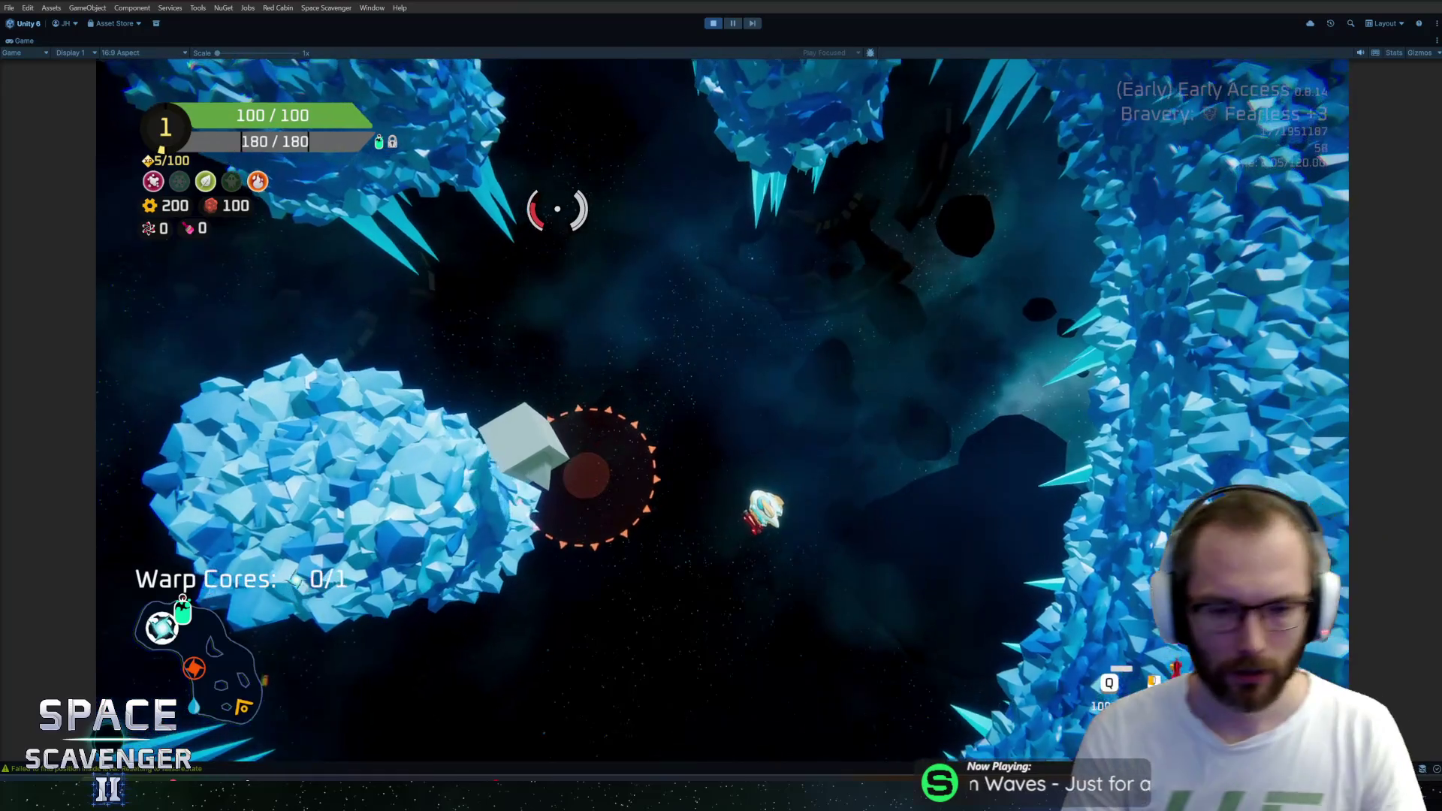
{"action": "key", "text": "s"}
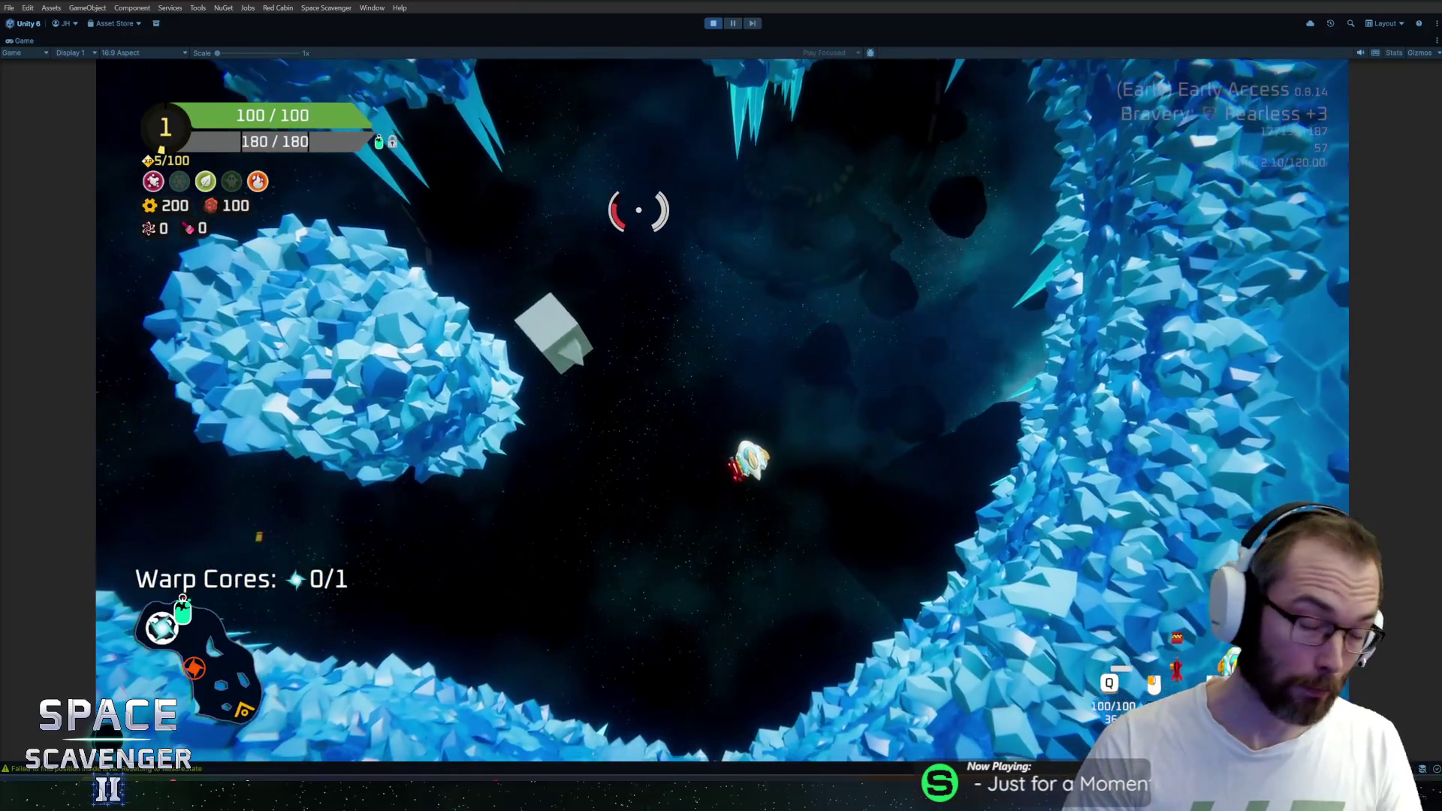
{"action": "key", "text": "w"}
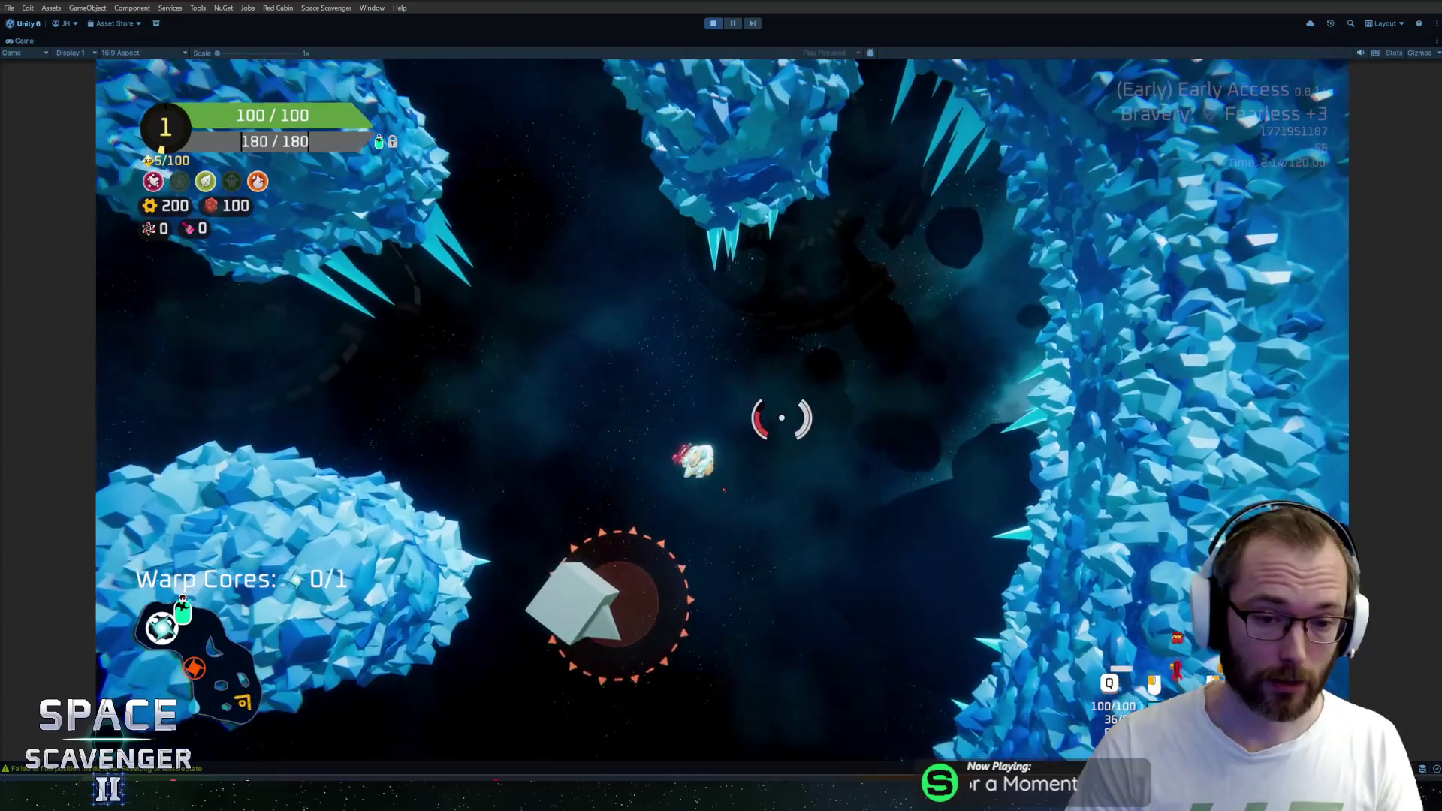
{"action": "key", "text": "a"}
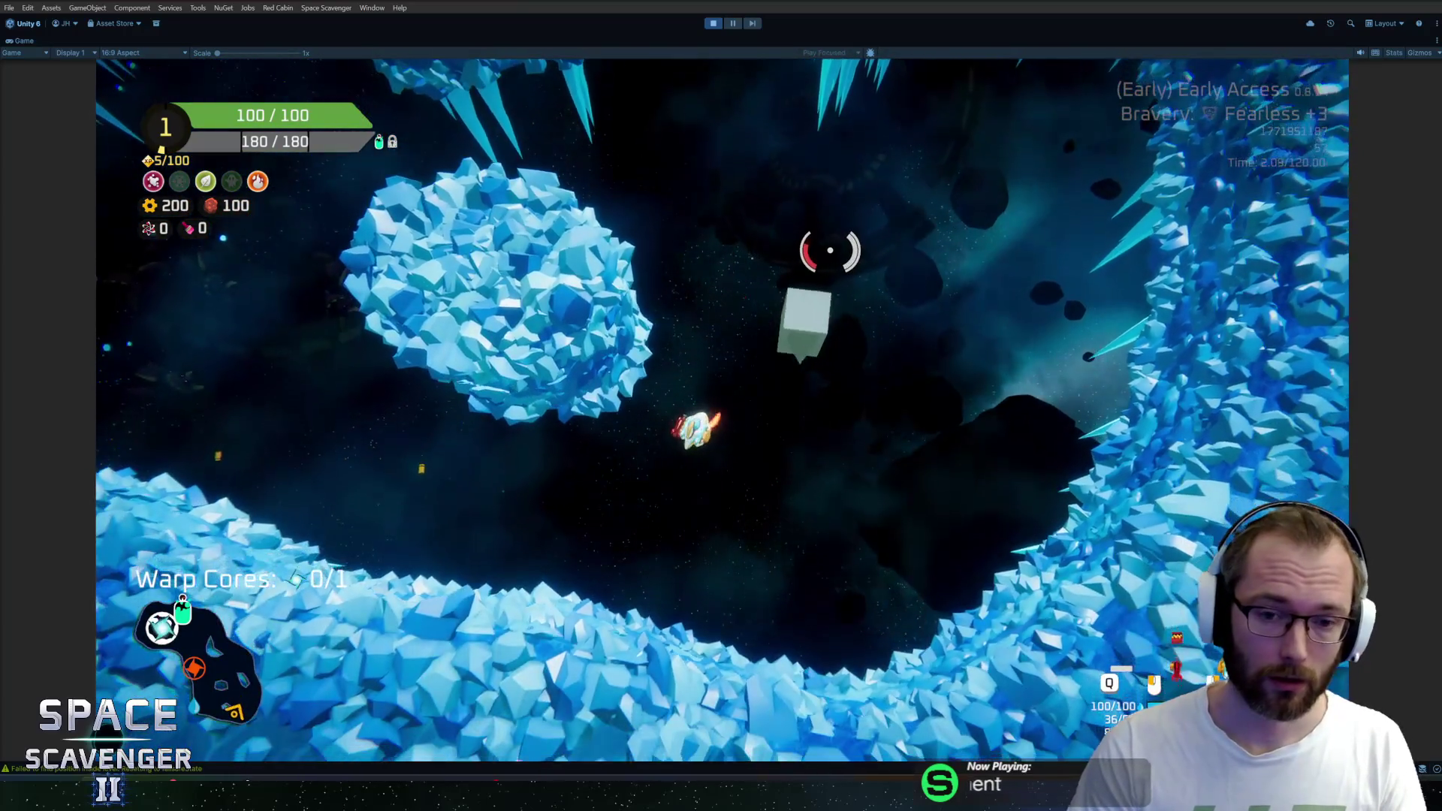
{"action": "key", "text": "a"}
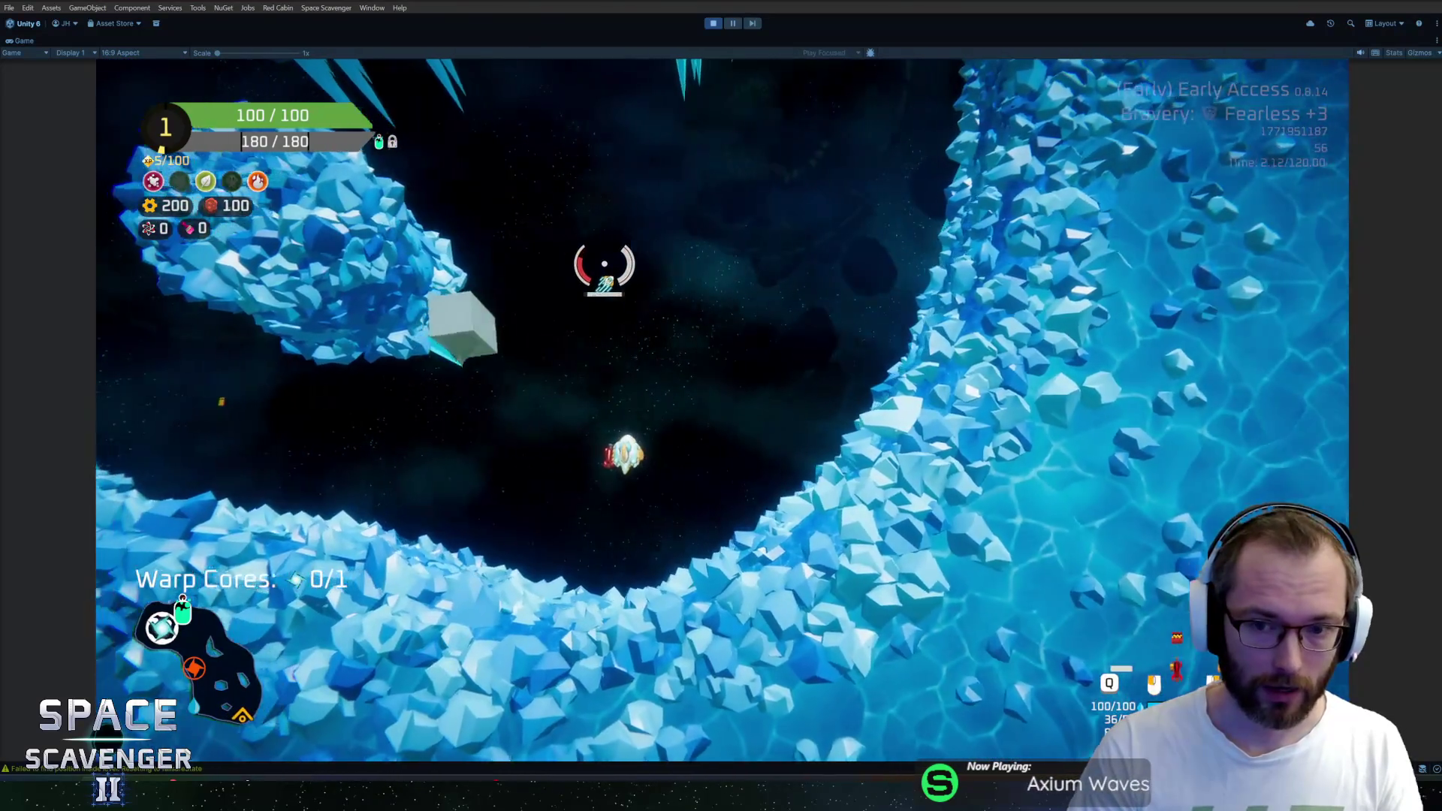
{"action": "key", "text": "w"}
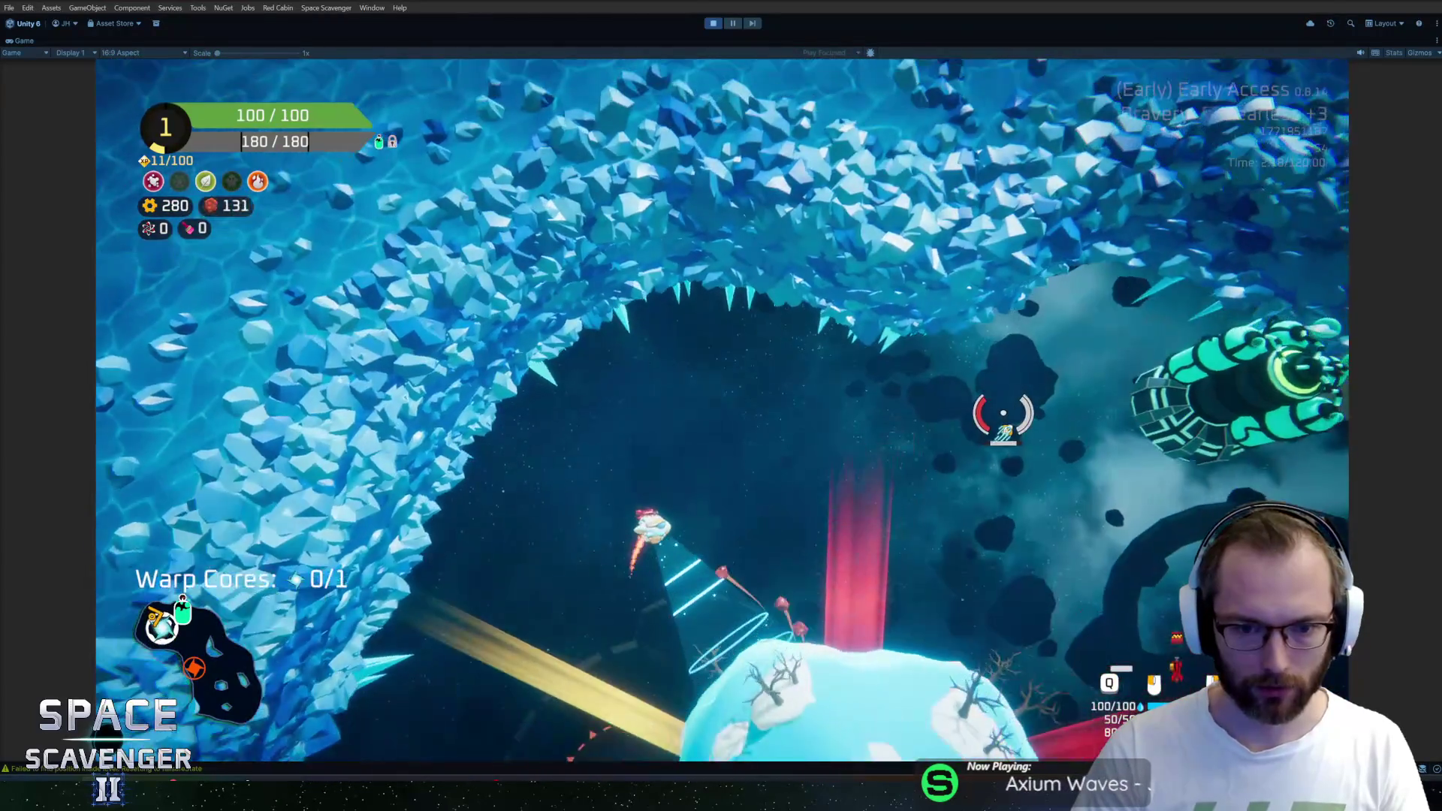
Collect the warp core, shoot asteroids for XP, and reach the oxygen station's reward choice
{"action": "key", "text": "w"}
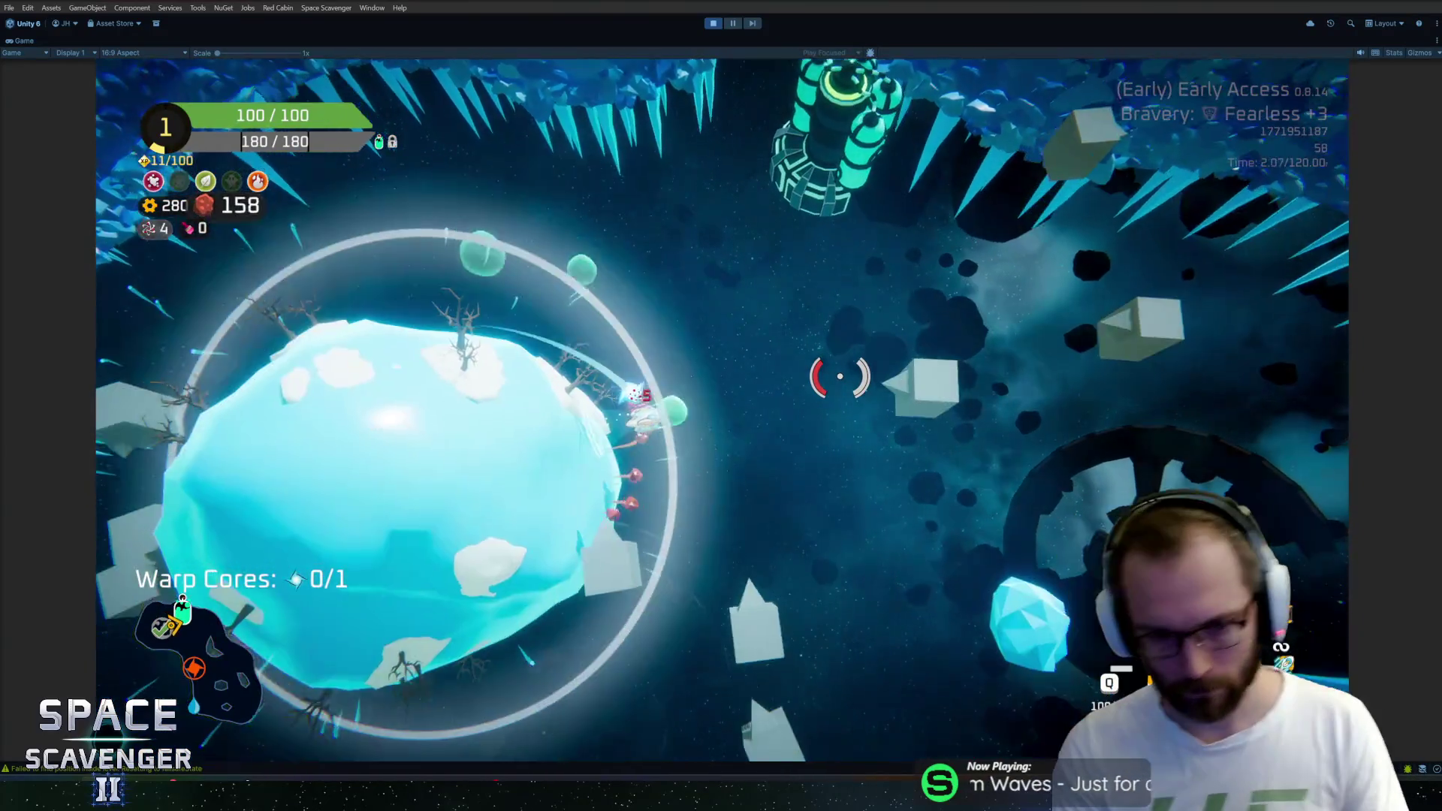
{"action": "key", "text": "w"}
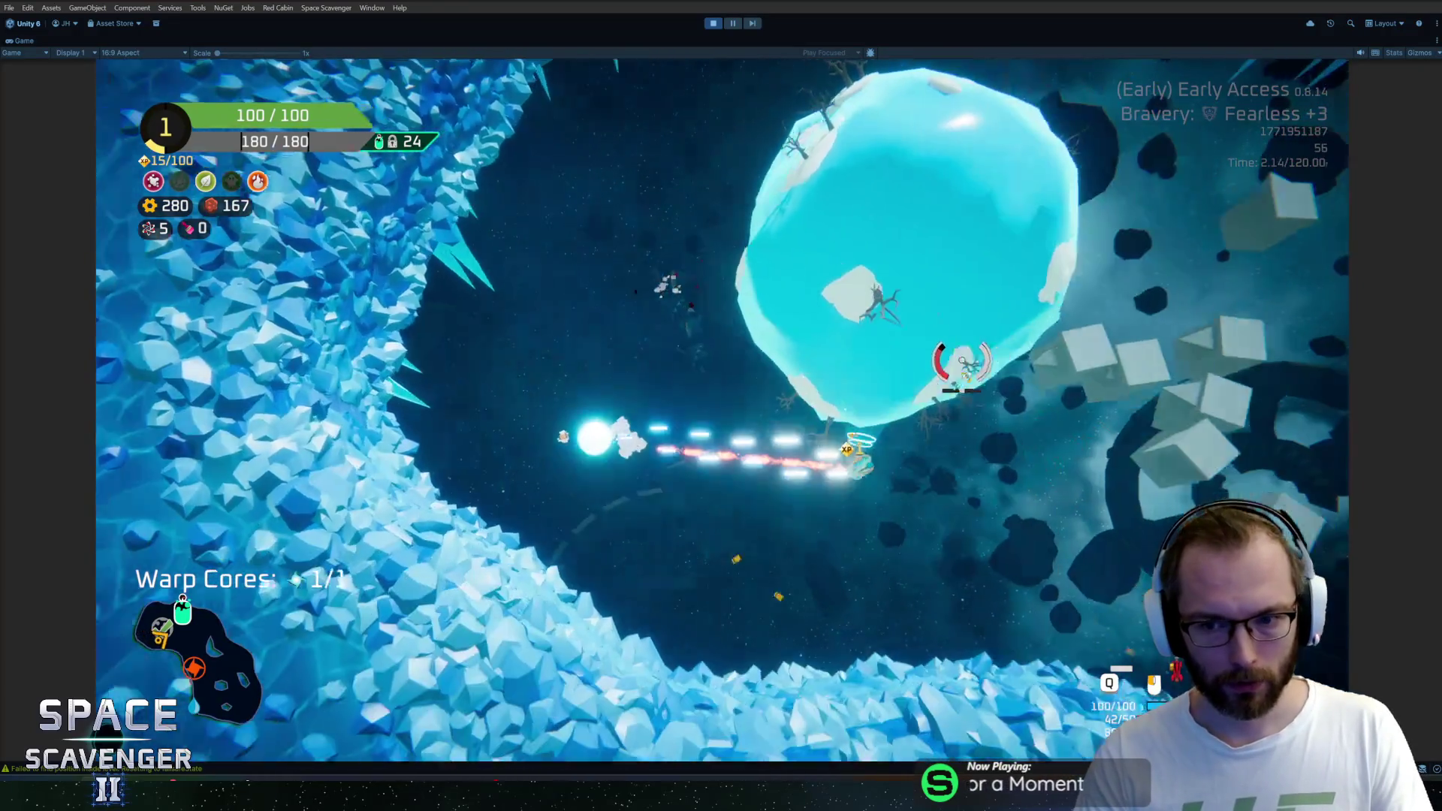
{"action": "key", "text": "w"}
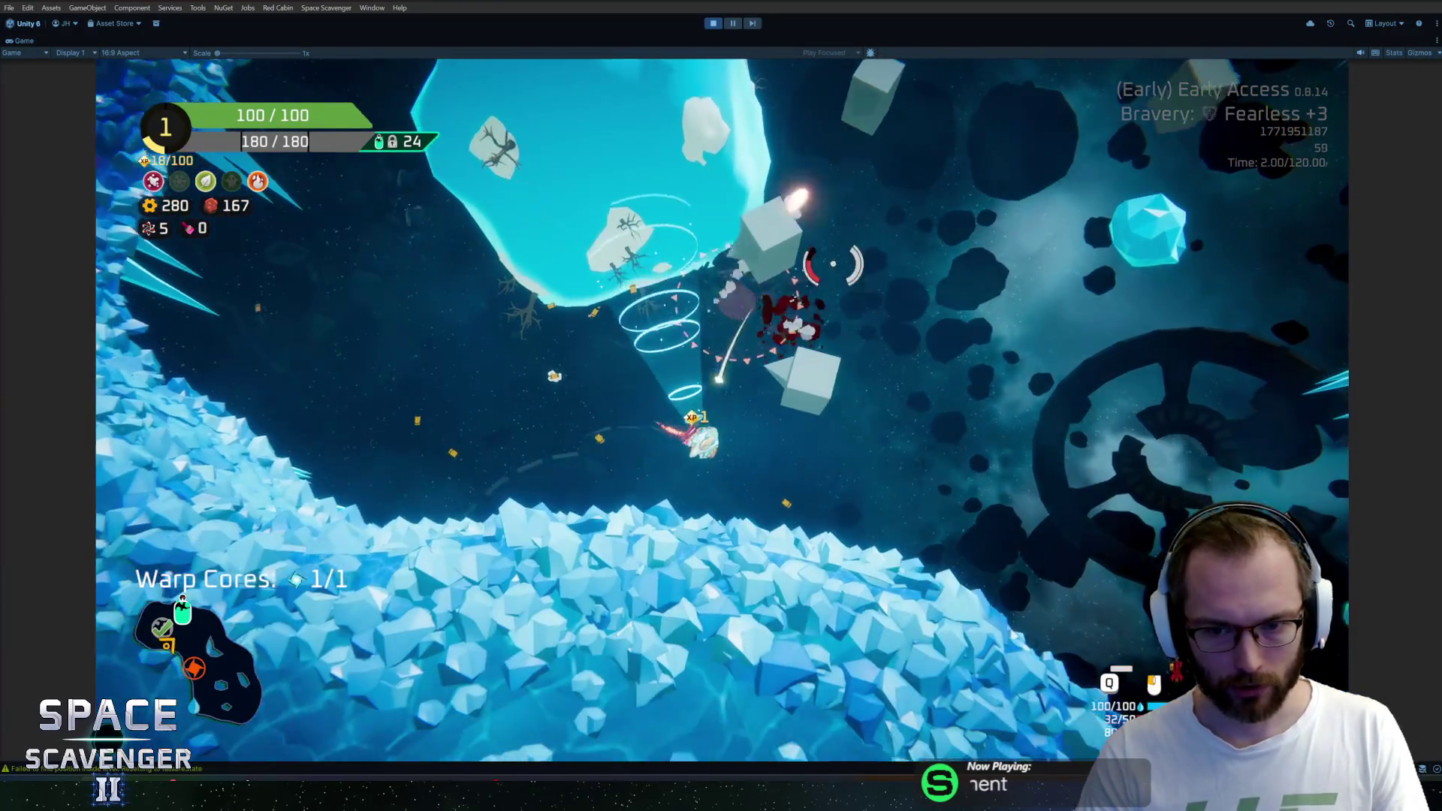
{"action": "key", "text": "w"}
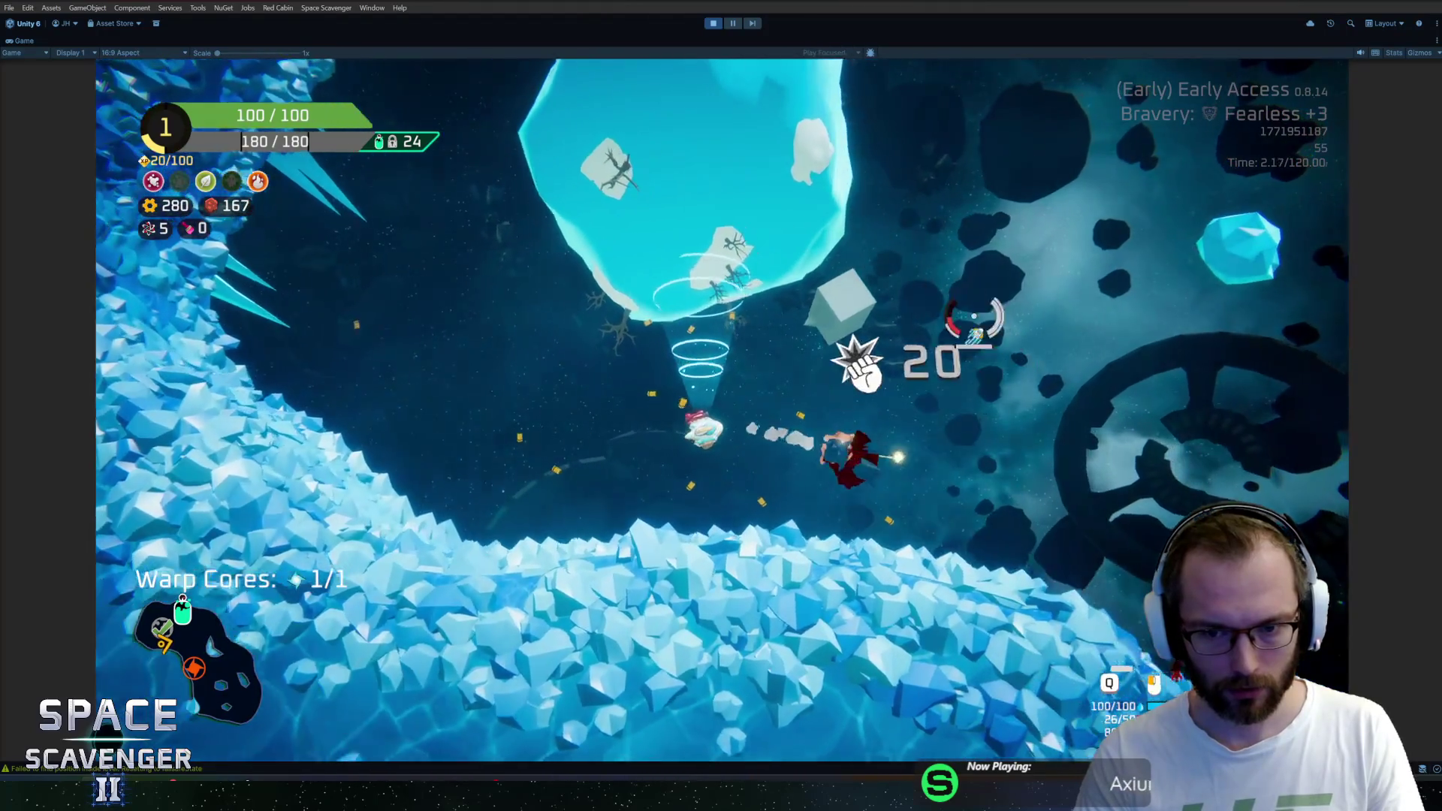
{"action": "key", "text": "w"}
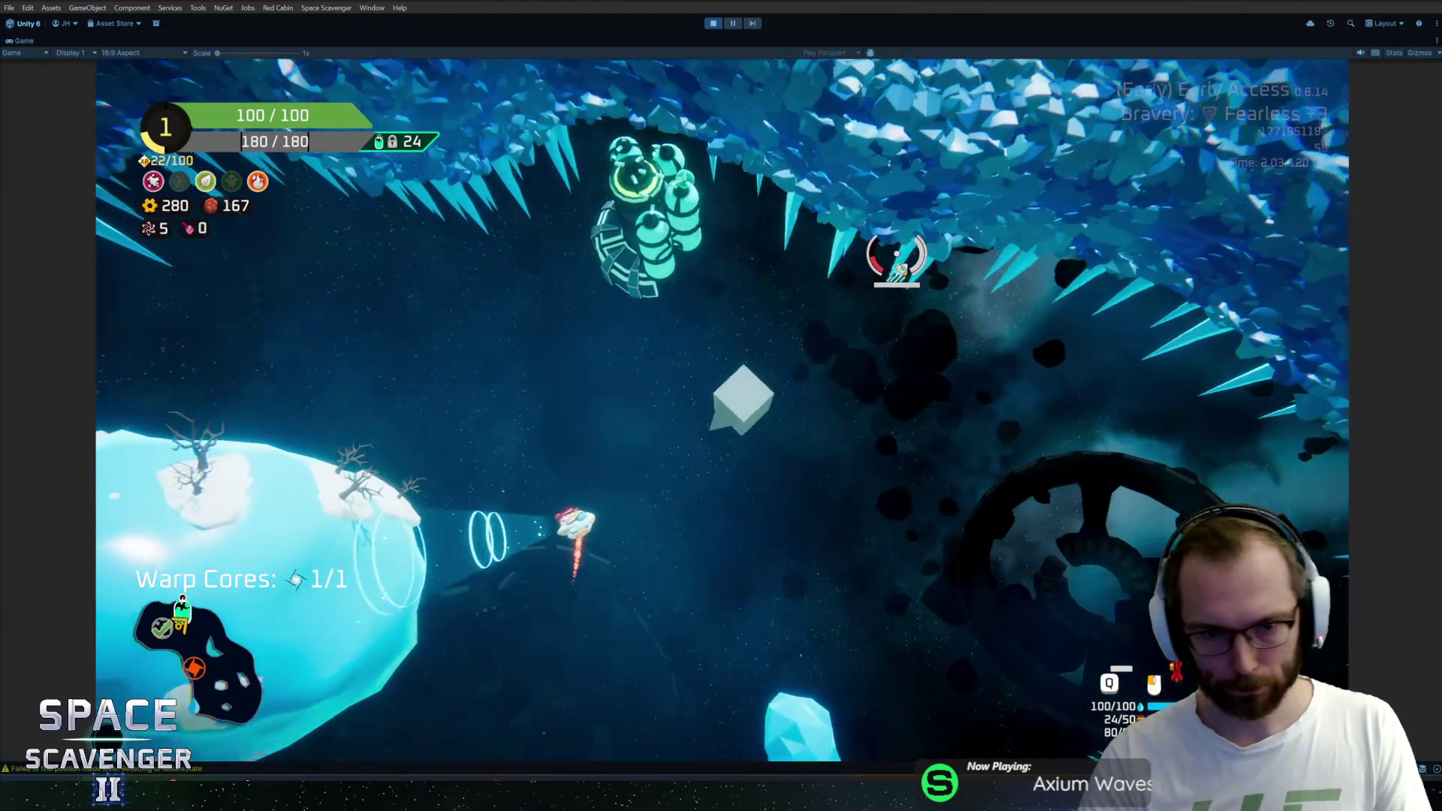
{"action": "key", "text": "w"}
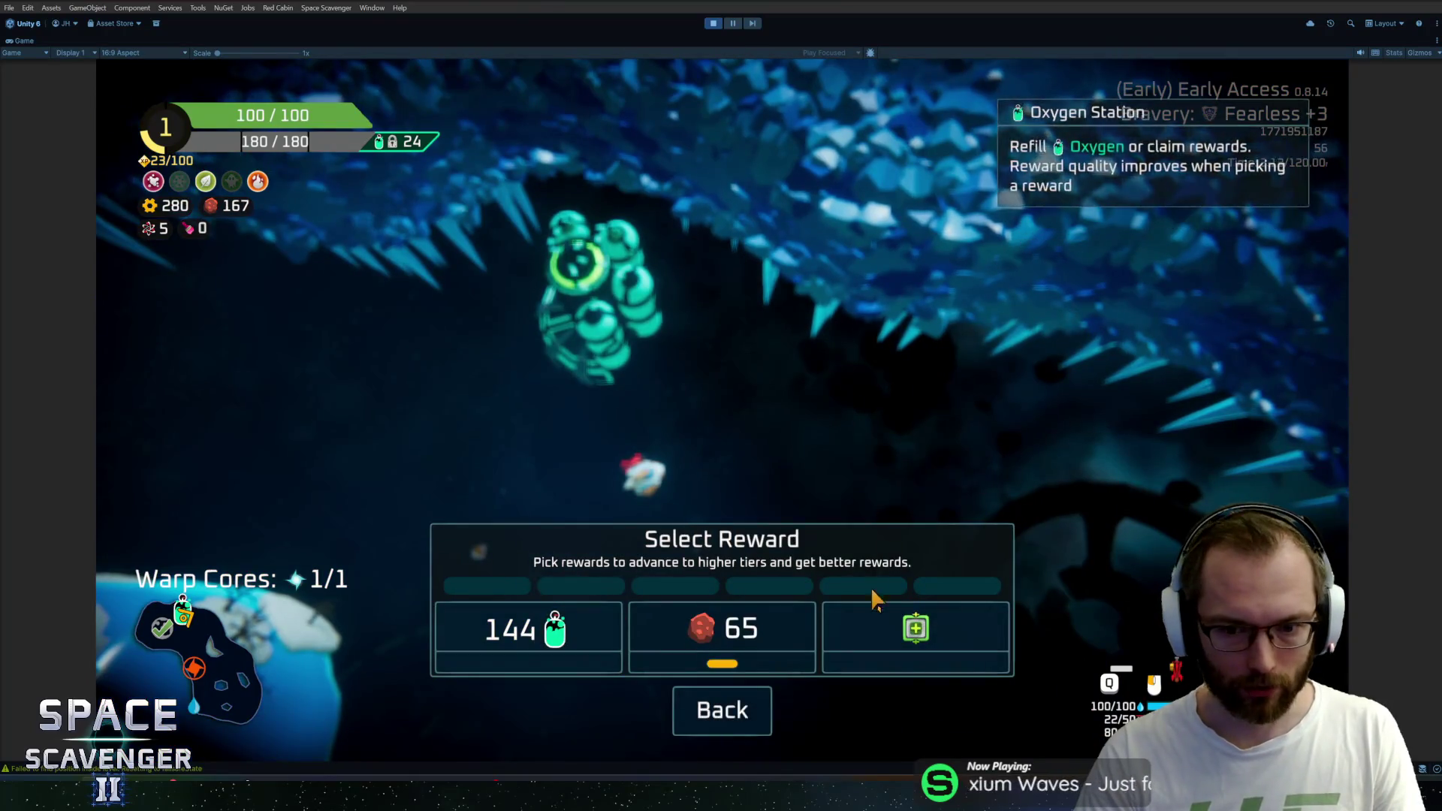
Claim the scrap reward, ram the enemies below and fly through the loot collecting spare parts and scrap
{"action": "left_click", "coordinate": [721, 631]}
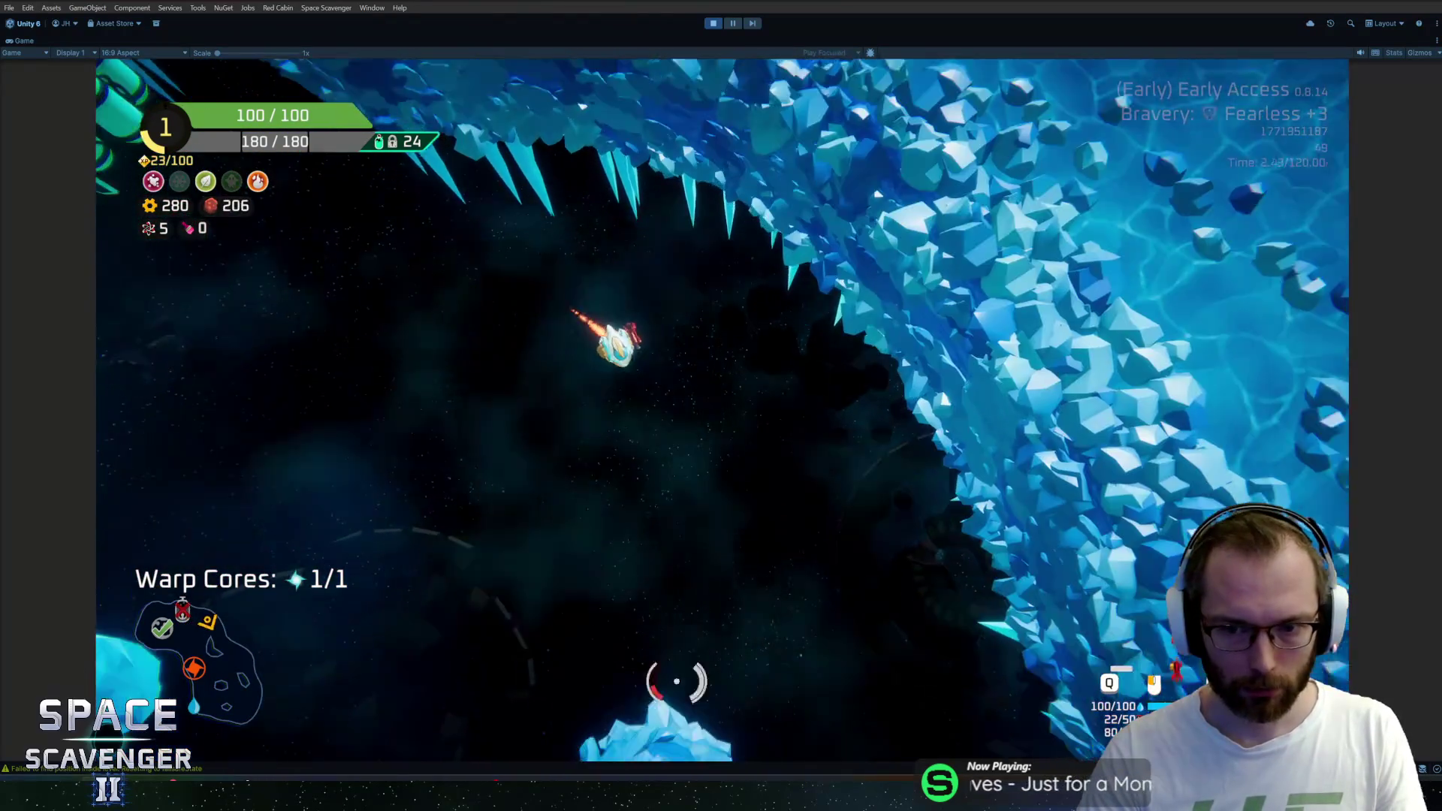
{"action": "key", "text": "w"}
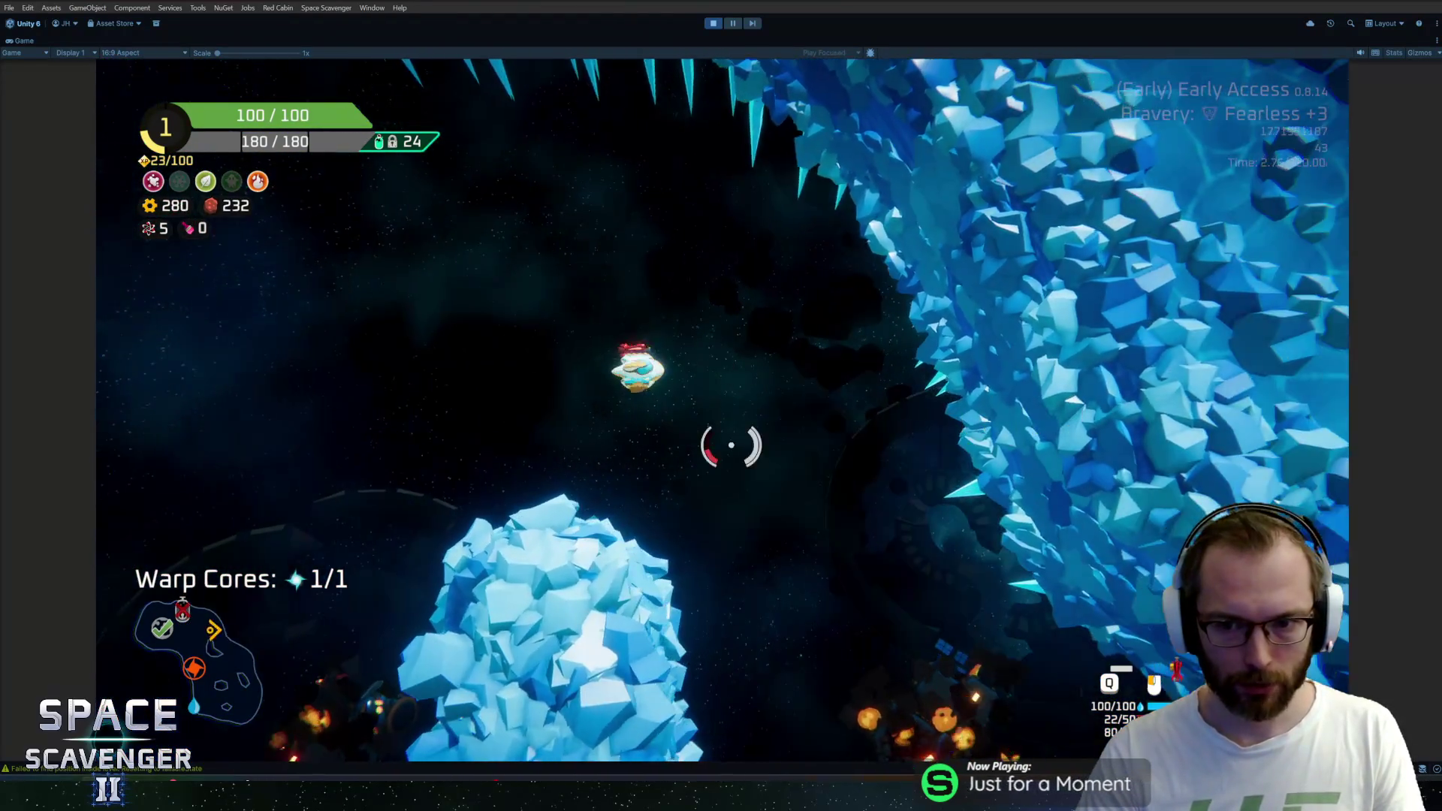
{"action": "key", "text": "w"}
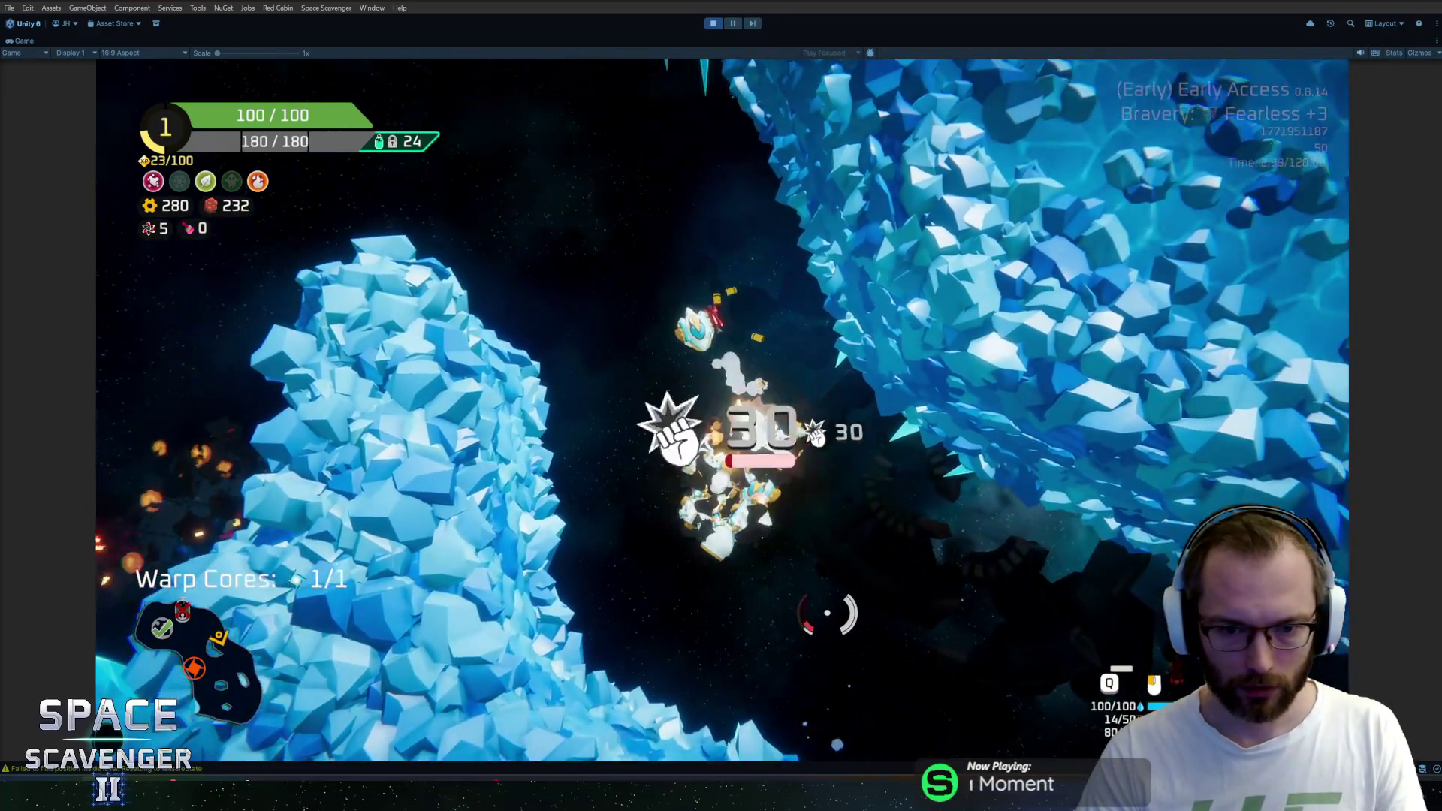
{"action": "key", "text": "w"}
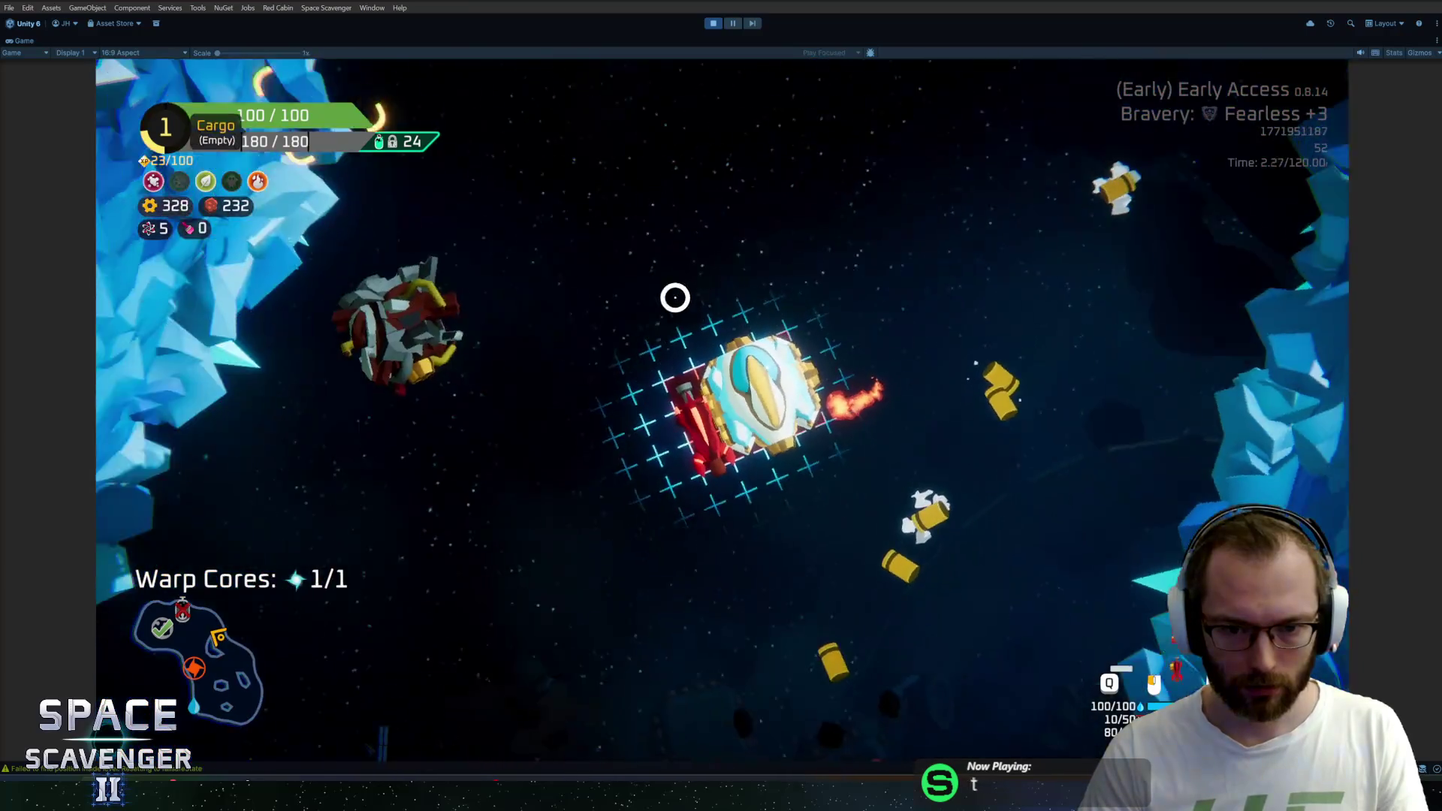
{"action": "key", "text": "w"}
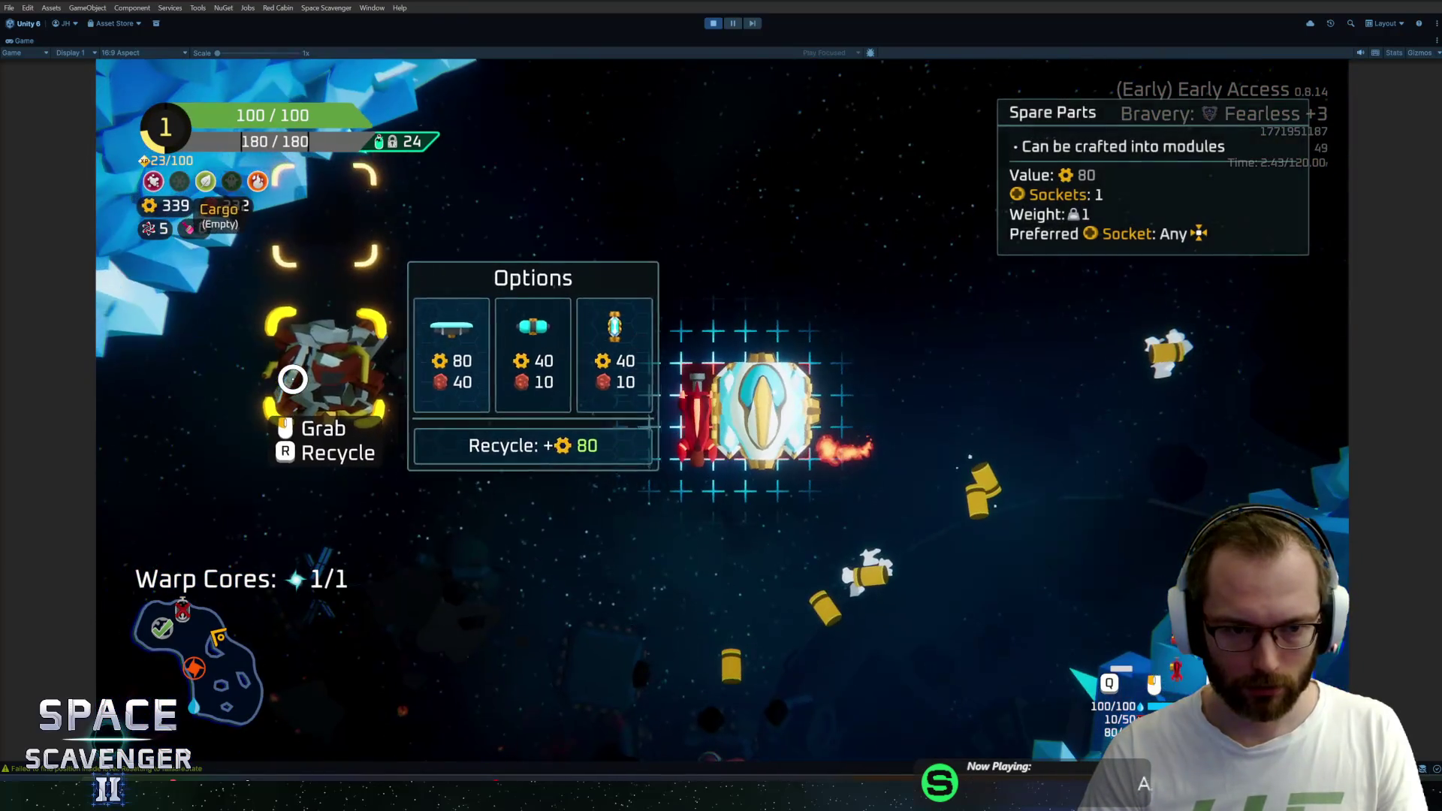
{"action": "key", "text": "w"}
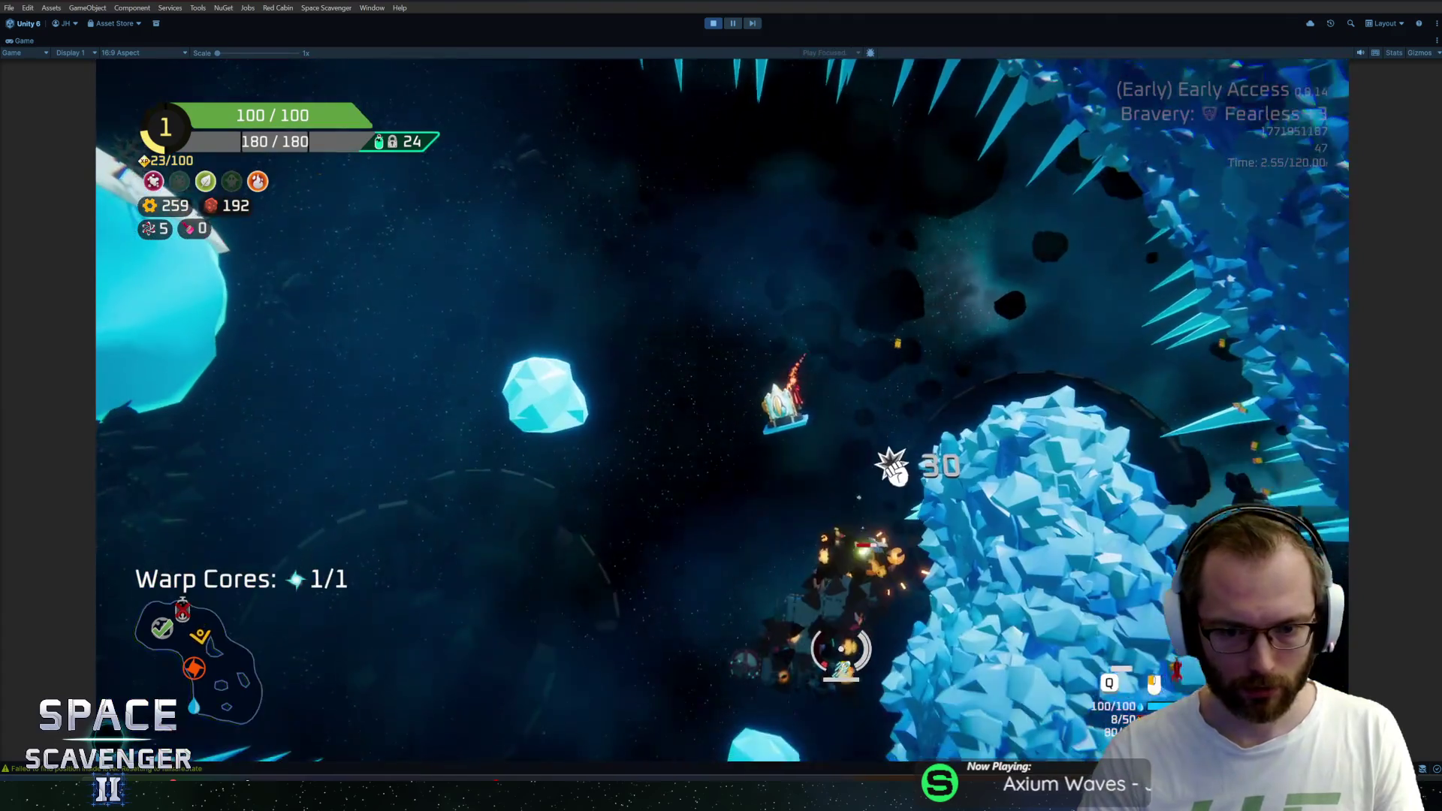
{"action": "key", "text": "w"}
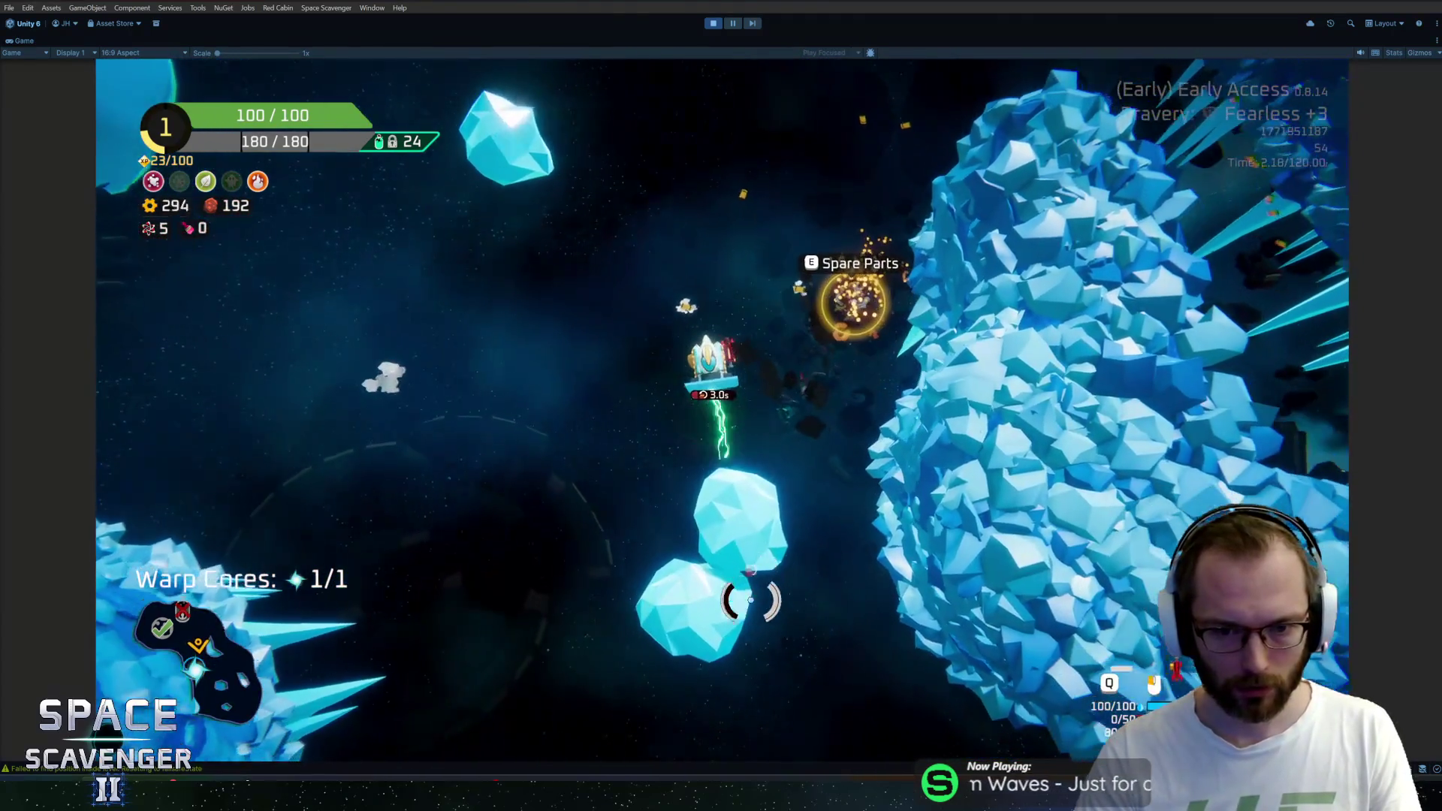
{"action": "key", "text": "w"}
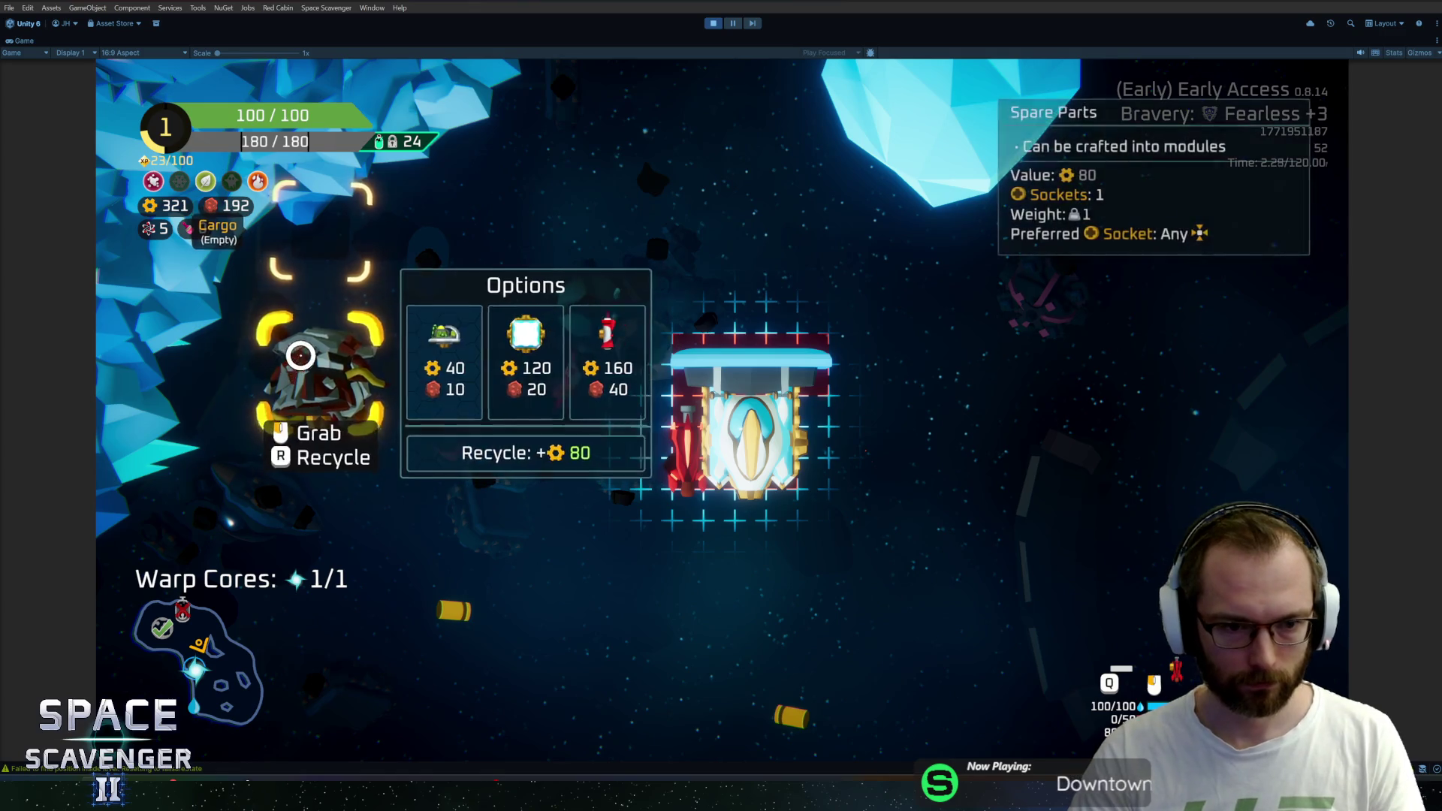
Spawn a Frost Shotgun via the debug console and fit it and an armor part to the ship, recycling the rifle
{"action": "key", "text": "grave"}
{"action": "type", "text": "spawn frost"}
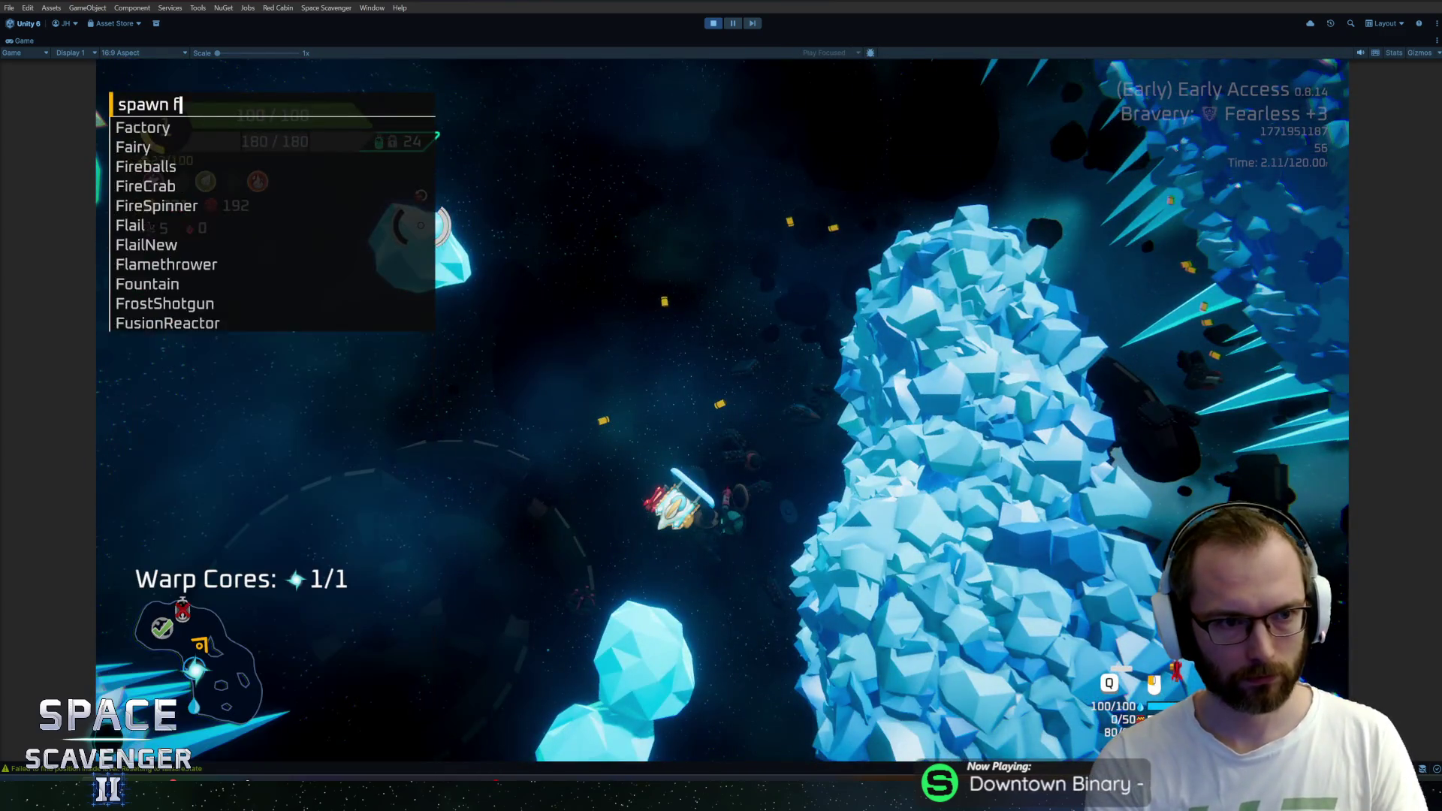
{"action": "key", "text": "Return"}
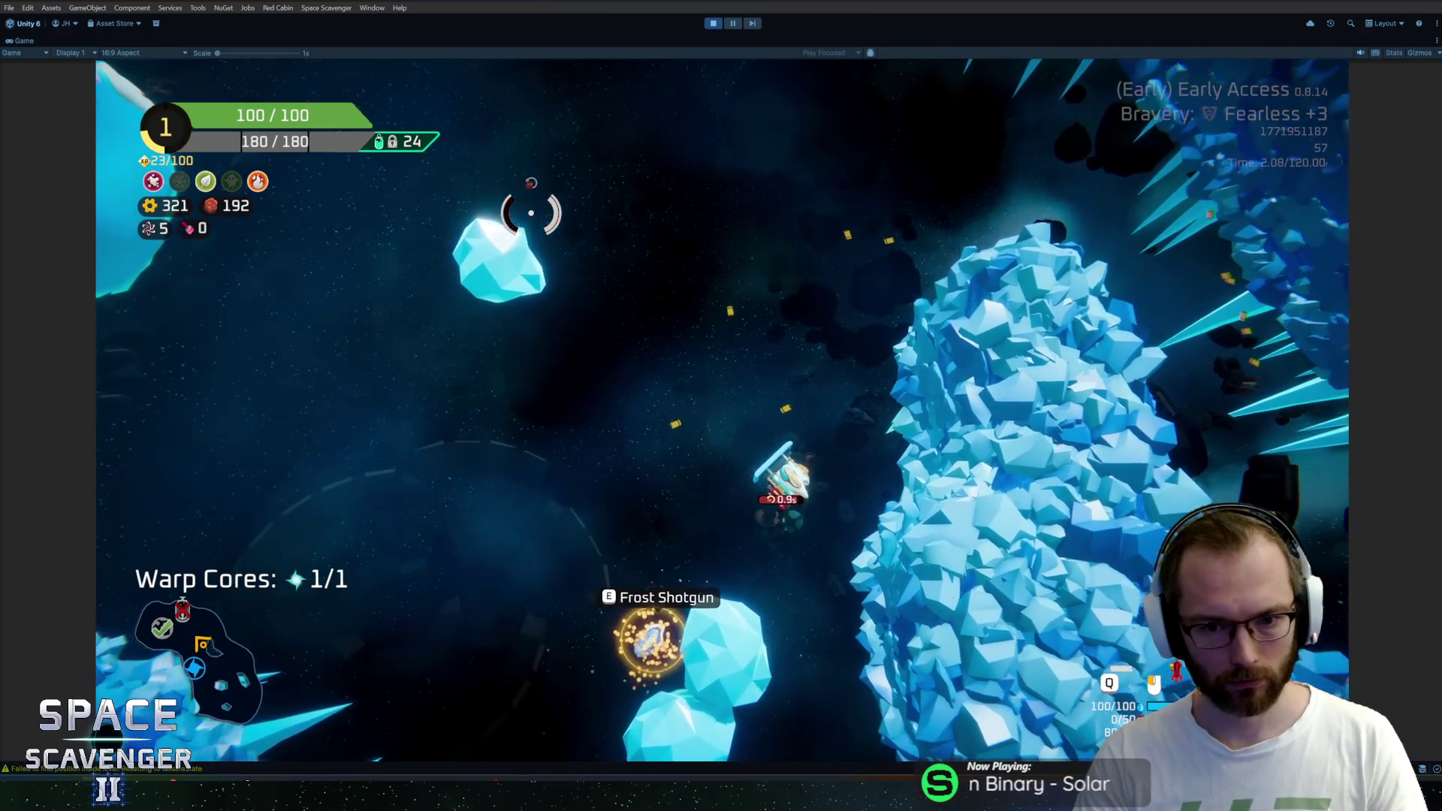
{"action": "key", "text": "Tab"}
{"action": "left_click_drag", "start_coordinate": [344, 328], "coordinate": [834, 495]}
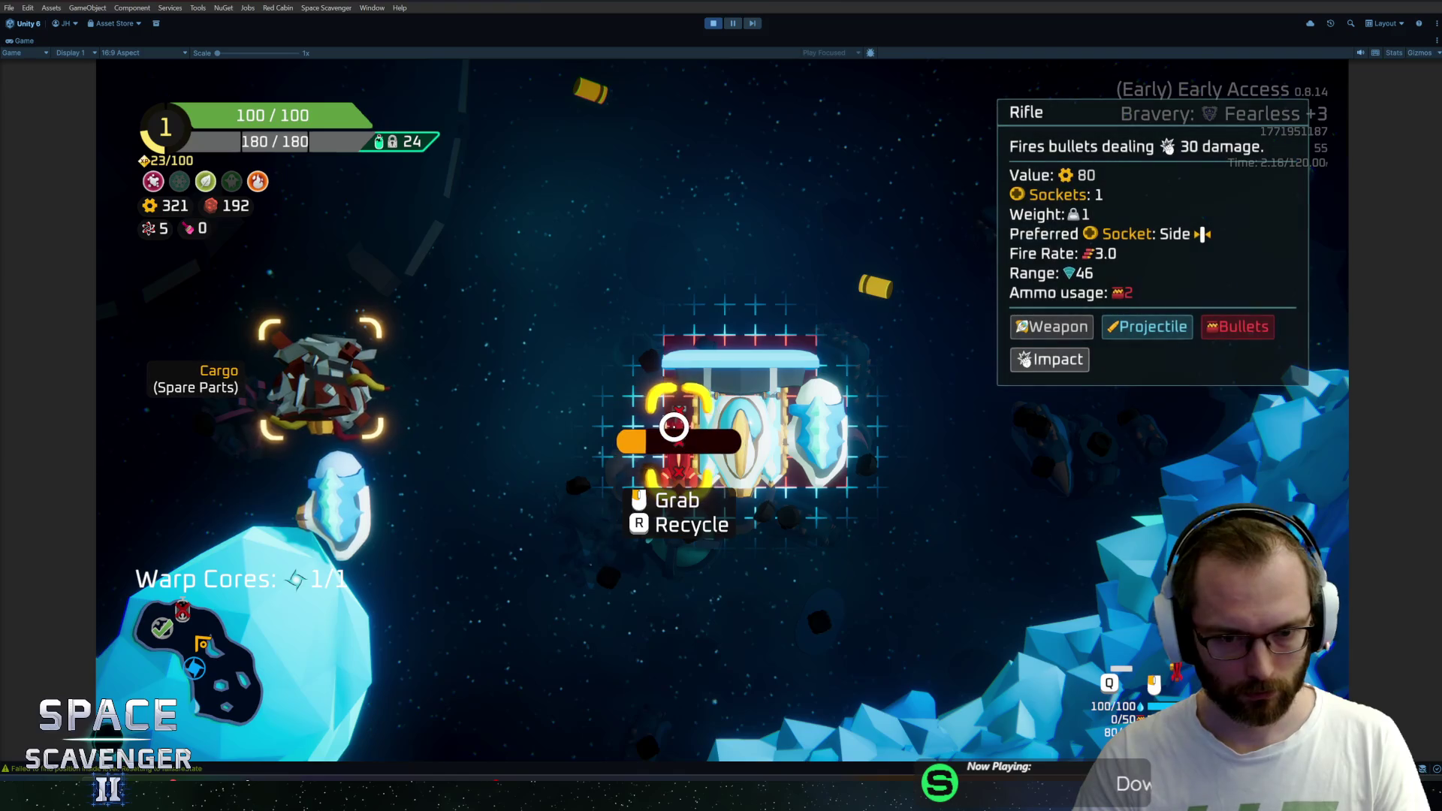
{"action": "left_click_drag", "start_coordinate": [333, 486], "coordinate": [579, 450]}
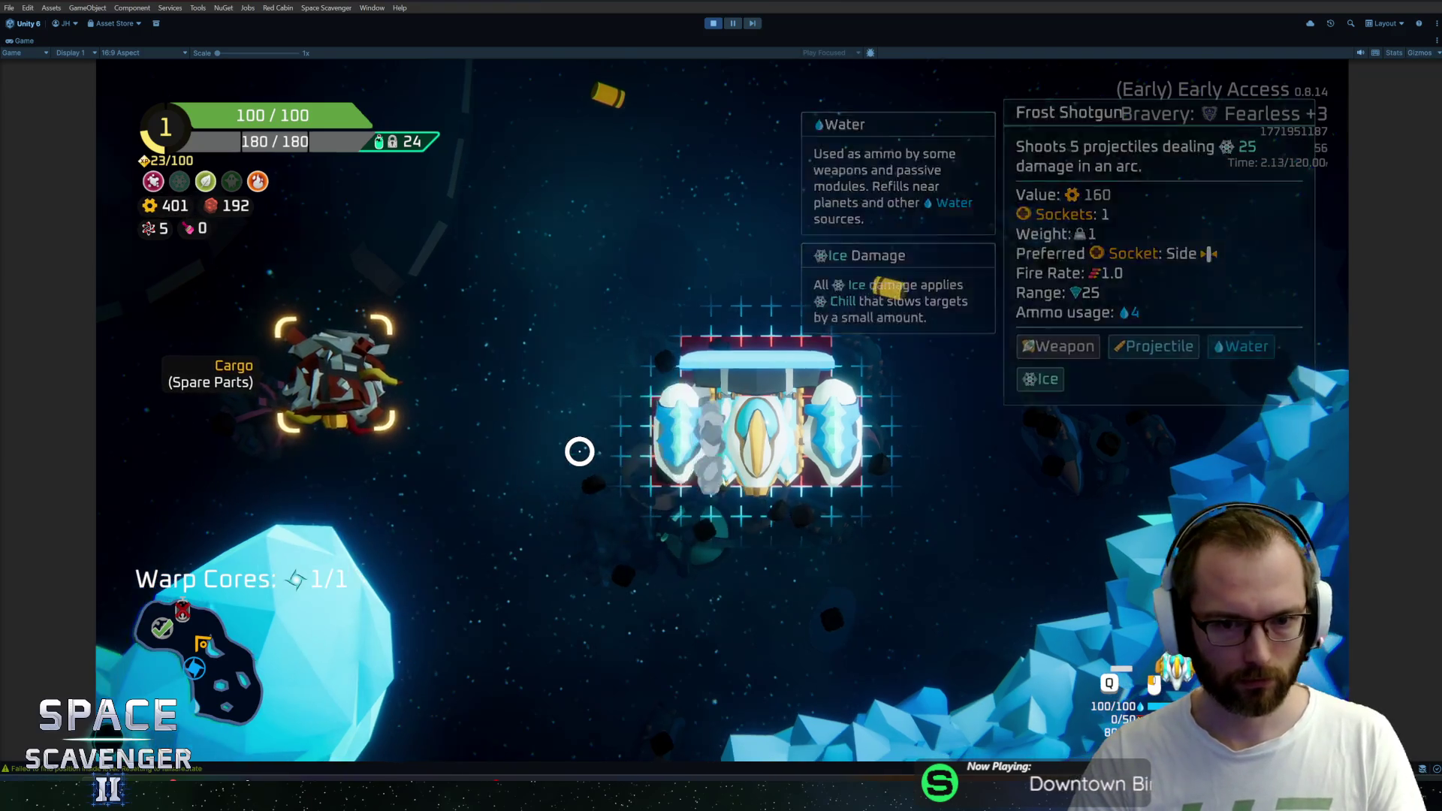
{"action": "key", "text": "Tab"}
Test the new shotgun, fly down to the warp portal and warp out to the sector map
{"action": "key", "text": "w"}
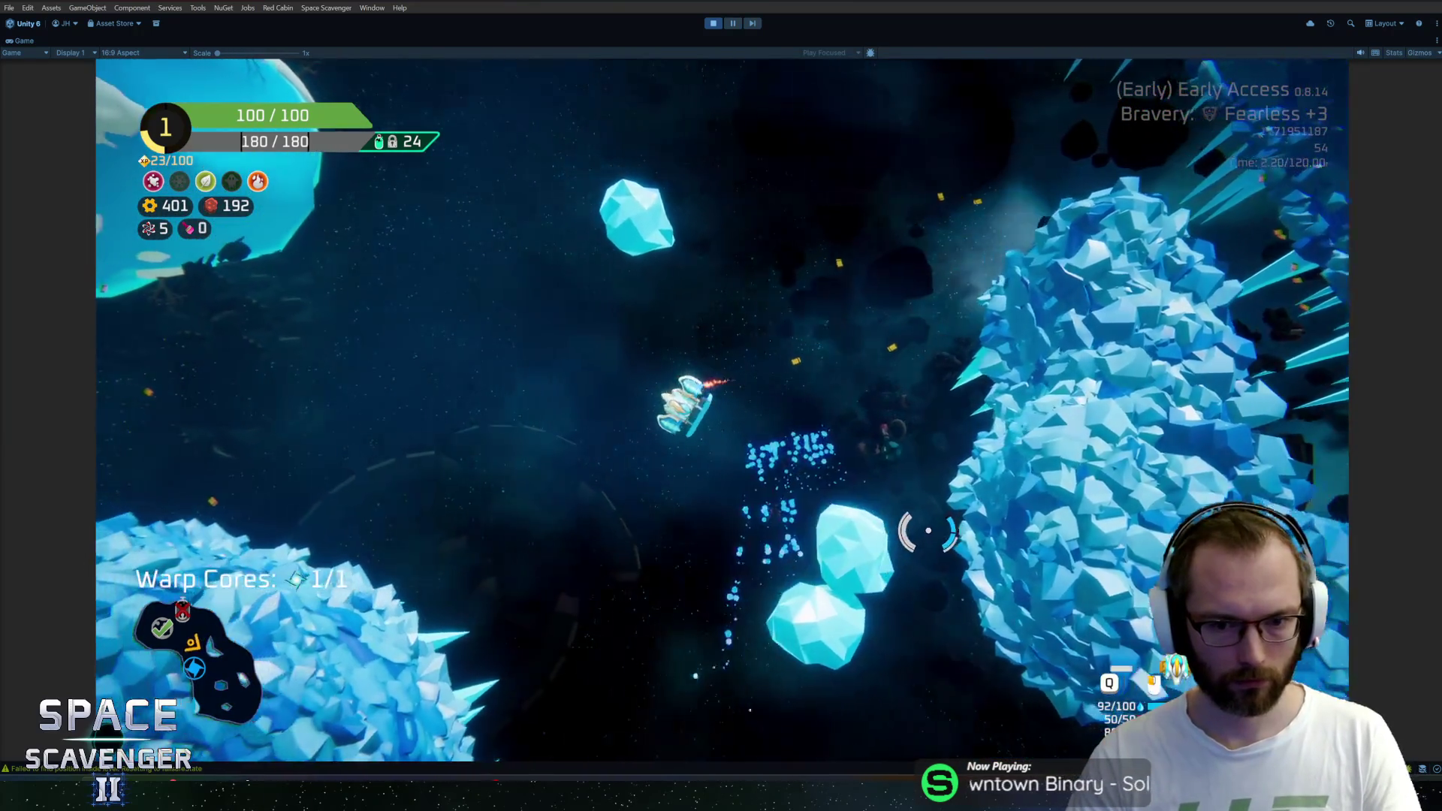
{"action": "key", "text": "s"}
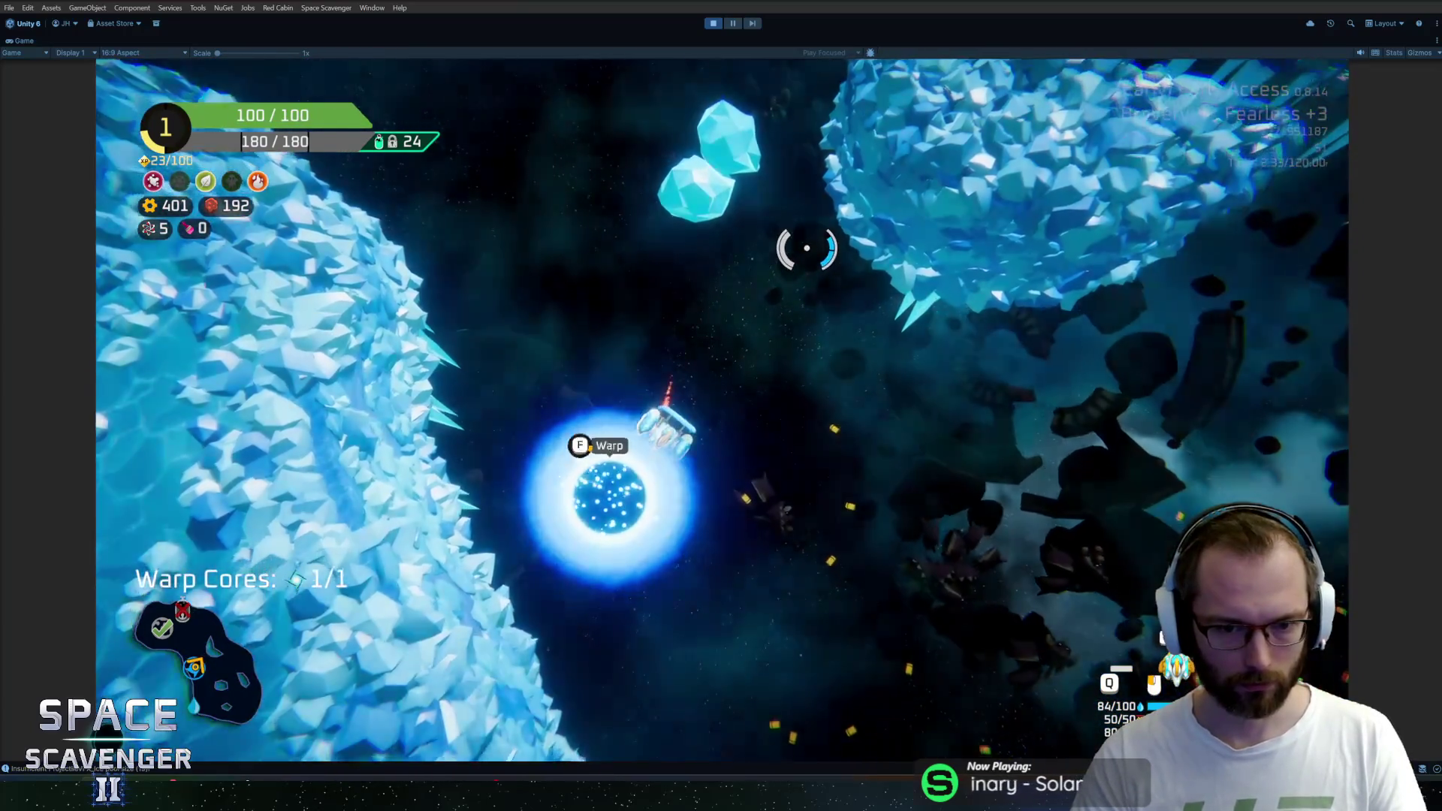
{"action": "key", "text": "f"}
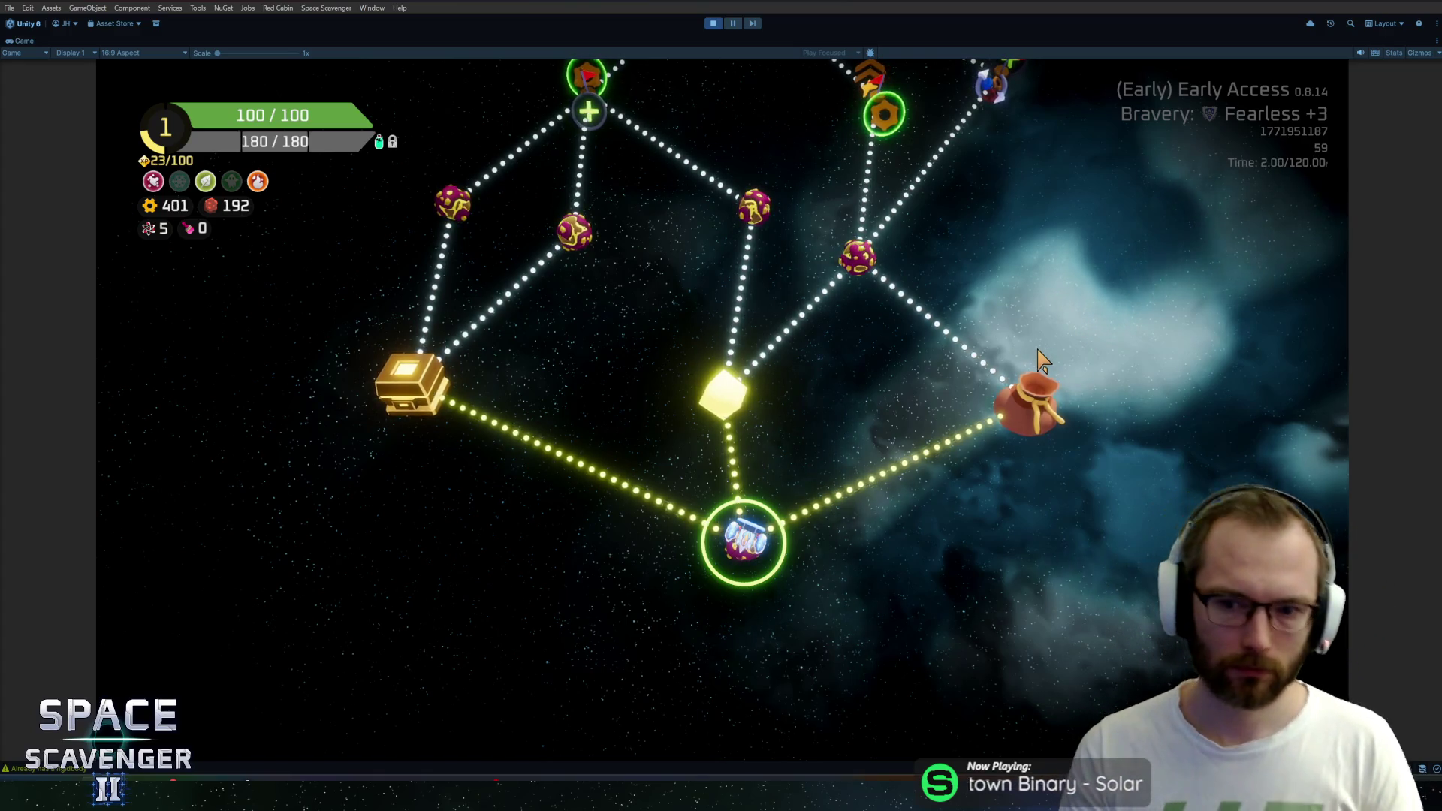
{"action": "scroll", "coordinate": [834, 462], "scroll_direction": "up", "scroll_amount": 3}
{"action": "scroll", "coordinate": [836, 327], "scroll_direction": "down", "scroll_amount": 4}
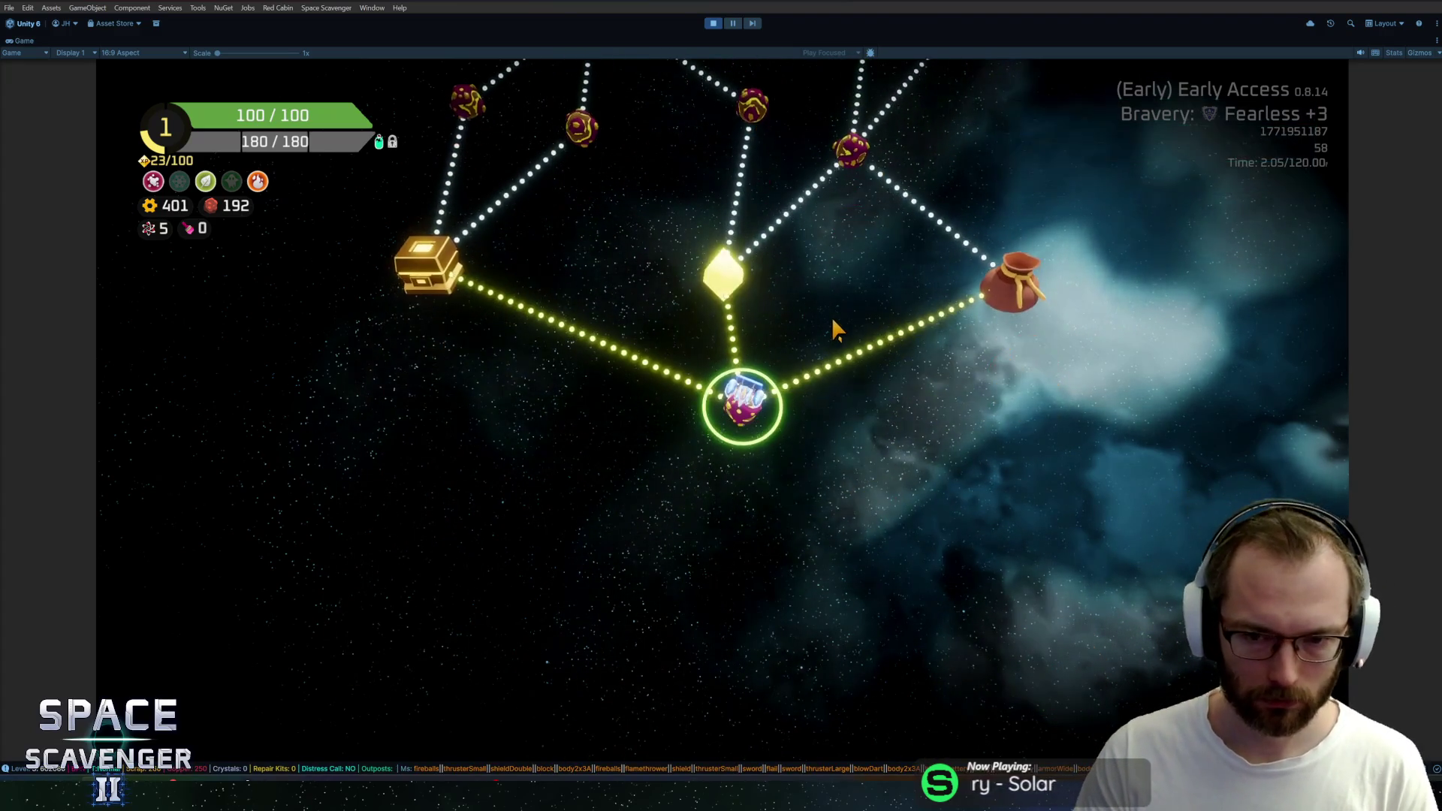
{"action": "scroll", "coordinate": [844, 311], "scroll_direction": "up", "scroll_amount": 3}
{"action": "scroll", "coordinate": [844, 311], "scroll_direction": "down", "scroll_amount": 3}
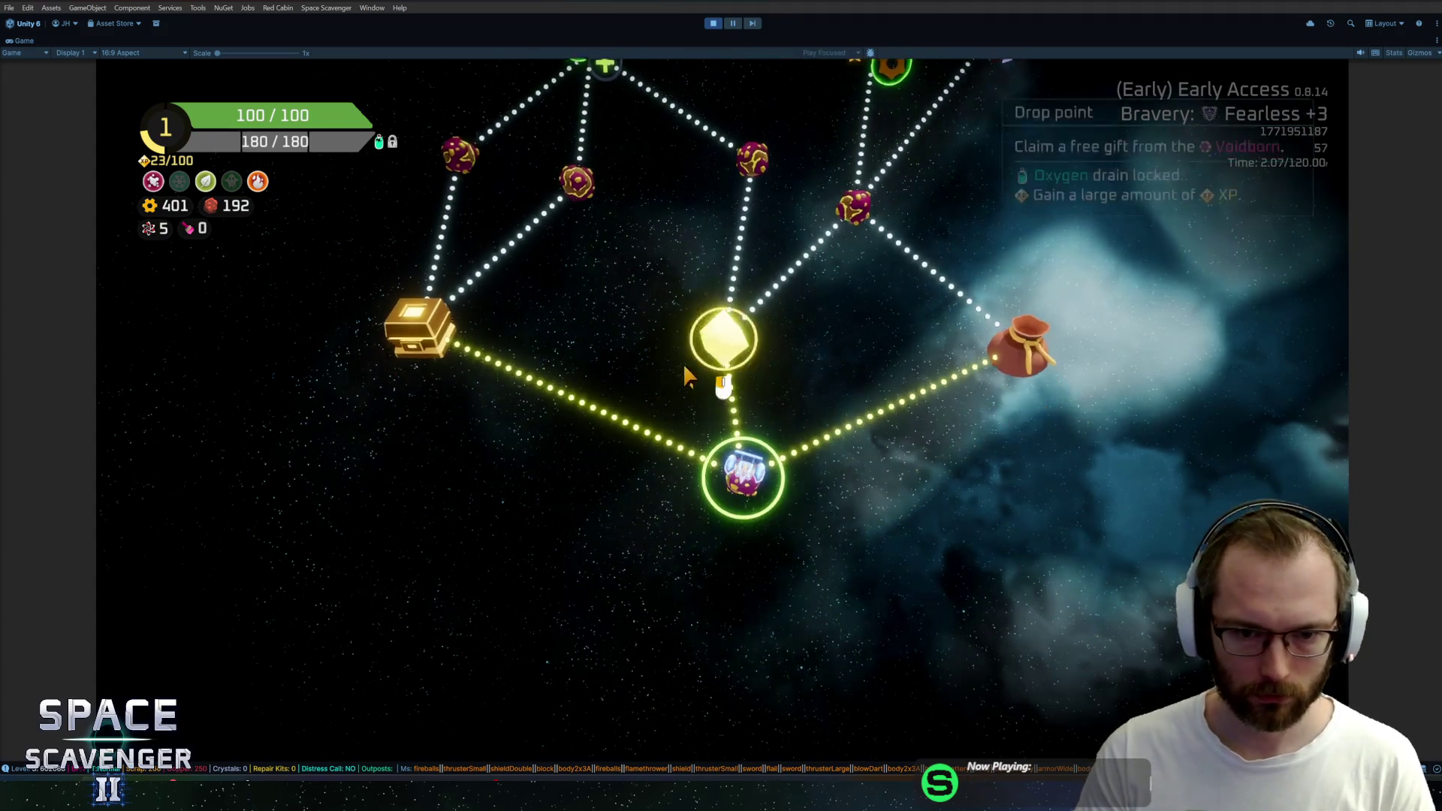
{"action": "scroll", "coordinate": [737, 329], "scroll_direction": "up", "scroll_amount": 1}
Travel to the Drop point node and pick the Dart Board and Scope rank-up rewards
{"action": "left_click", "coordinate": [751, 401]}
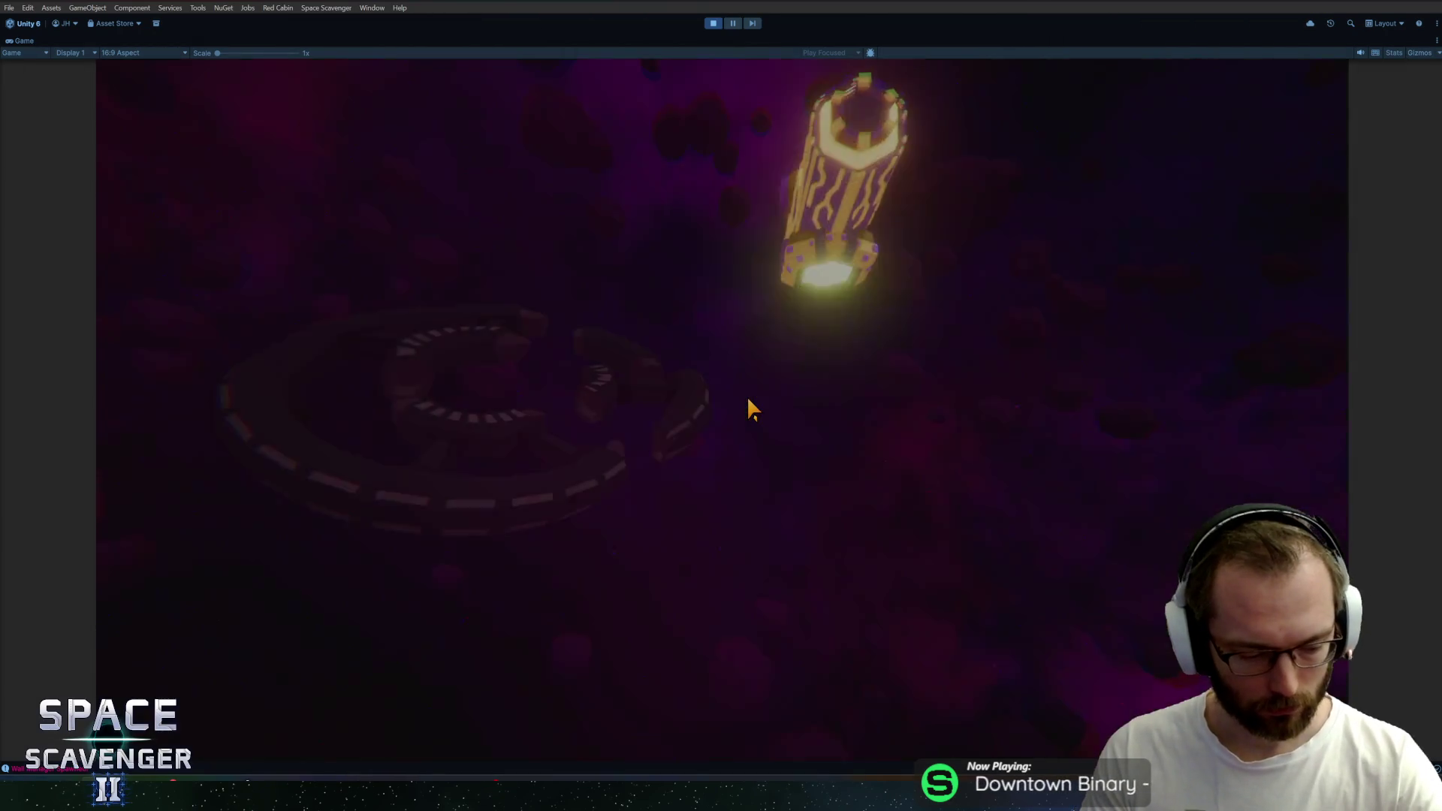
{"action": "key", "text": "w"}
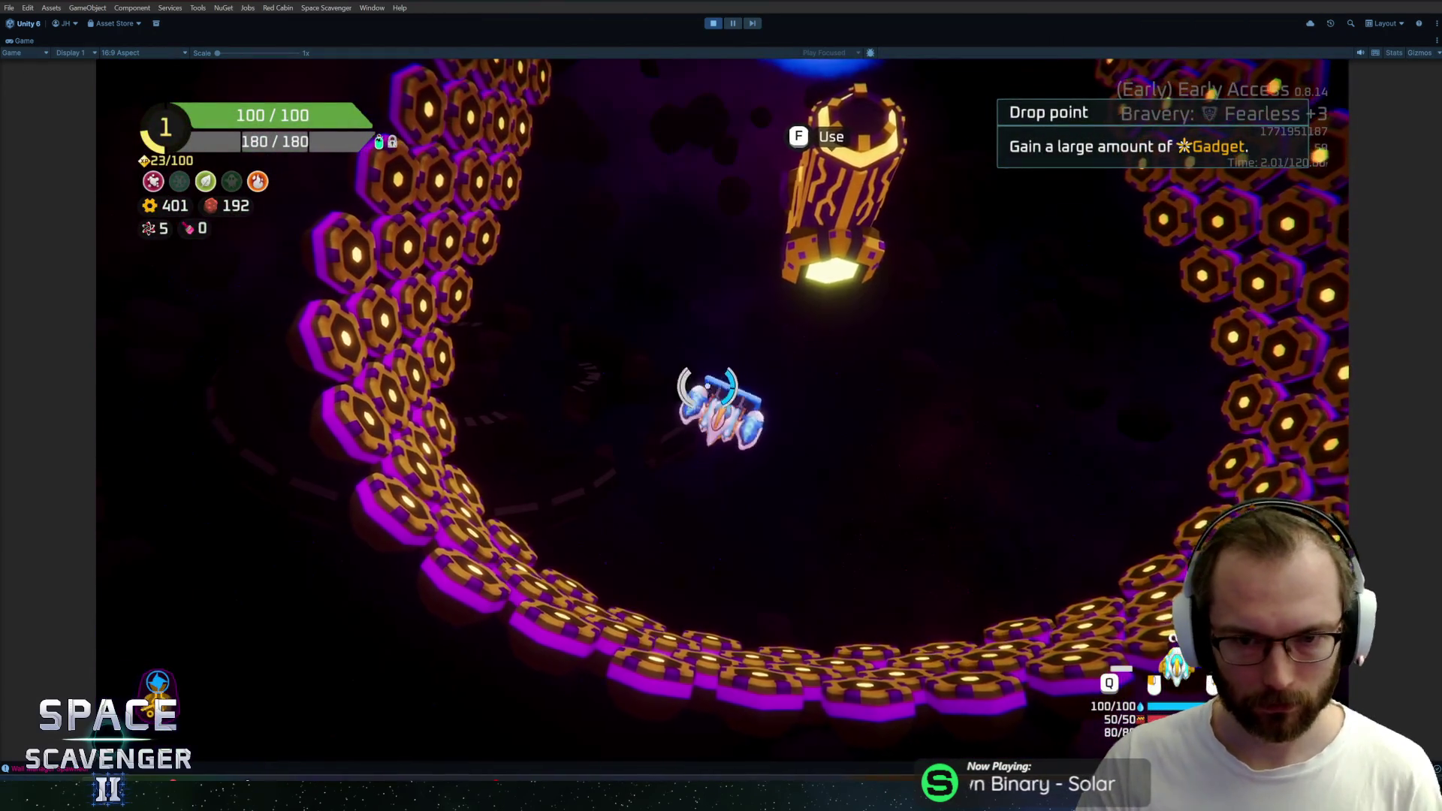
{"action": "key", "text": "f"}
{"action": "key", "text": "f"}
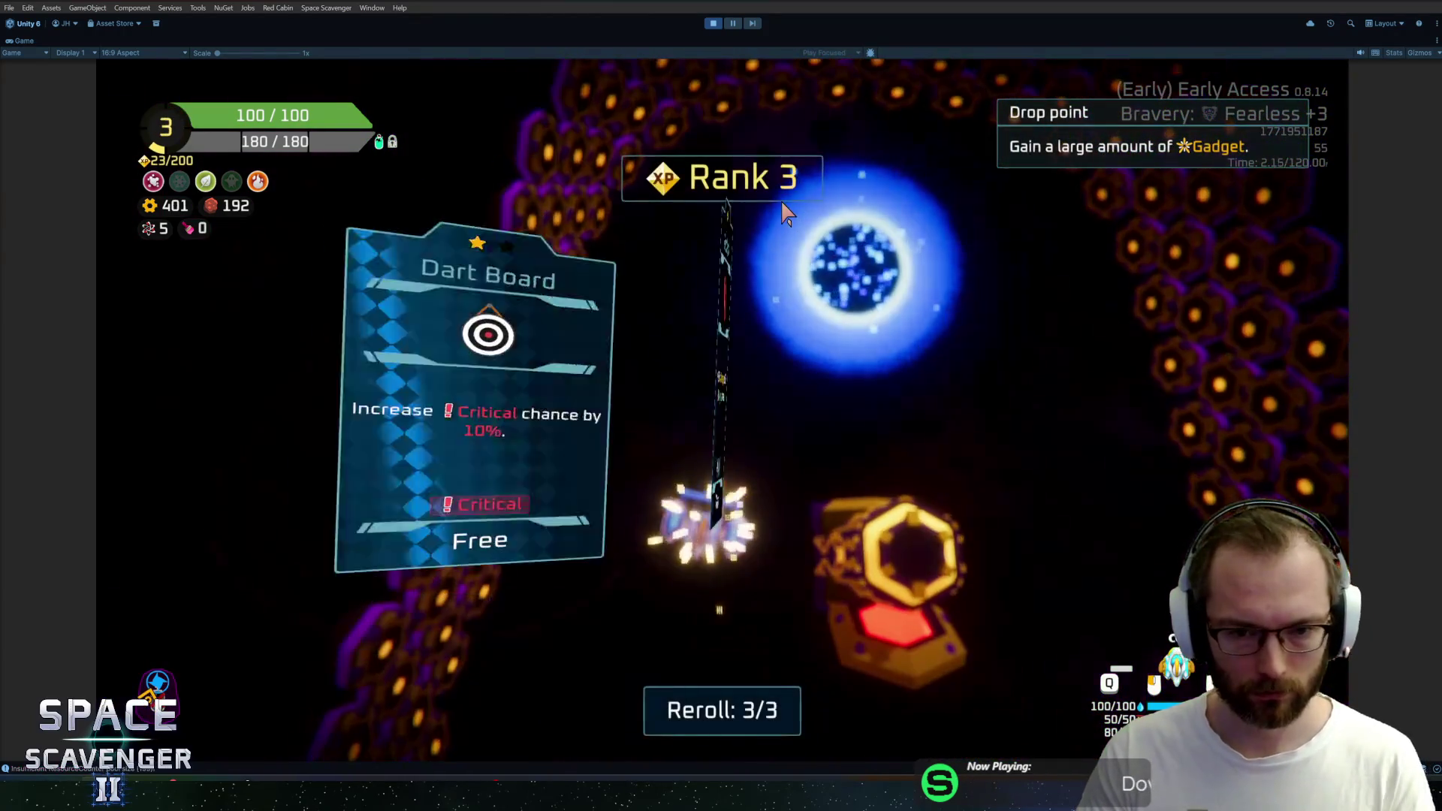
{"action": "left_click", "coordinate": [471, 359]}
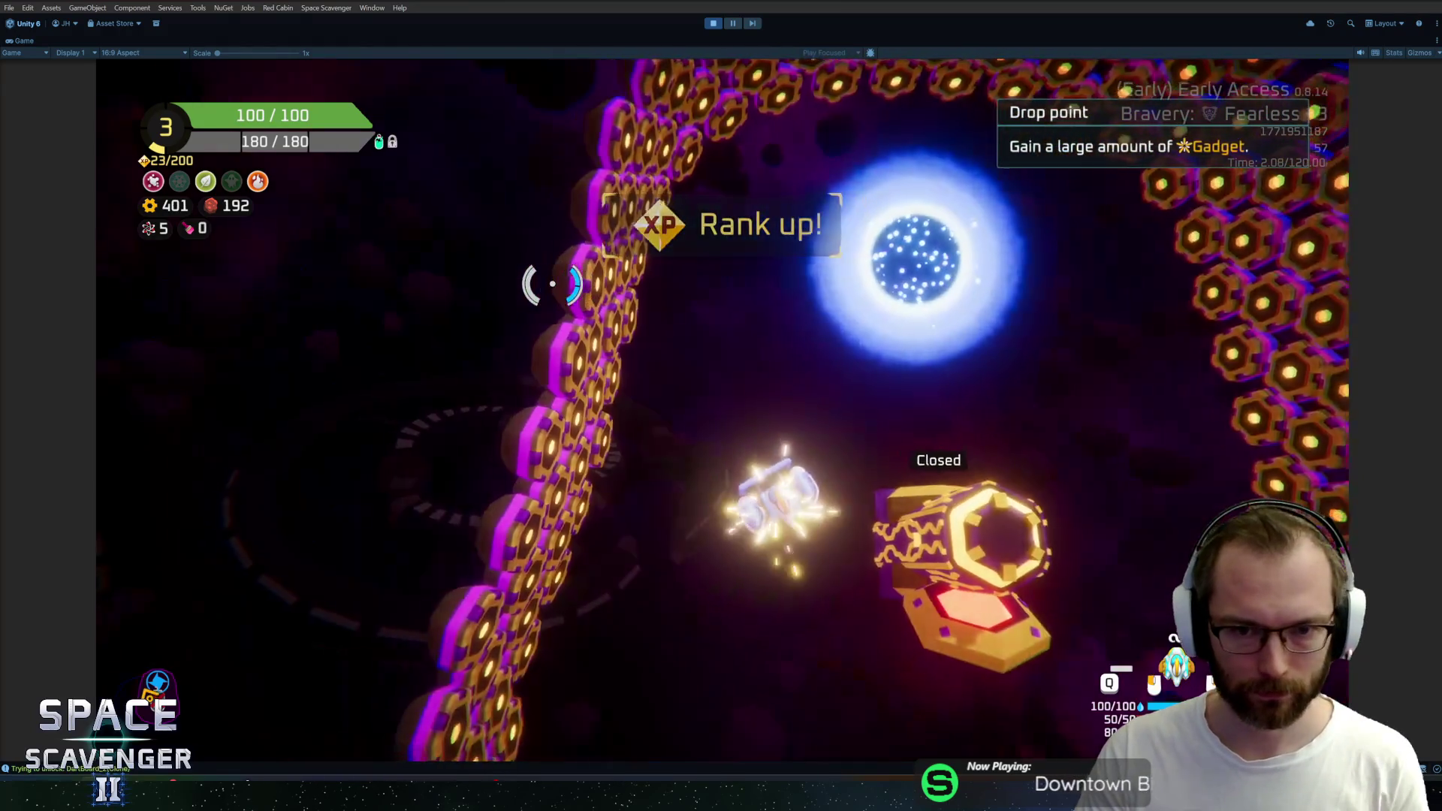
{"action": "left_click", "coordinate": [934, 358]}
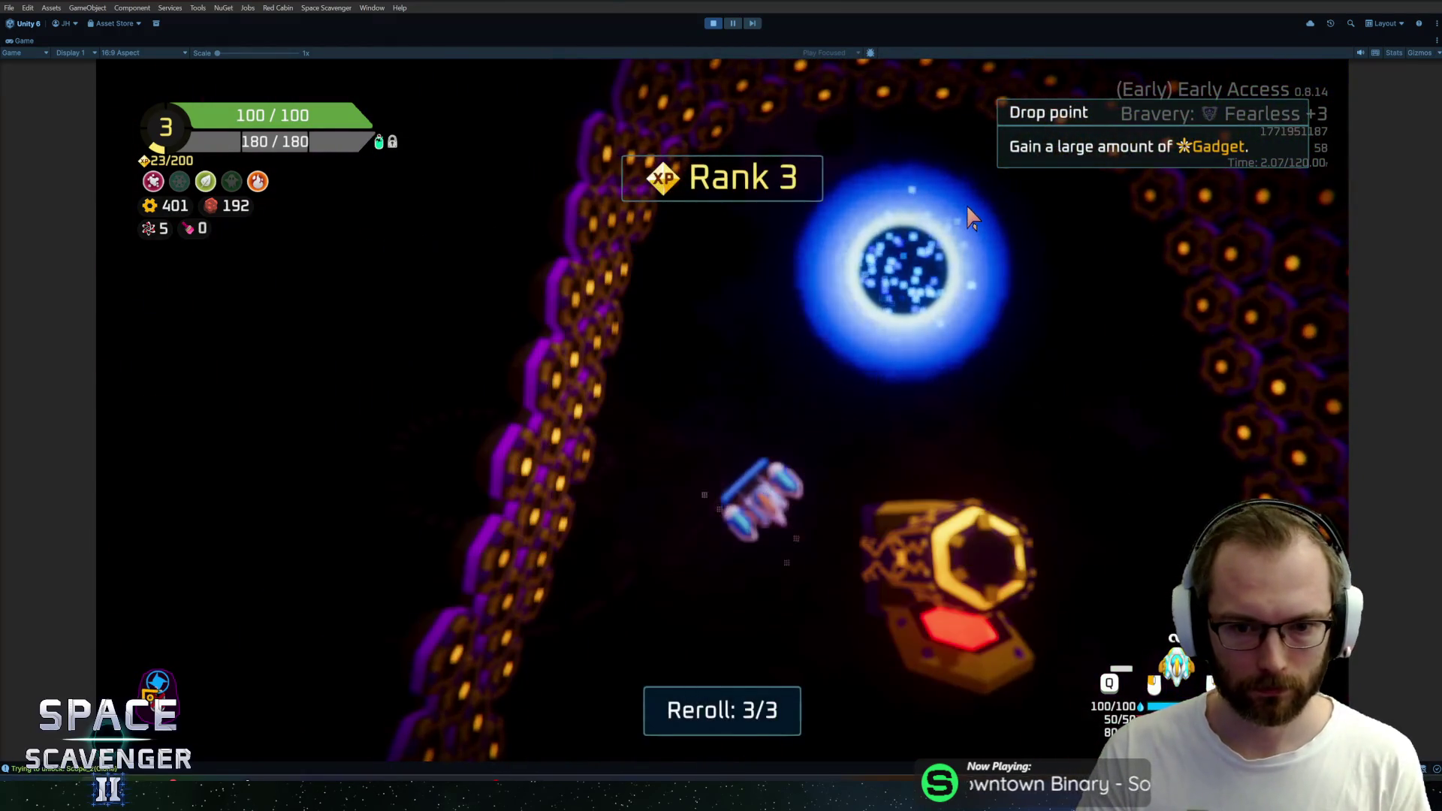
Fly the ship back into the warp portal so the game saves, then stop play mode
{"action": "key", "text": "w"}
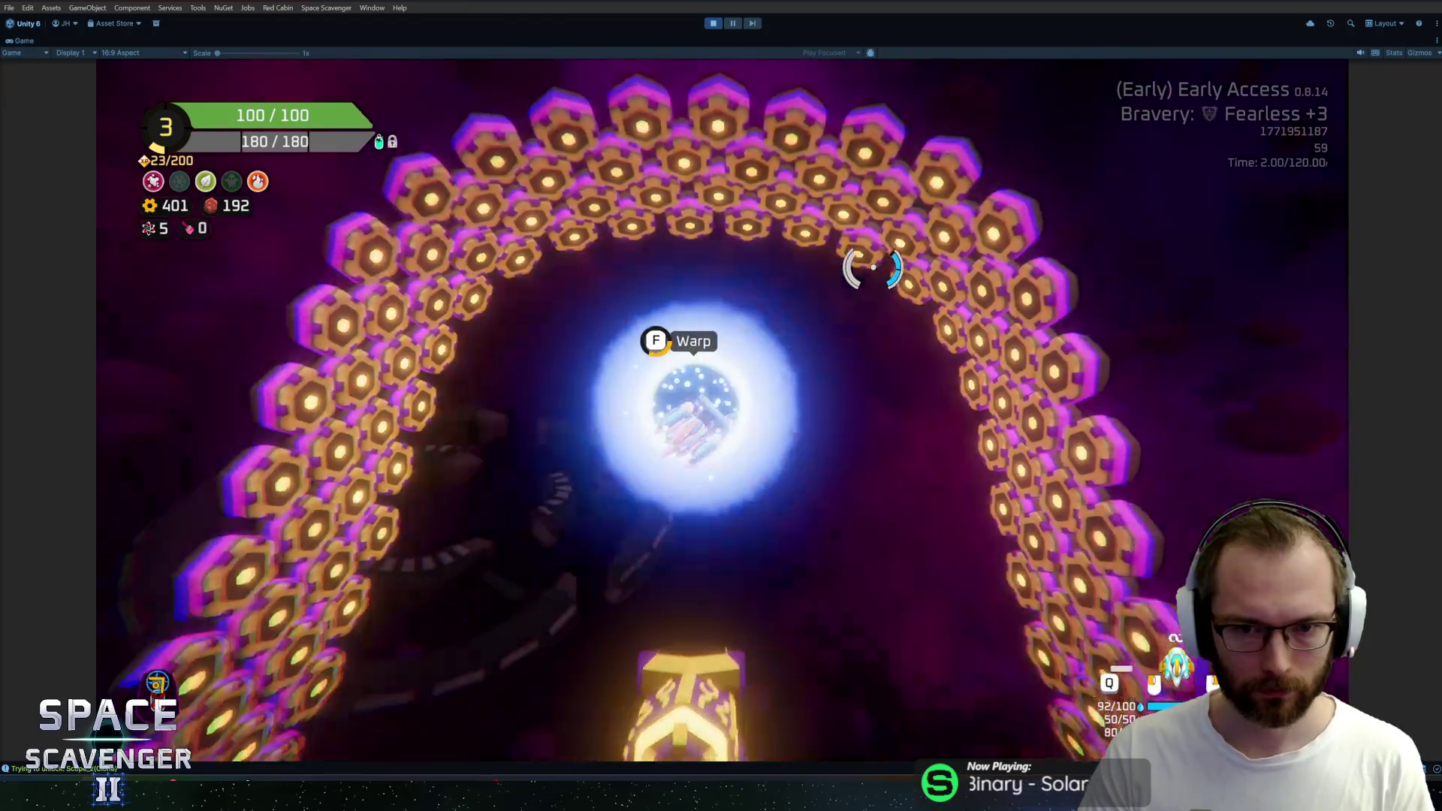
{"action": "key", "text": "d"}
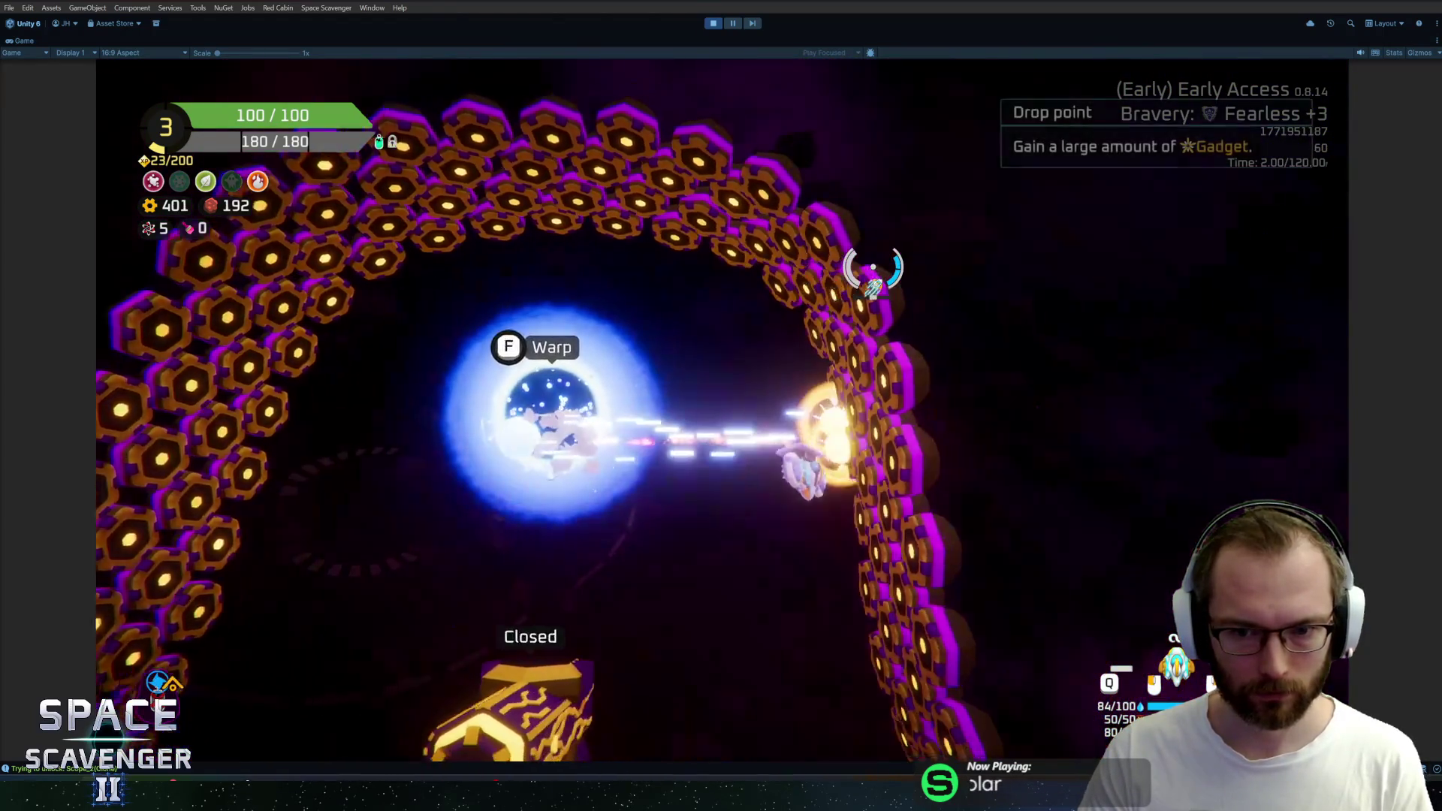
{"action": "key", "text": "w"}
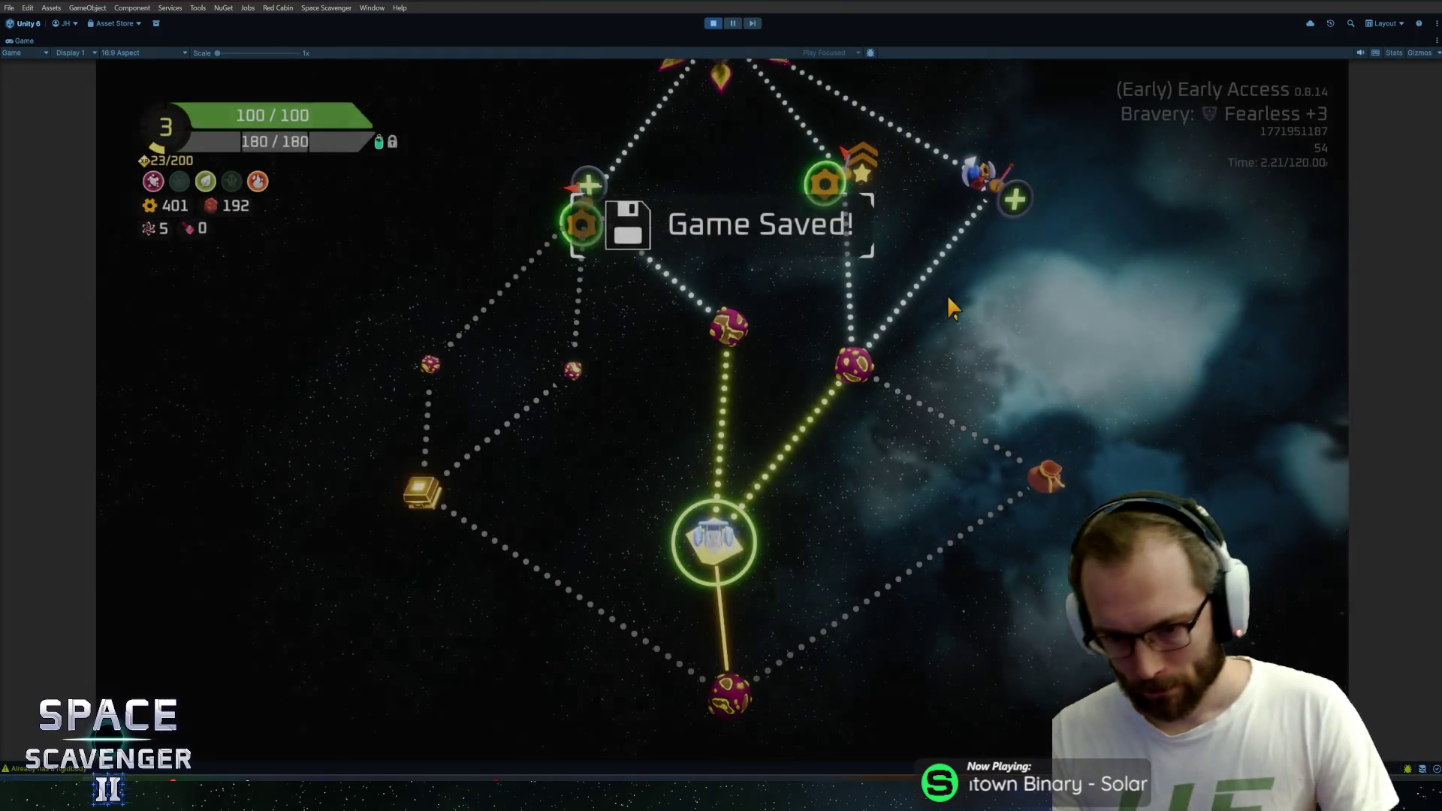
{"action": "key", "text": "ctrl+p"}
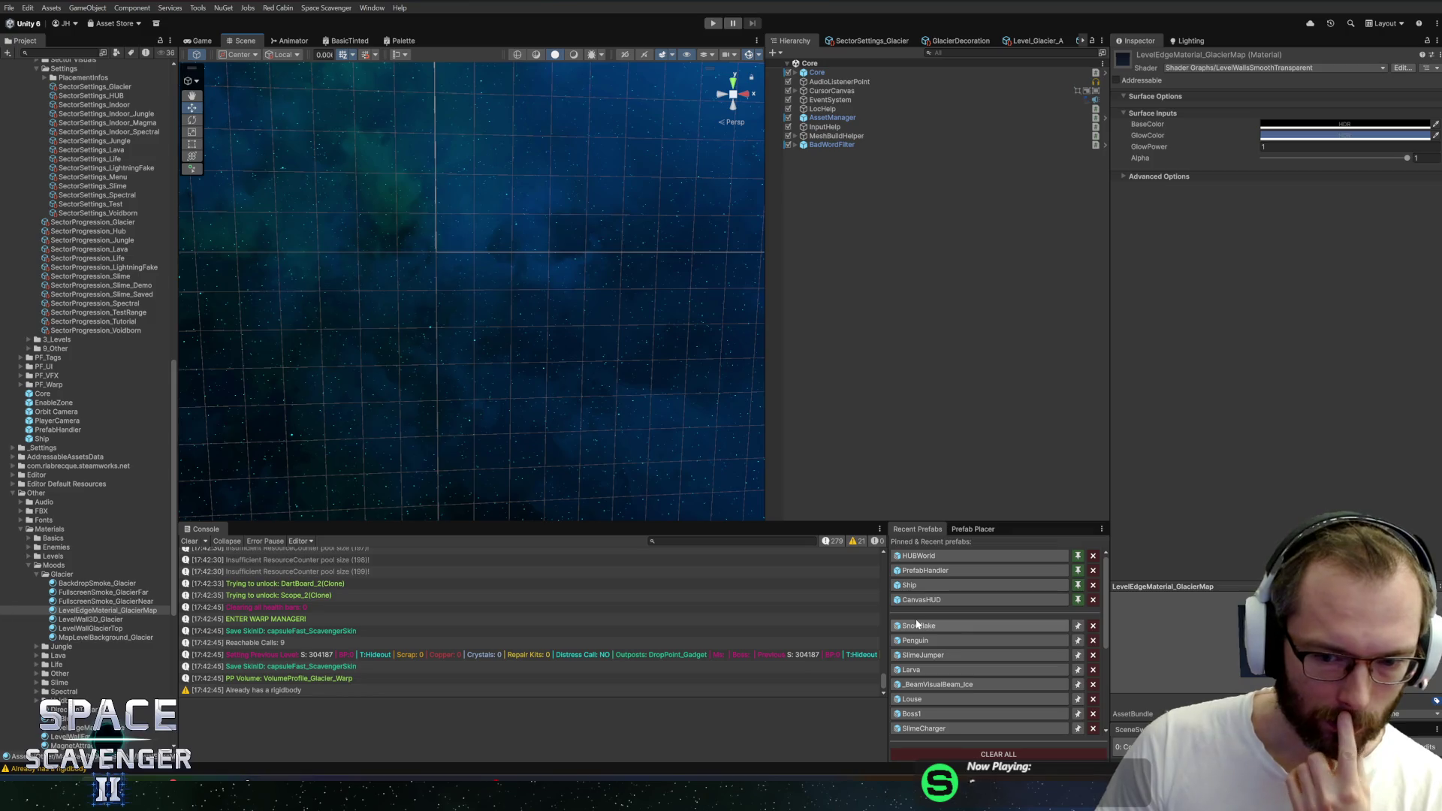
Add IceCrack as a new Bounce Sounds entry in SectorSettings_Glacier and enter play mode
{"action": "left_click", "coordinate": [876, 40]}
{"action": "scroll", "coordinate": [876, 249], "scroll_direction": "down", "scroll_amount": 3}
{"action": "scroll", "coordinate": [877, 271], "scroll_direction": "down", "scroll_amount": 3}
{"action": "scroll", "coordinate": [883, 316], "scroll_direction": "down", "scroll_amount": 3}
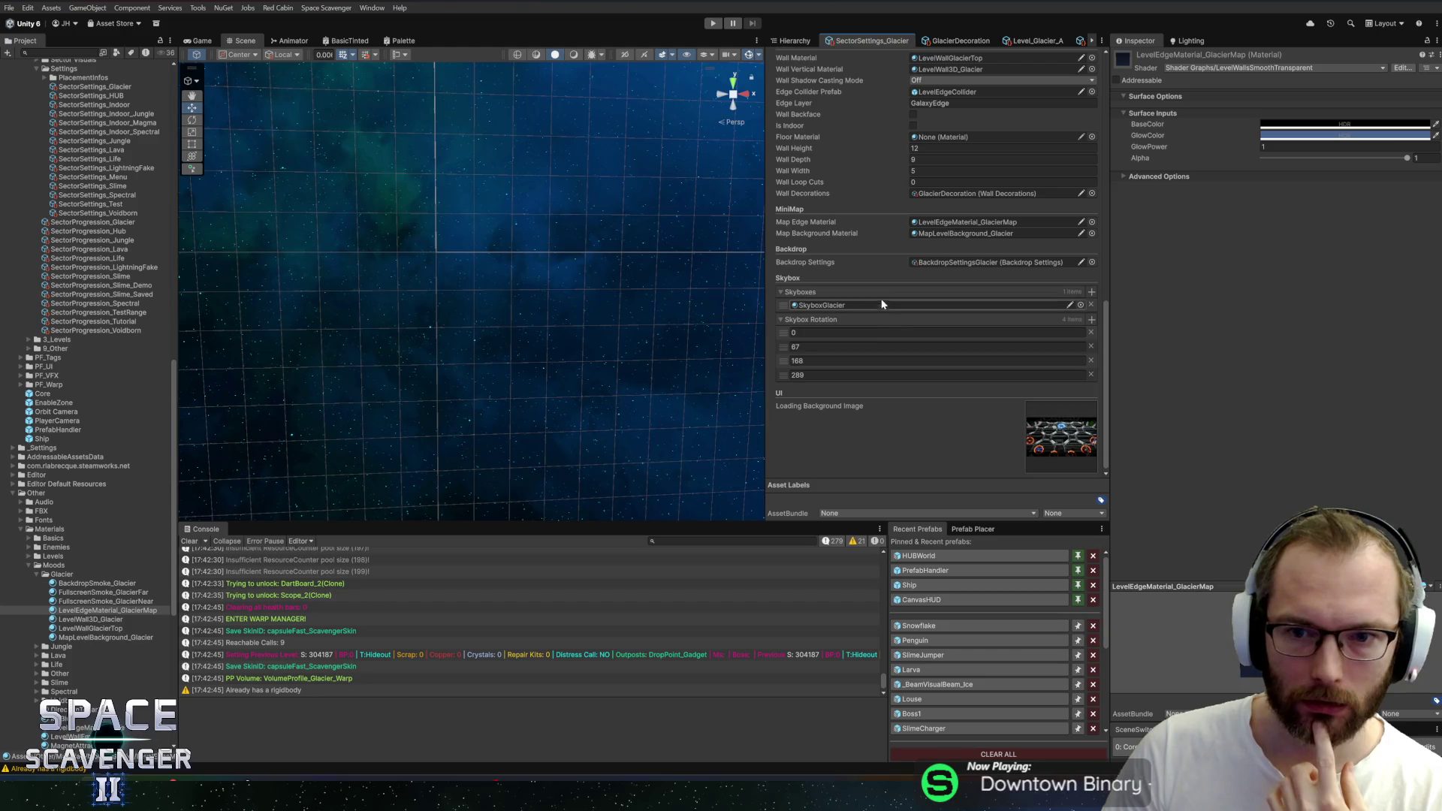
{"action": "scroll", "coordinate": [881, 271], "scroll_direction": "up", "scroll_amount": 3}
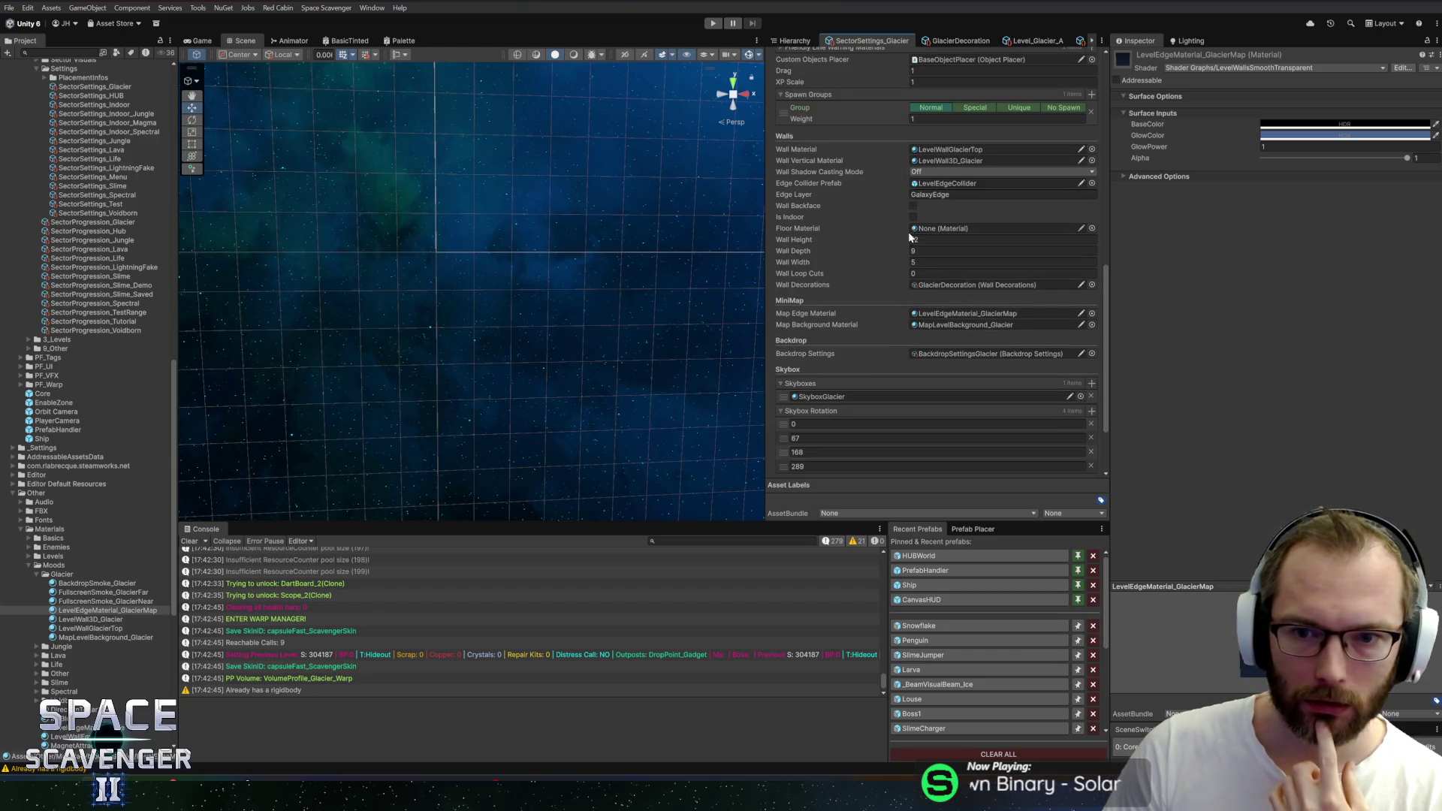
{"action": "scroll", "coordinate": [907, 314], "scroll_direction": "up", "scroll_amount": 2}
{"action": "scroll", "coordinate": [880, 339], "scroll_direction": "up", "scroll_amount": 2}
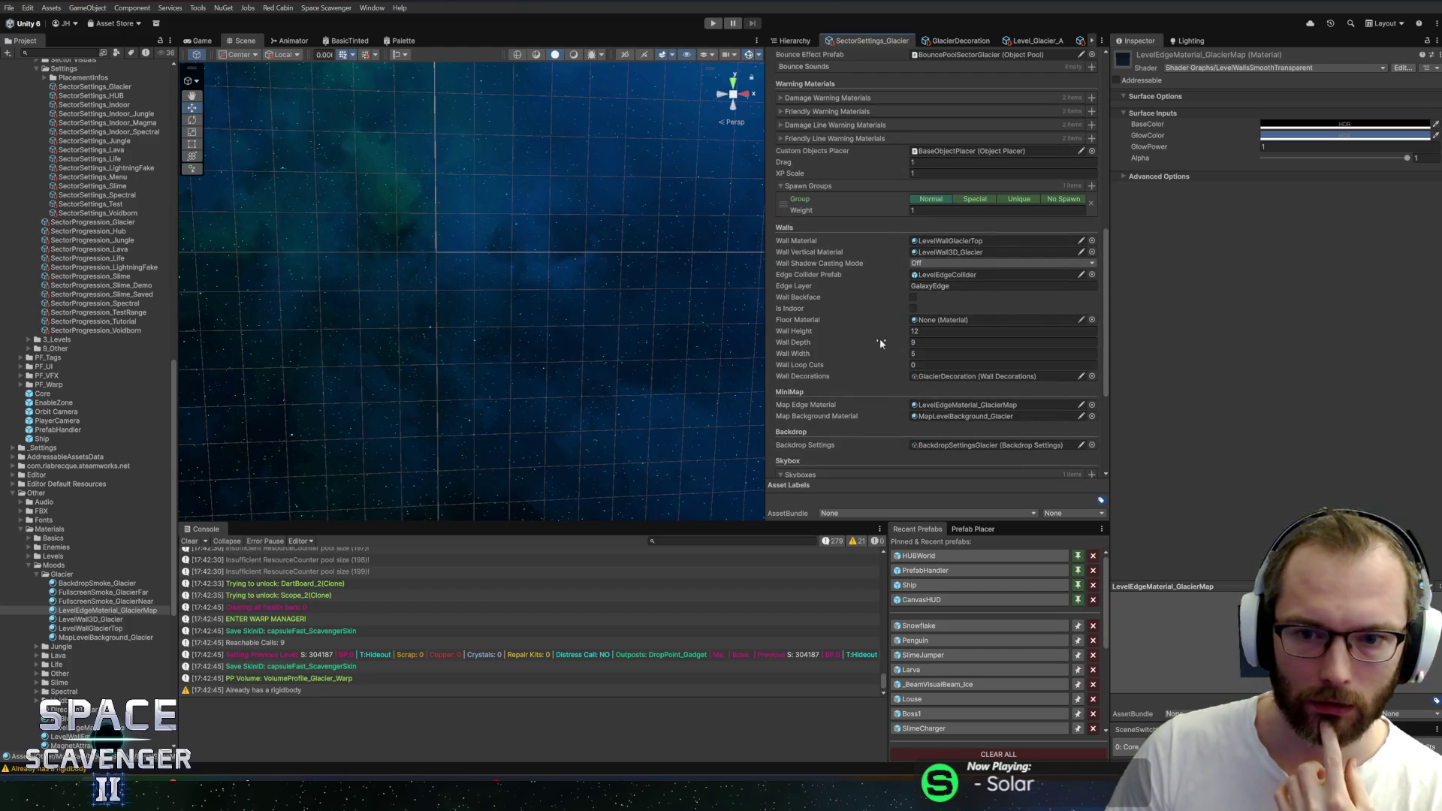
{"action": "scroll", "coordinate": [877, 338], "scroll_direction": "up", "scroll_amount": 3}
{"action": "scroll", "coordinate": [896, 248], "scroll_direction": "up", "scroll_amount": 2}
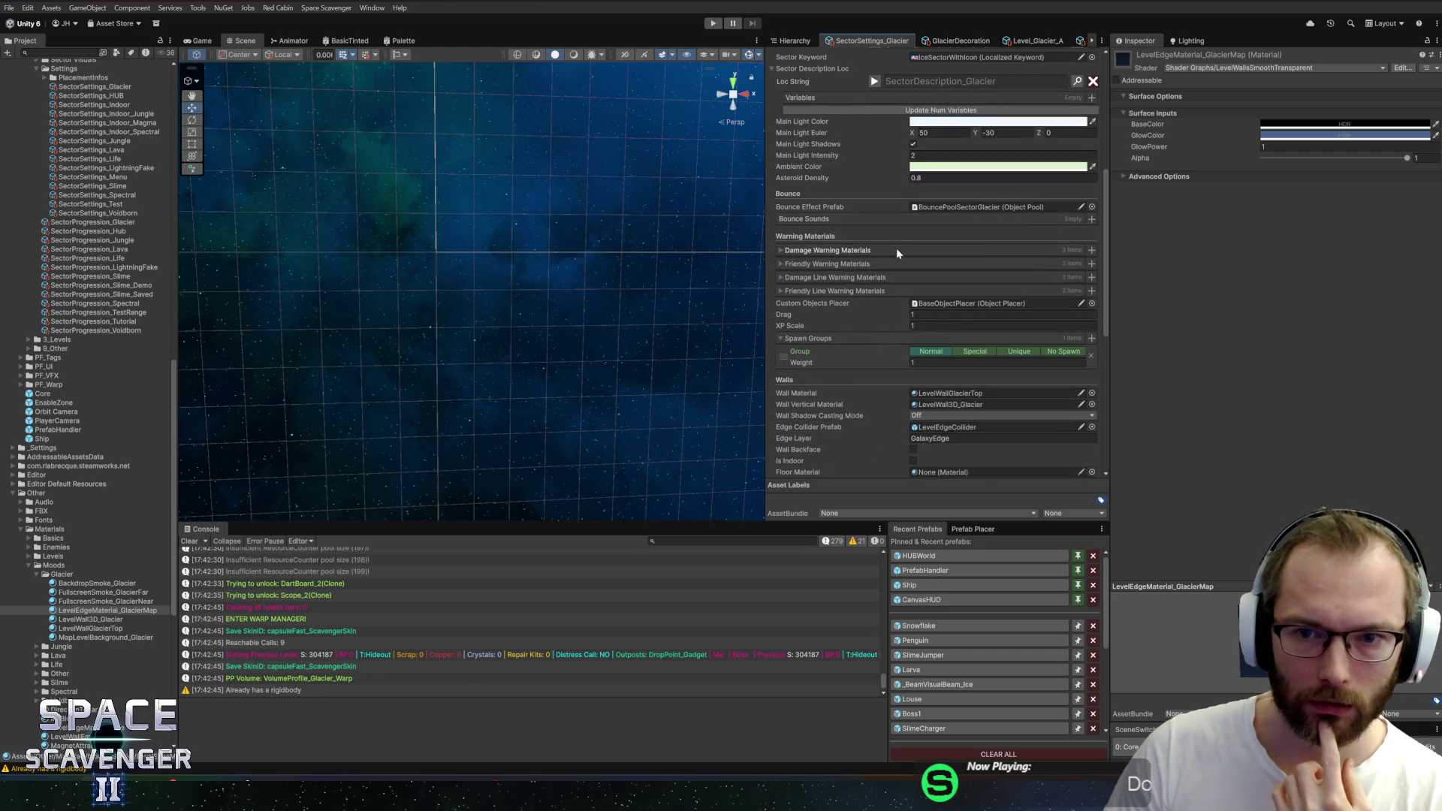
{"action": "left_click", "coordinate": [1091, 222]}
{"action": "type", "text": "ice"}
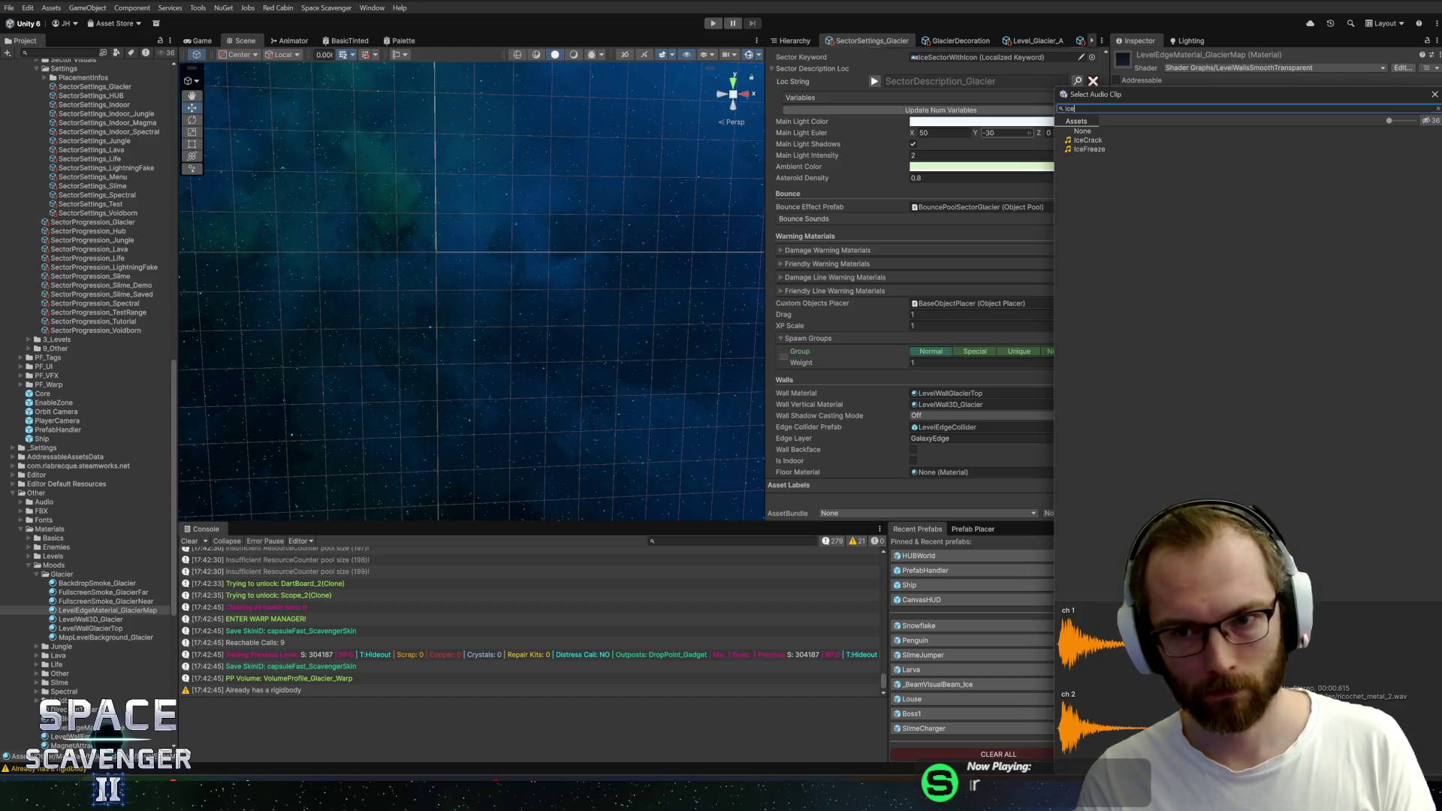
{"action": "double_click", "coordinate": [1099, 141]}
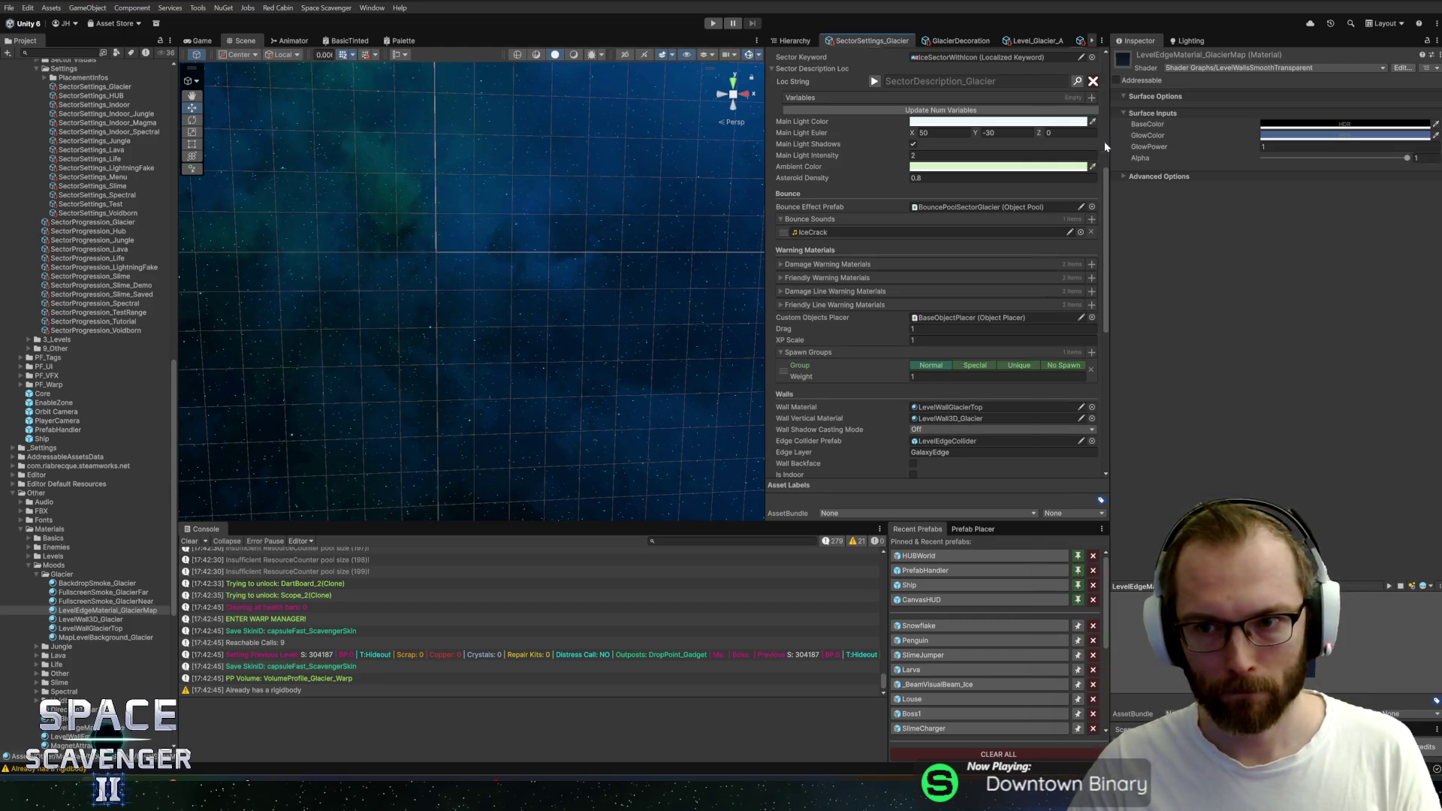
{"action": "left_click", "coordinate": [713, 23]}
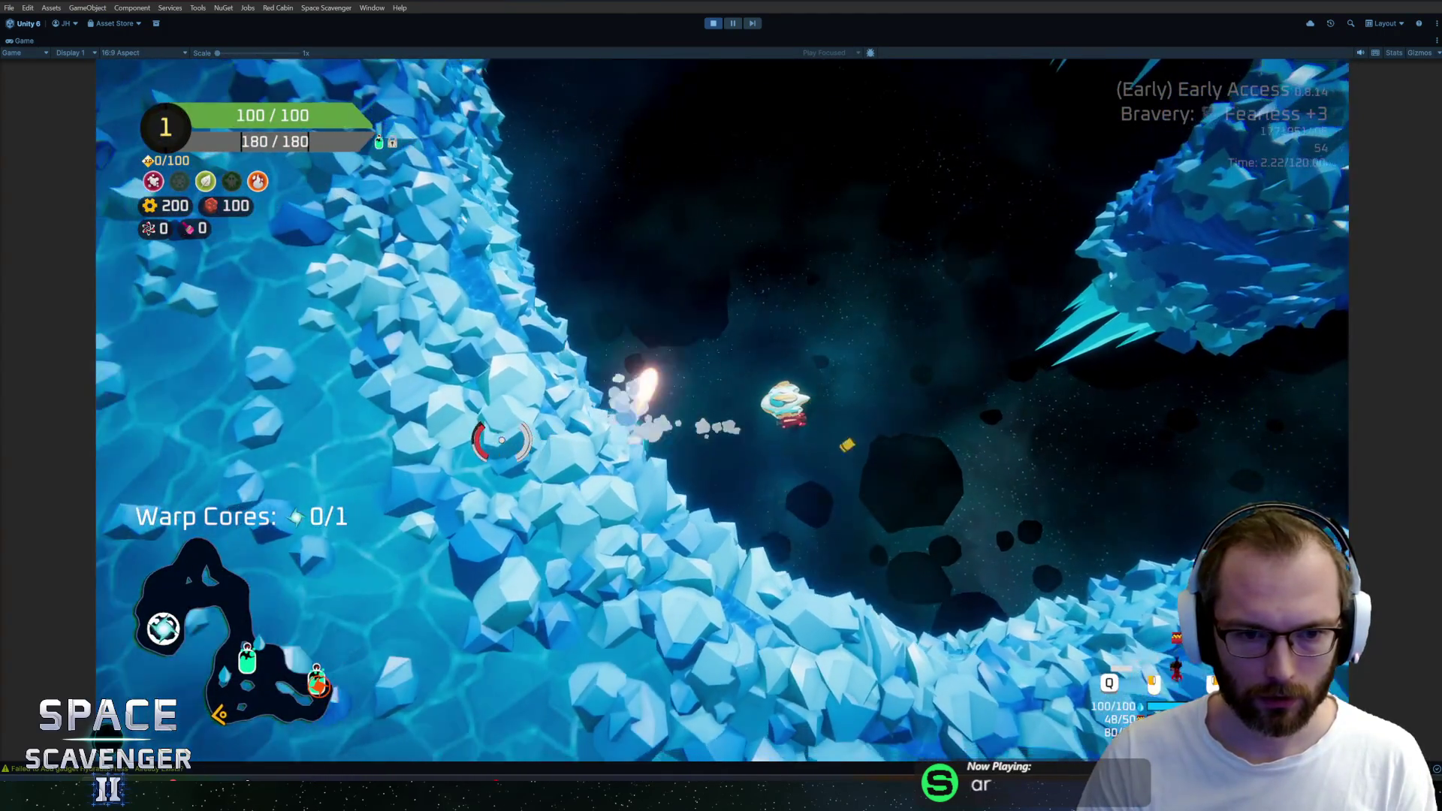
Fly the ship through the ice cave while firing at the ice ahead
{"action": "key", "text": "w"}
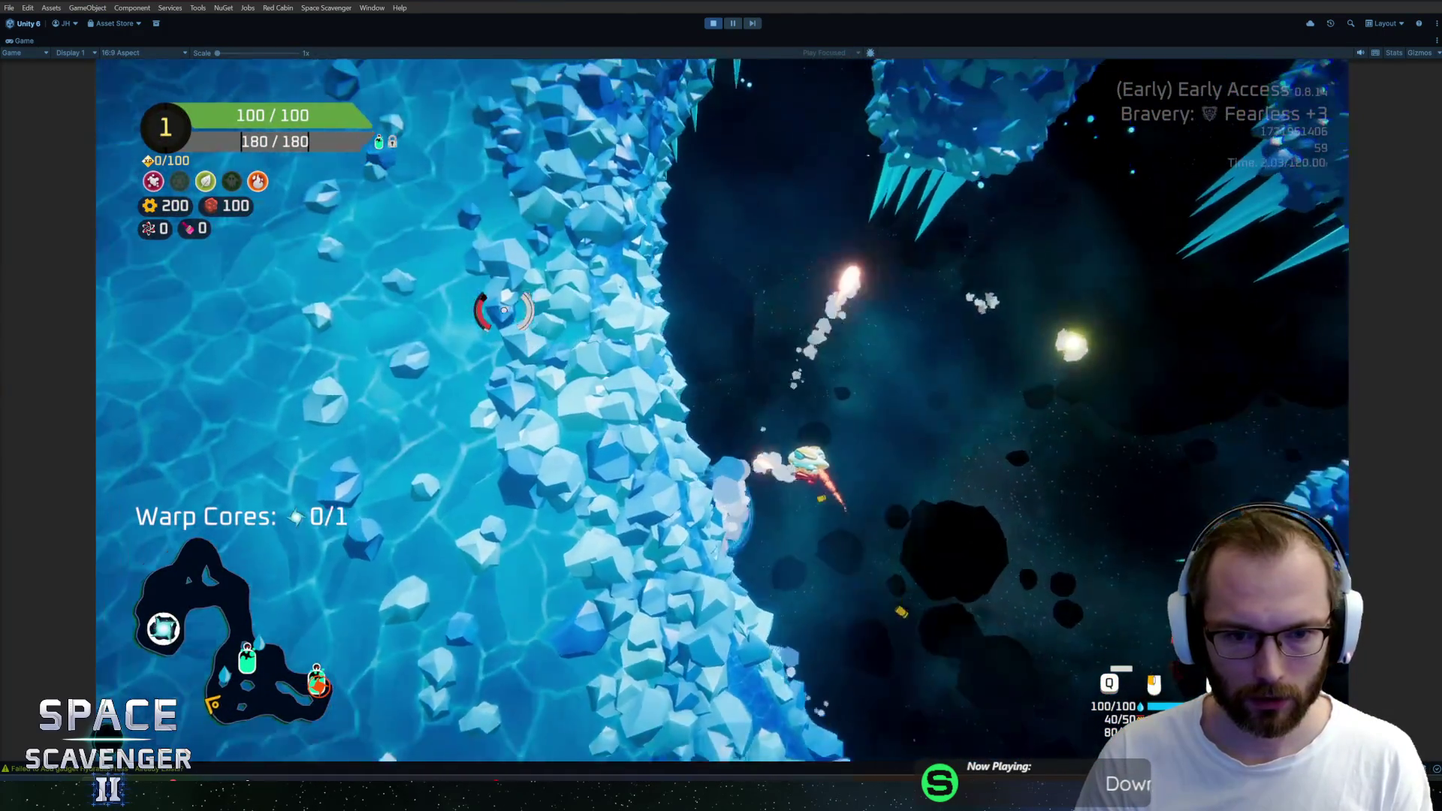
{"action": "mouse_move", "coordinate": [495, 439]}
{"action": "left_mouse_down"}
{"action": "mouse_move", "coordinate": [809, 103]}
{"action": "mouse_move", "coordinate": [639, 274]}
{"action": "mouse_move", "coordinate": [949, 347]}
{"action": "left_mouse_up"}
{"action": "key", "text": "d"}
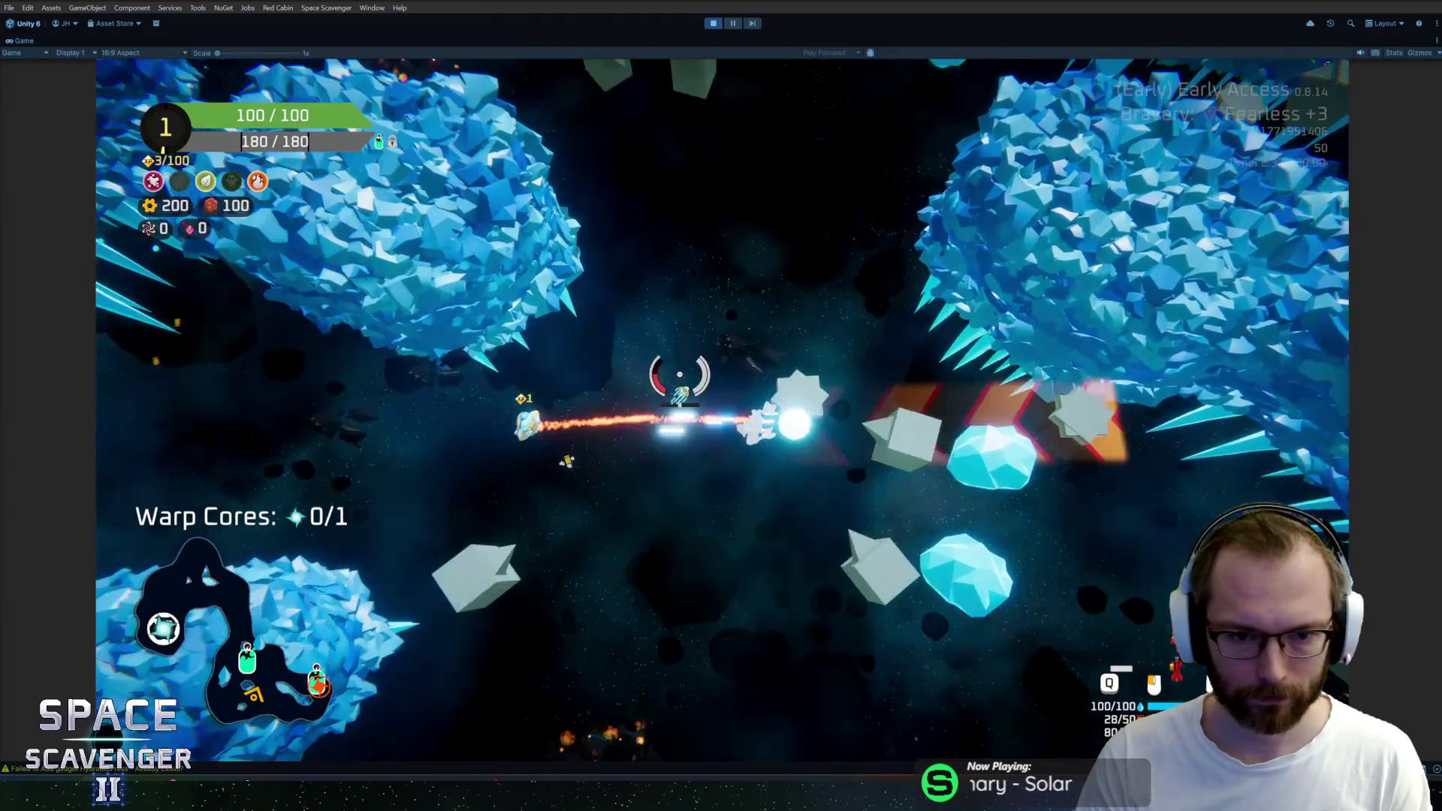
{"action": "mouse_move", "coordinate": [949, 348]}
{"action": "left_mouse_down"}
{"action": "mouse_move", "coordinate": [933, 420]}
{"action": "mouse_move", "coordinate": [1072, 269]}
{"action": "mouse_move", "coordinate": [953, 451]}
{"action": "mouse_move", "coordinate": [892, 509]}
{"action": "mouse_move", "coordinate": [897, 377]}
{"action": "left_mouse_up"}
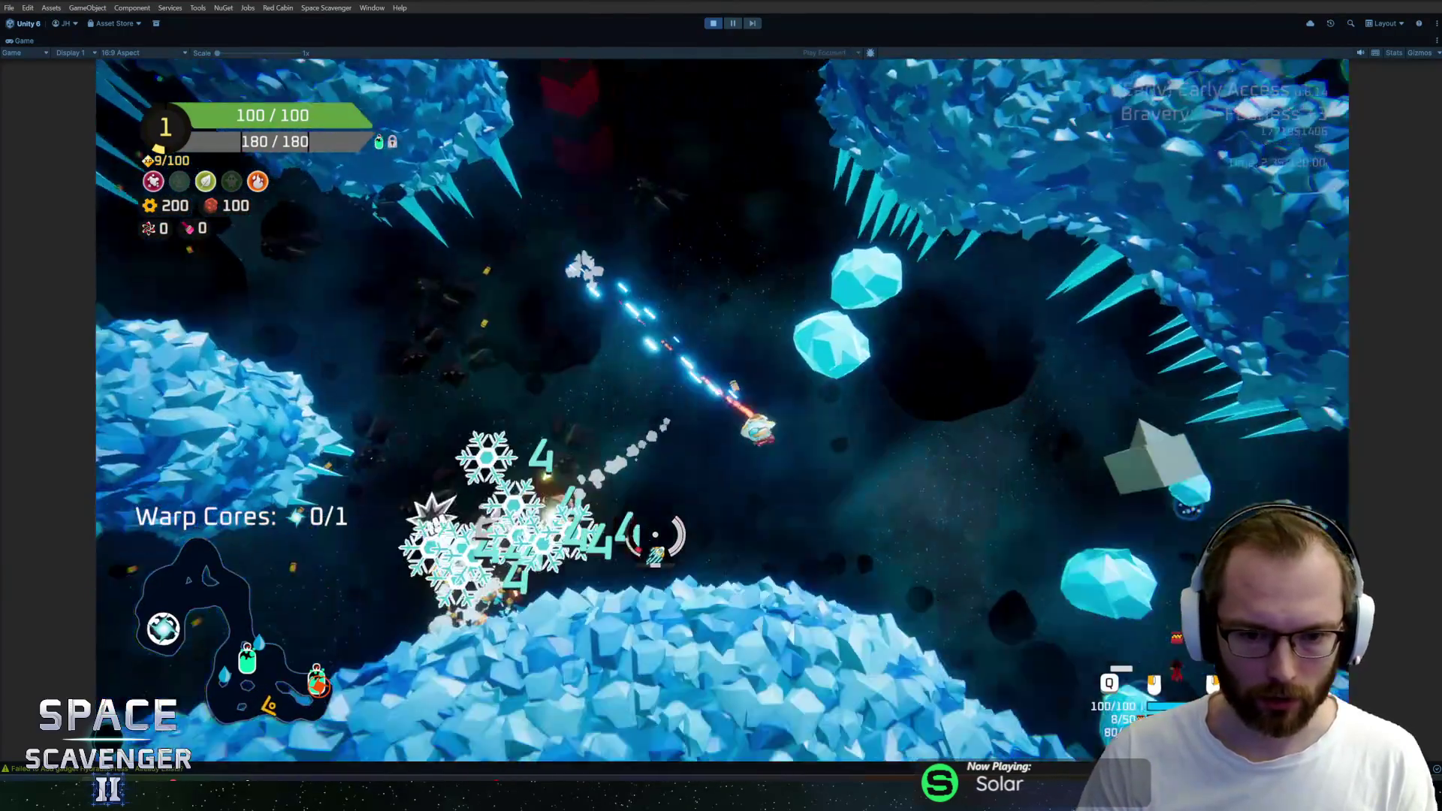
Shoot across the asteroid field and fly up past the Oxygen Station
{"action": "left_click_drag", "start_coordinate": [657, 536], "coordinate": [498, 322]}
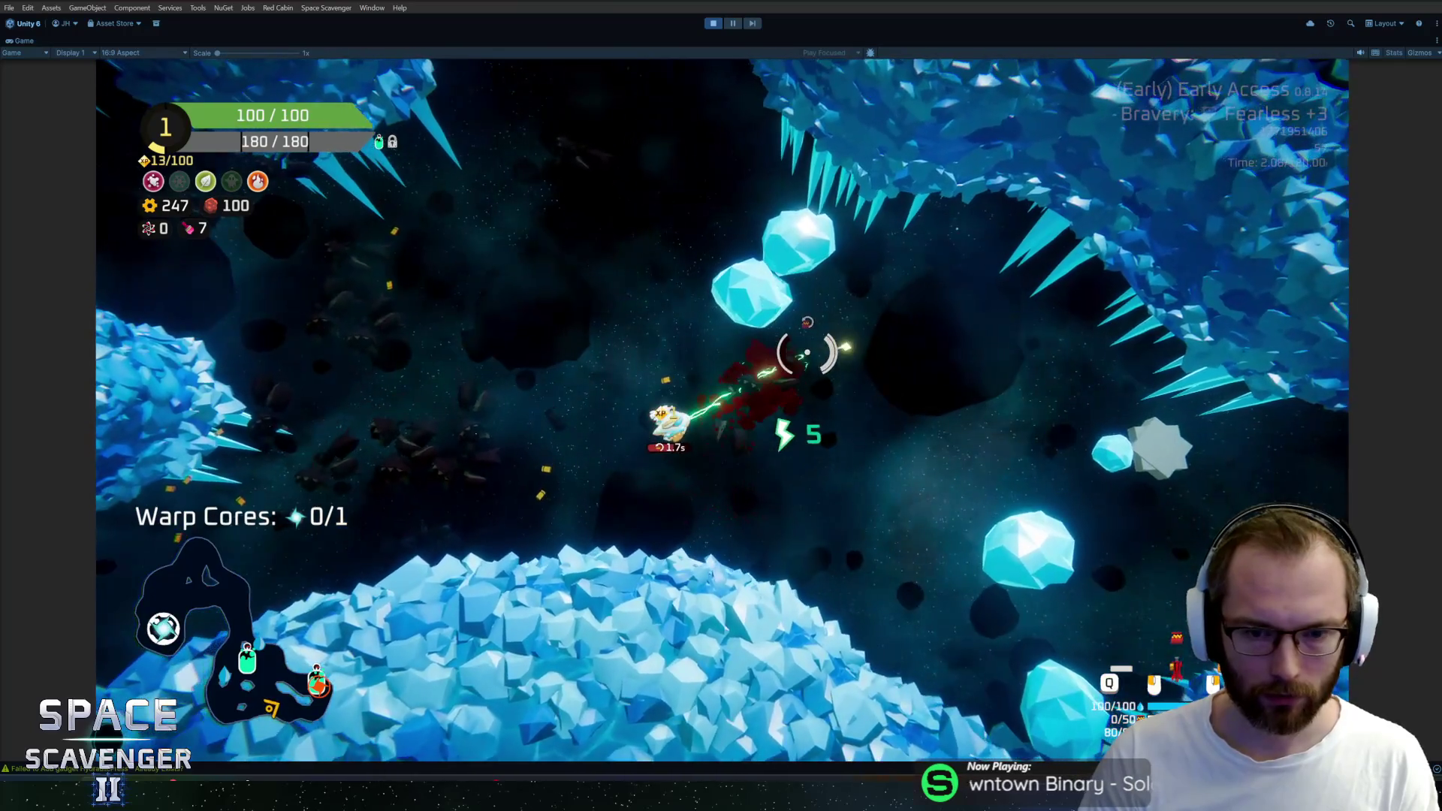
{"action": "left_click_drag", "start_coordinate": [807, 353], "coordinate": [773, 161]}
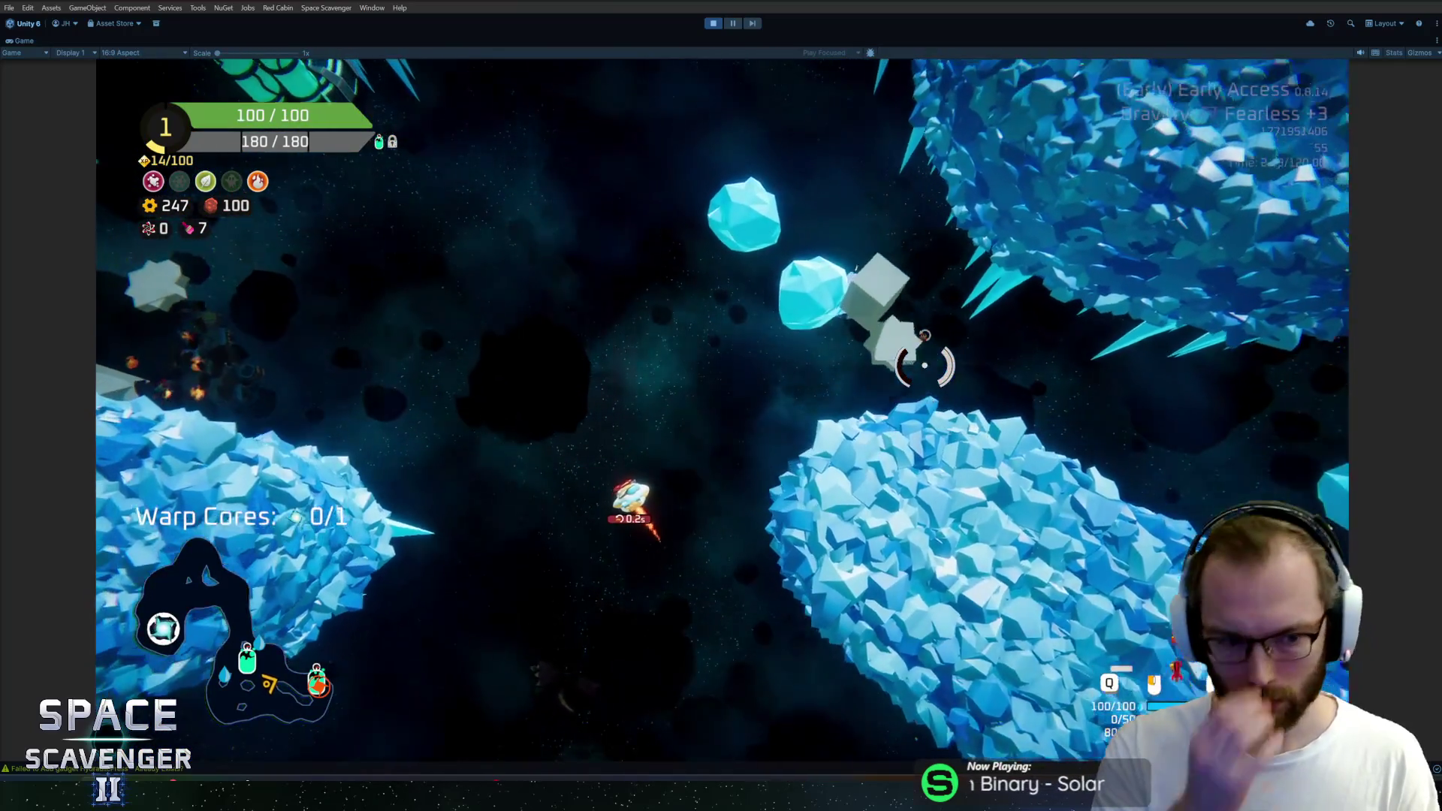
{"action": "key", "text": "w"}
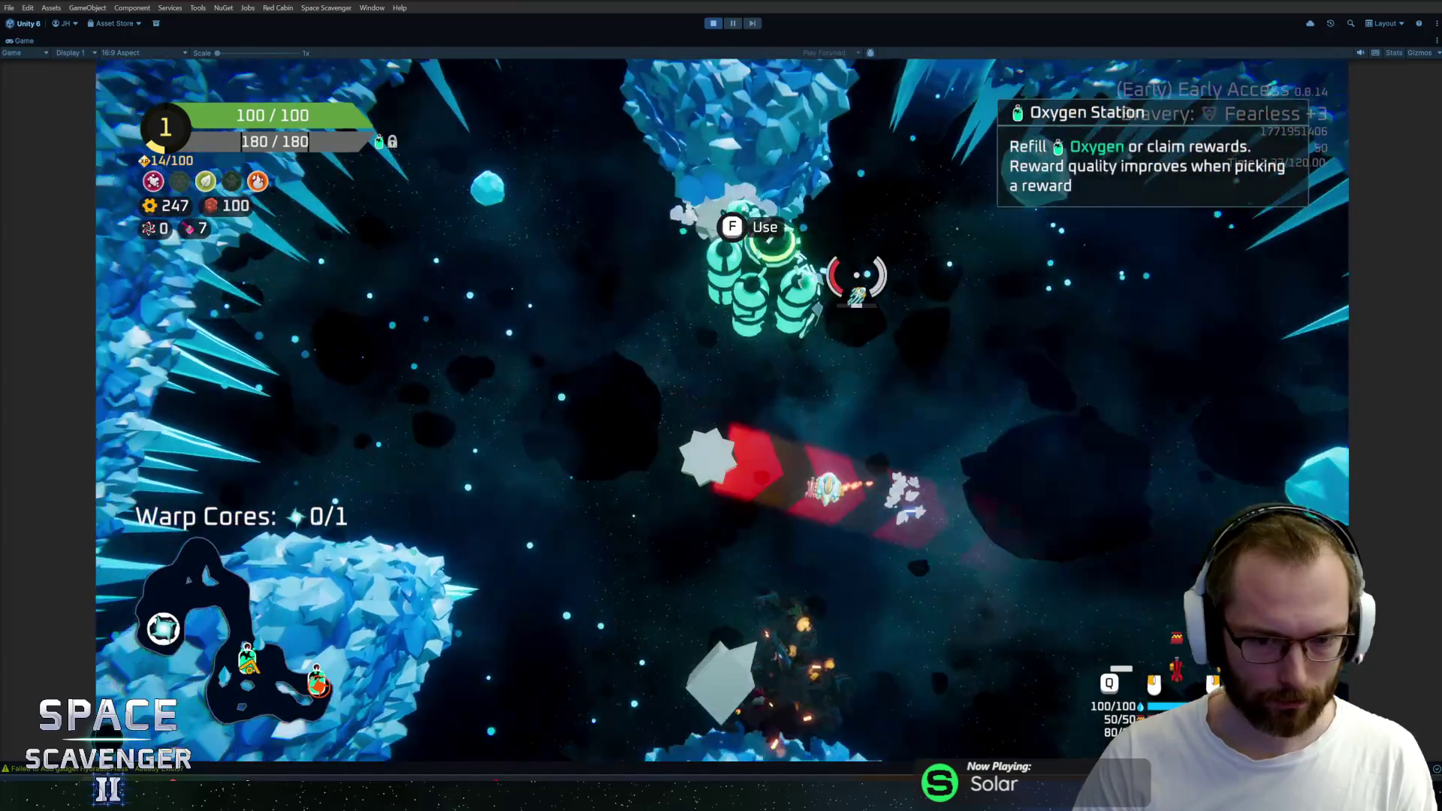
{"action": "key", "text": "w"}
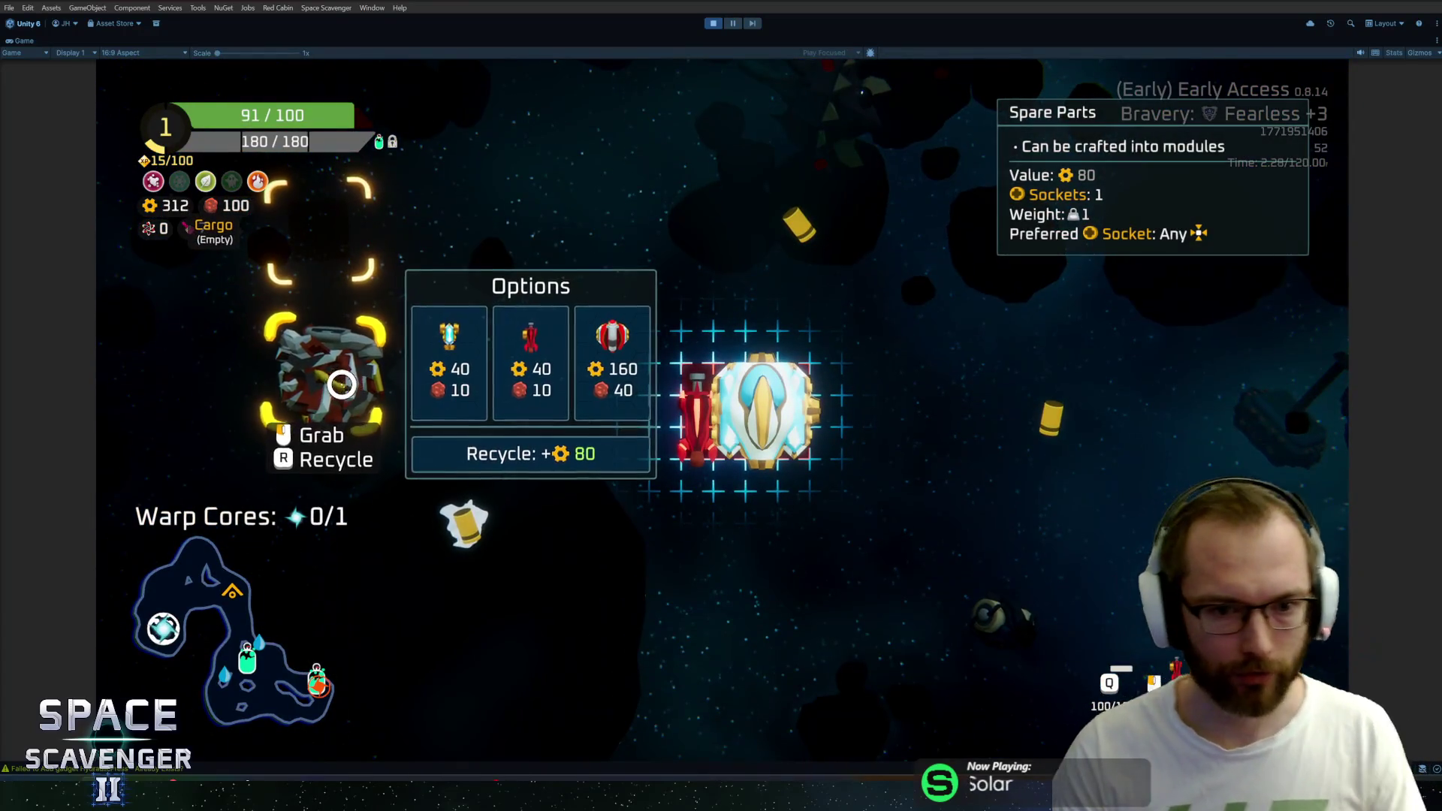
Store the Rifle module in the Cargo slot and fly on toward the ice planet
{"action": "left_click", "coordinate": [531, 363]}
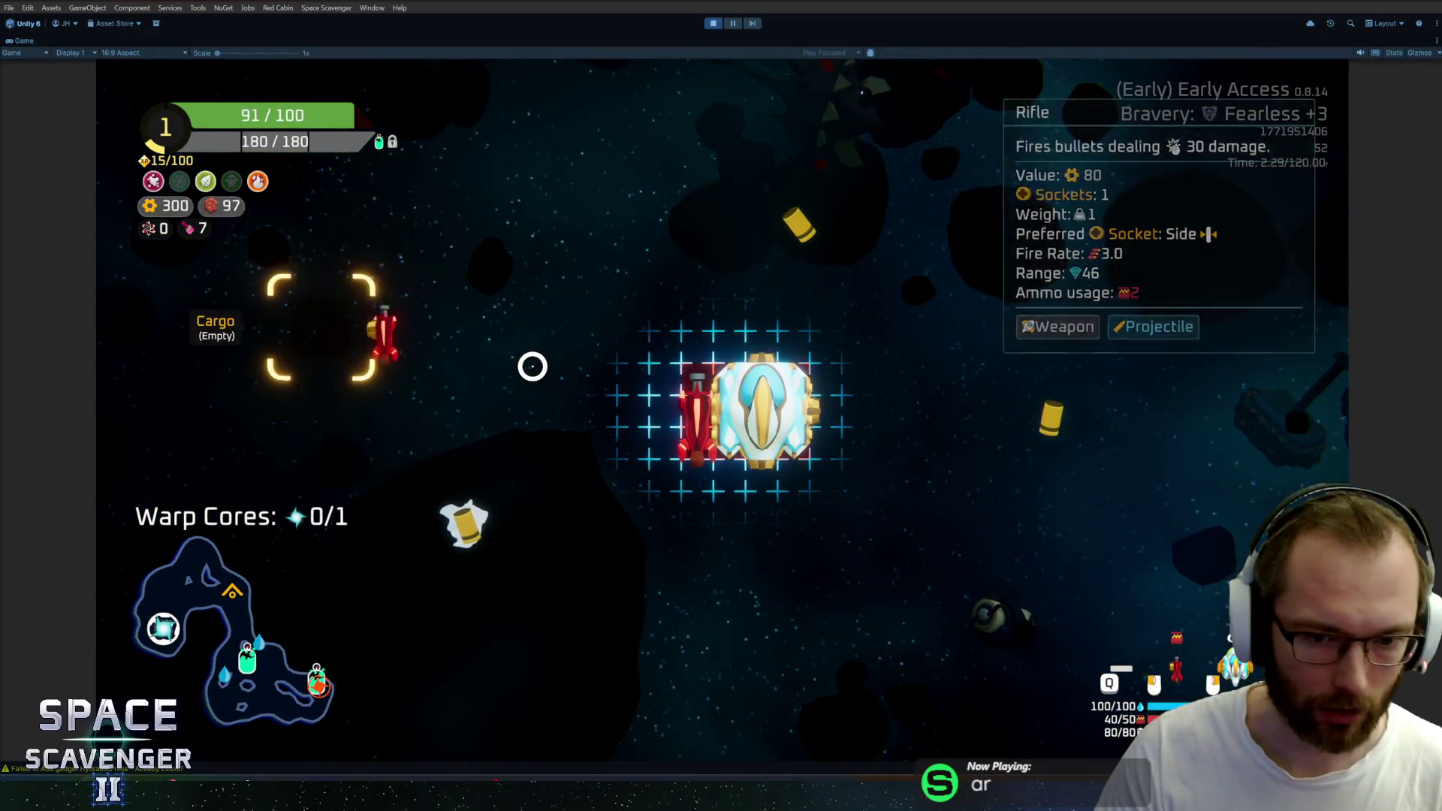
{"action": "key", "text": "Tab"}
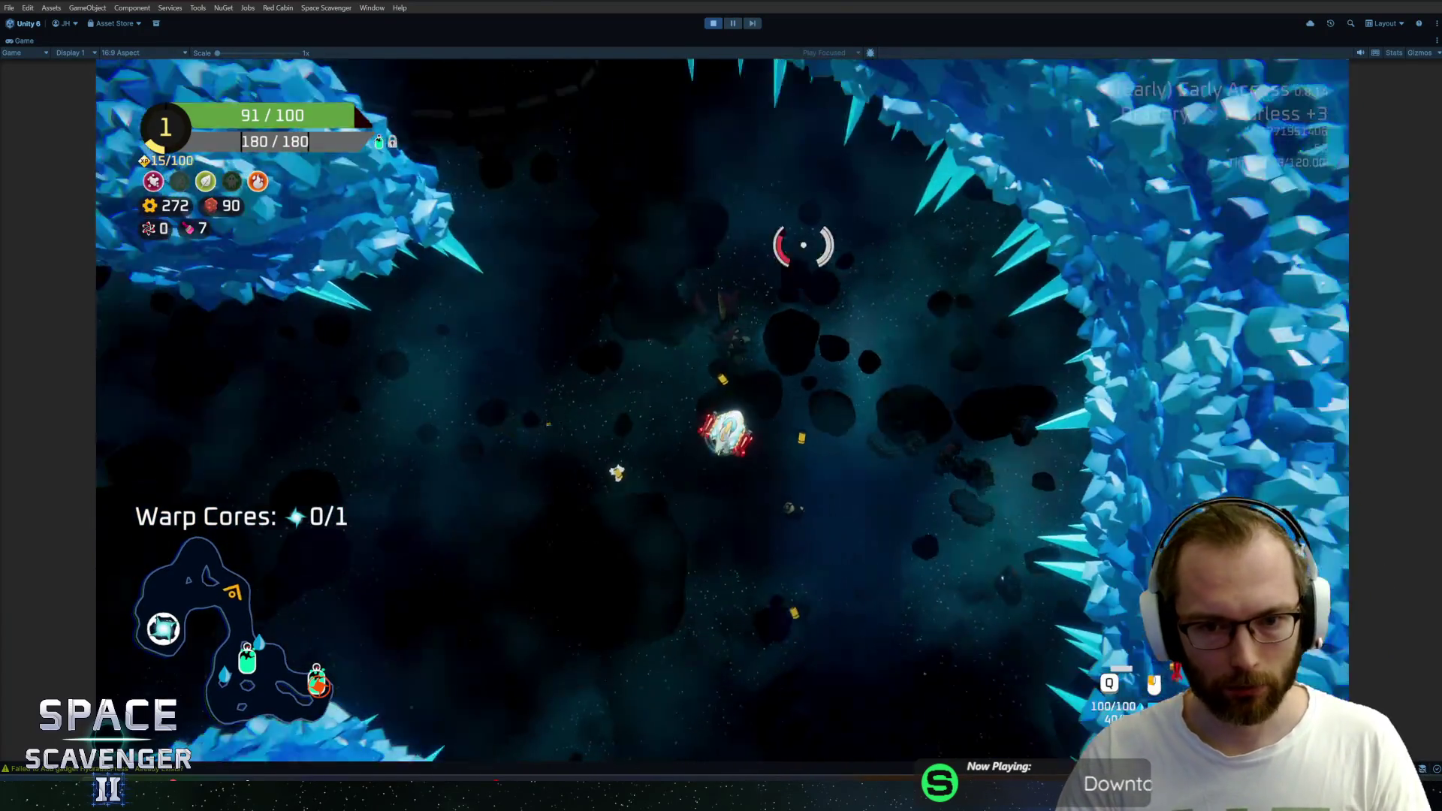
{"action": "key", "text": "s"}
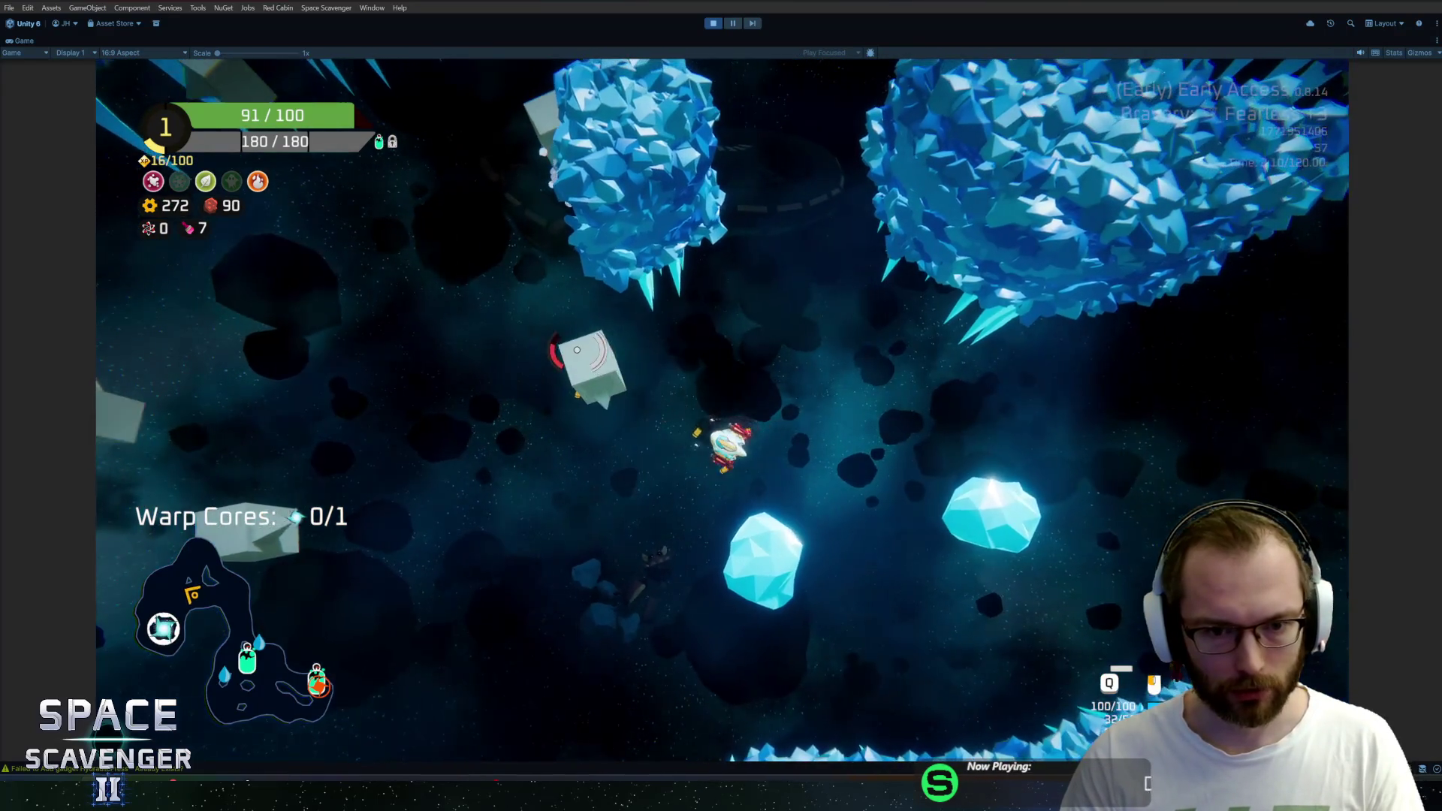
{"action": "key", "text": "a"}
{"action": "key", "text": "w"}
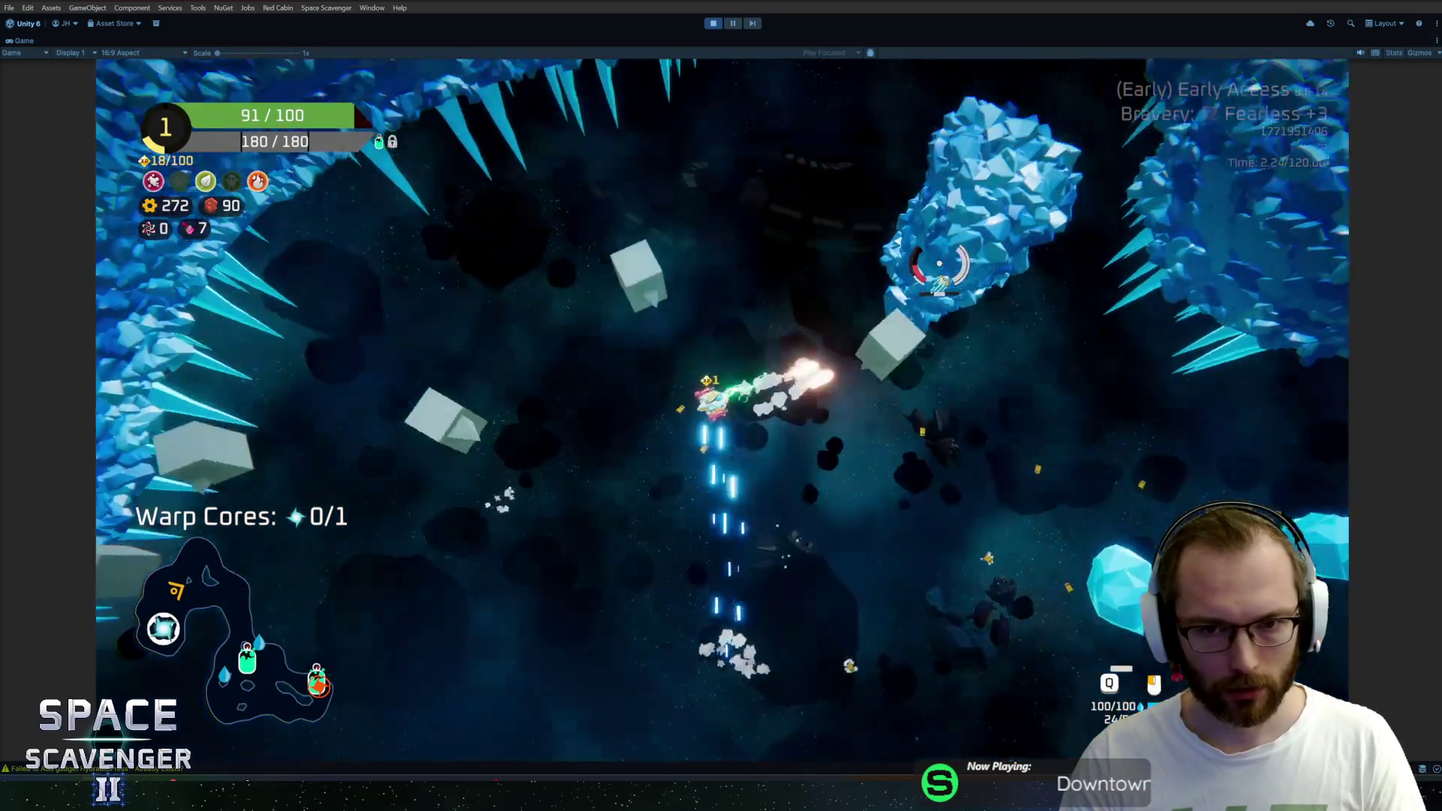
{"action": "key", "text": "w"}
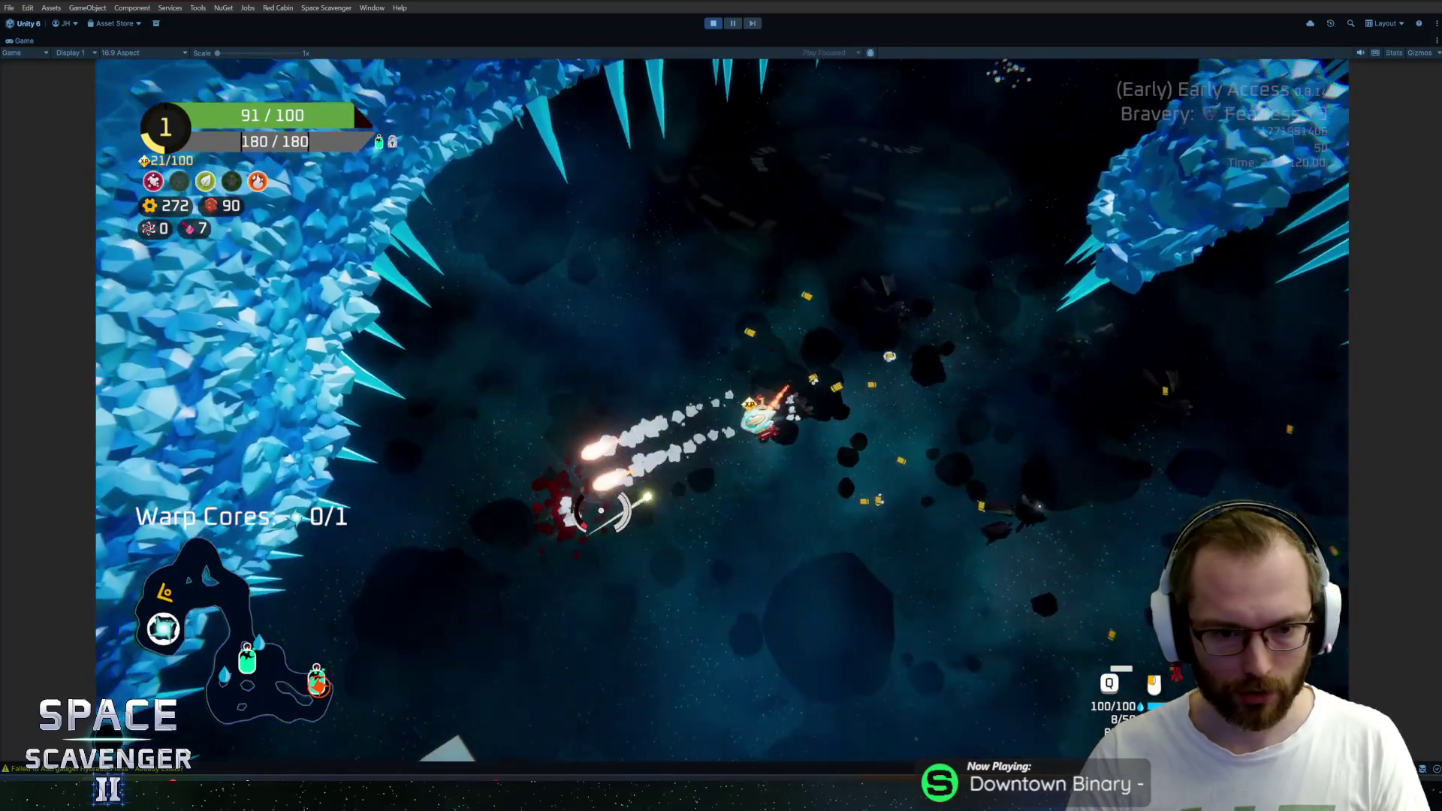
Circle the ice planet, mine the white box and pick up the warp core (1/1)
{"action": "key", "text": "s"}
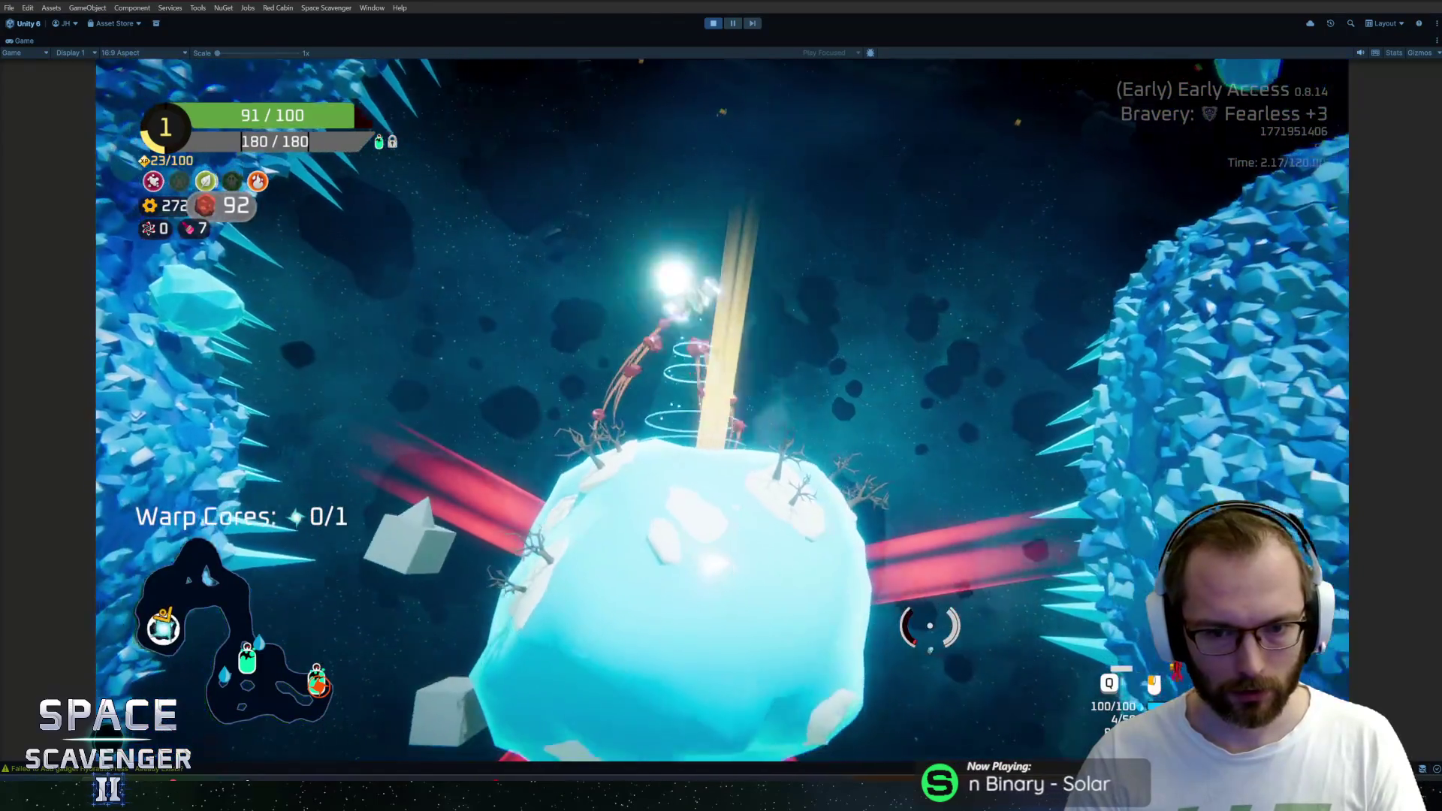
{"action": "key", "text": "a"}
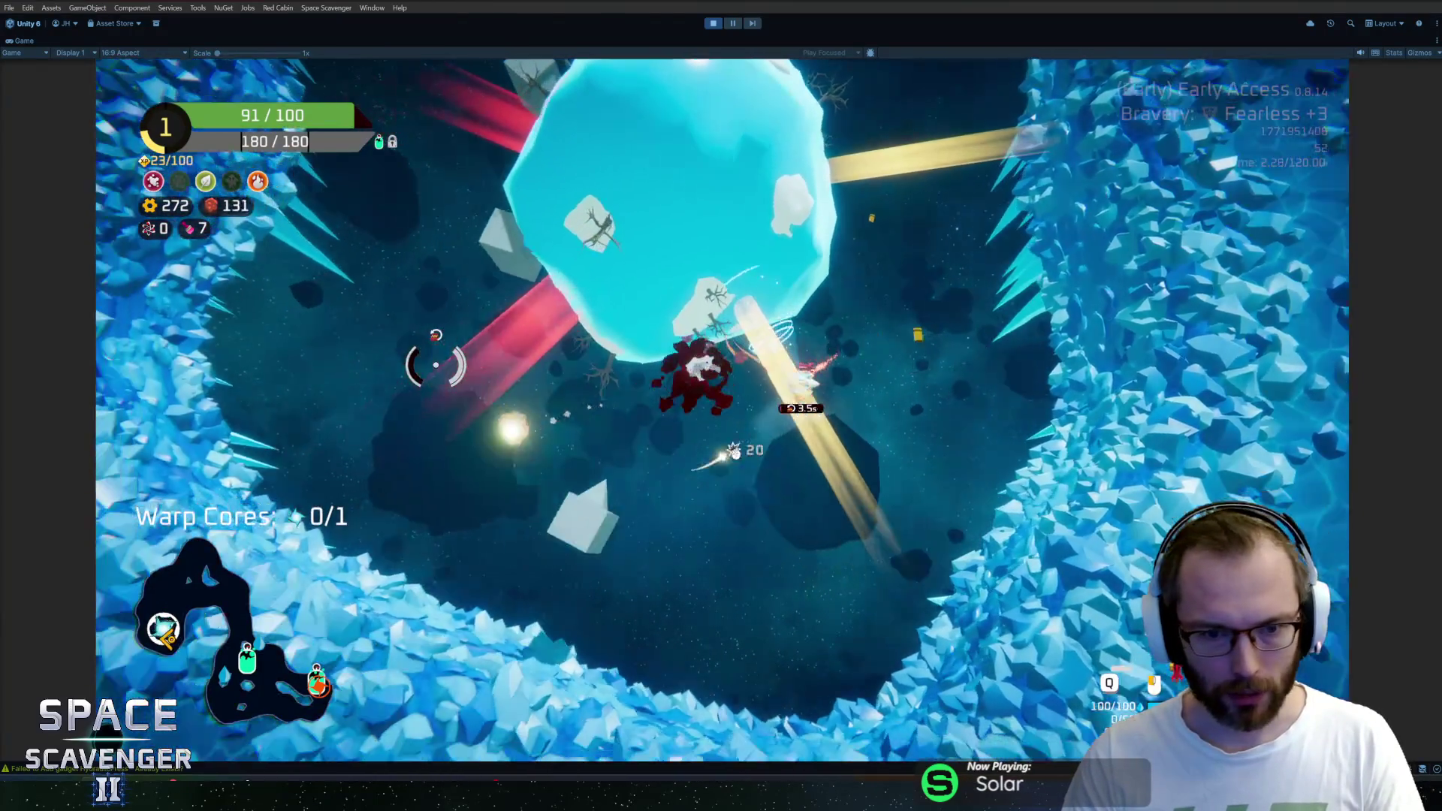
{"action": "key", "text": "a"}
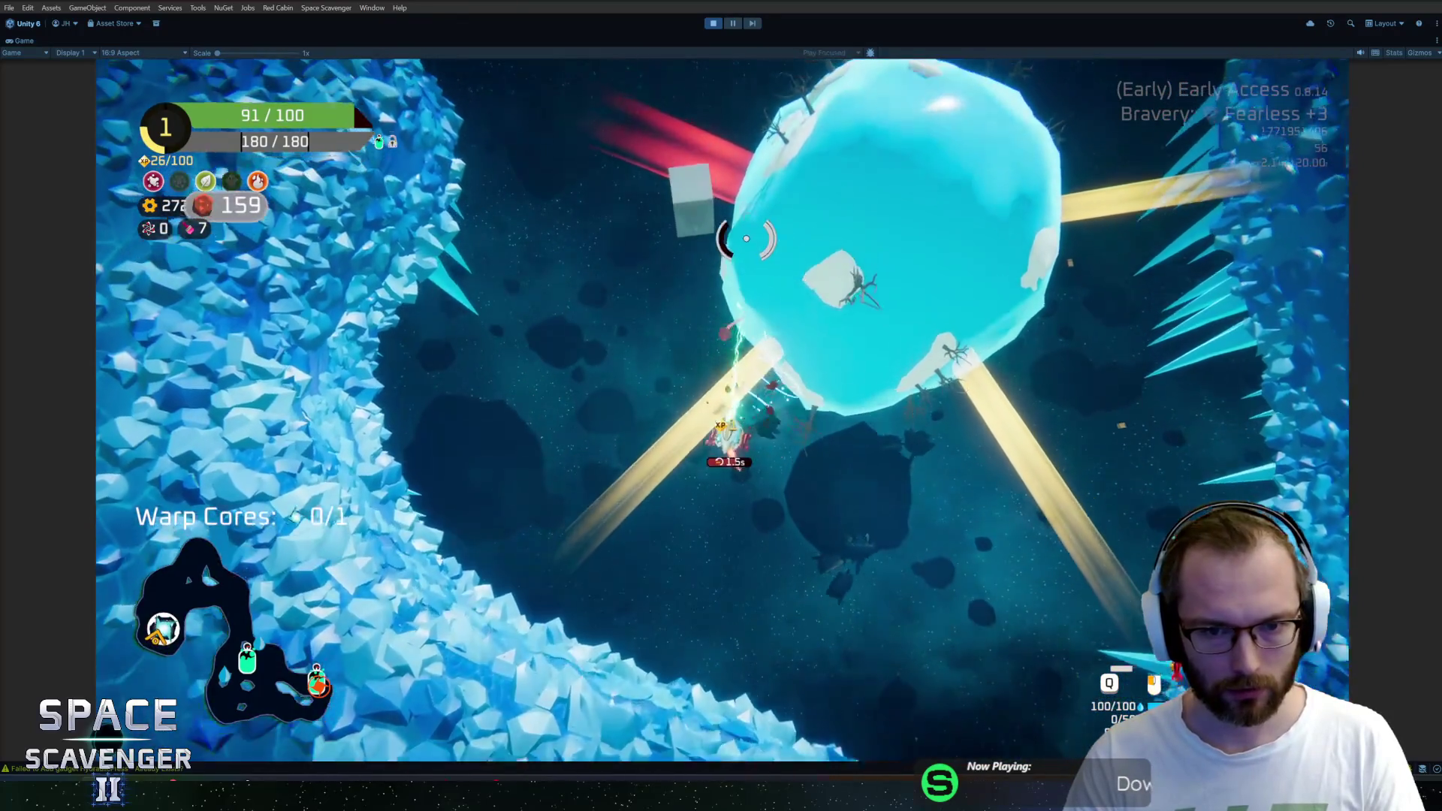
{"action": "key", "text": "w"}
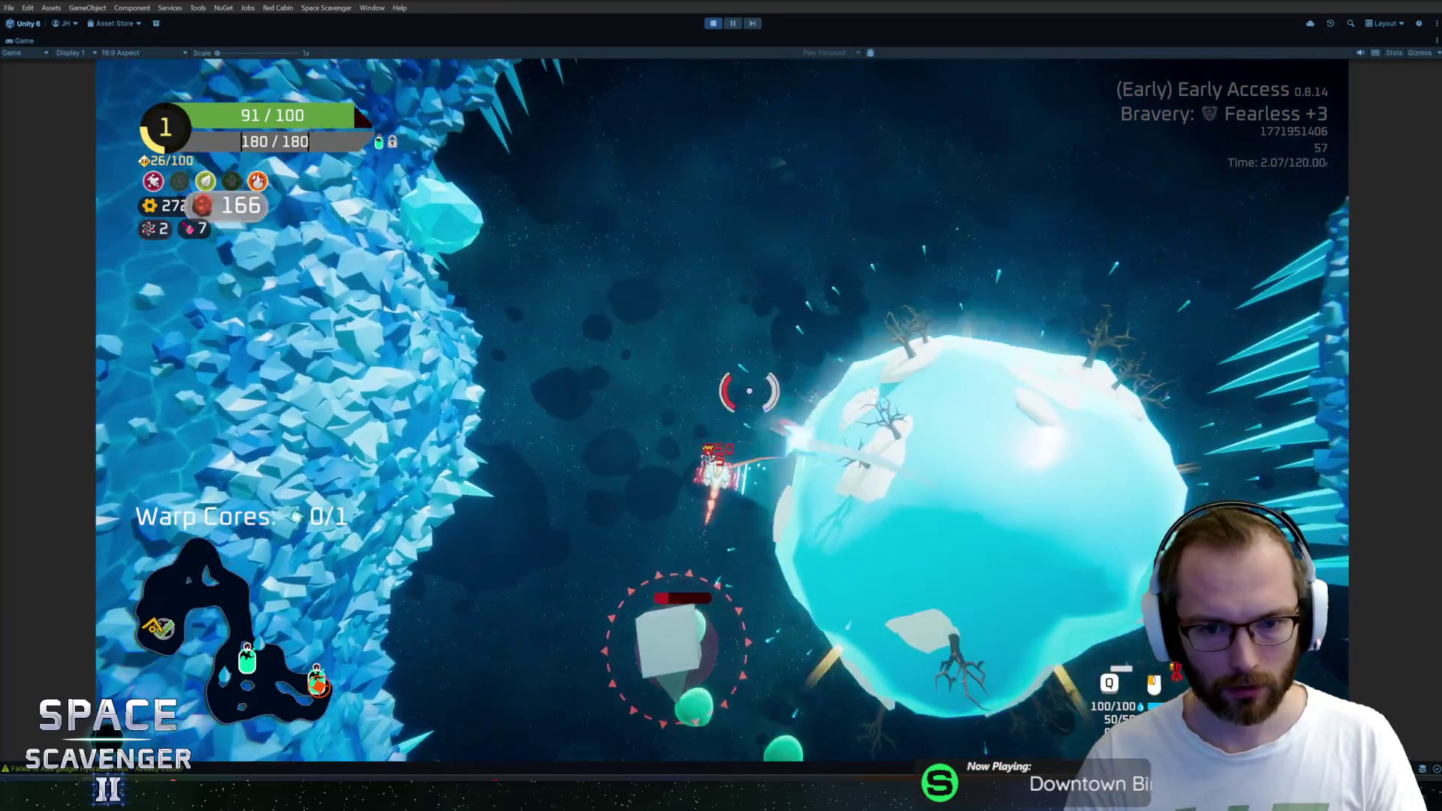
{"action": "key", "text": "w"}
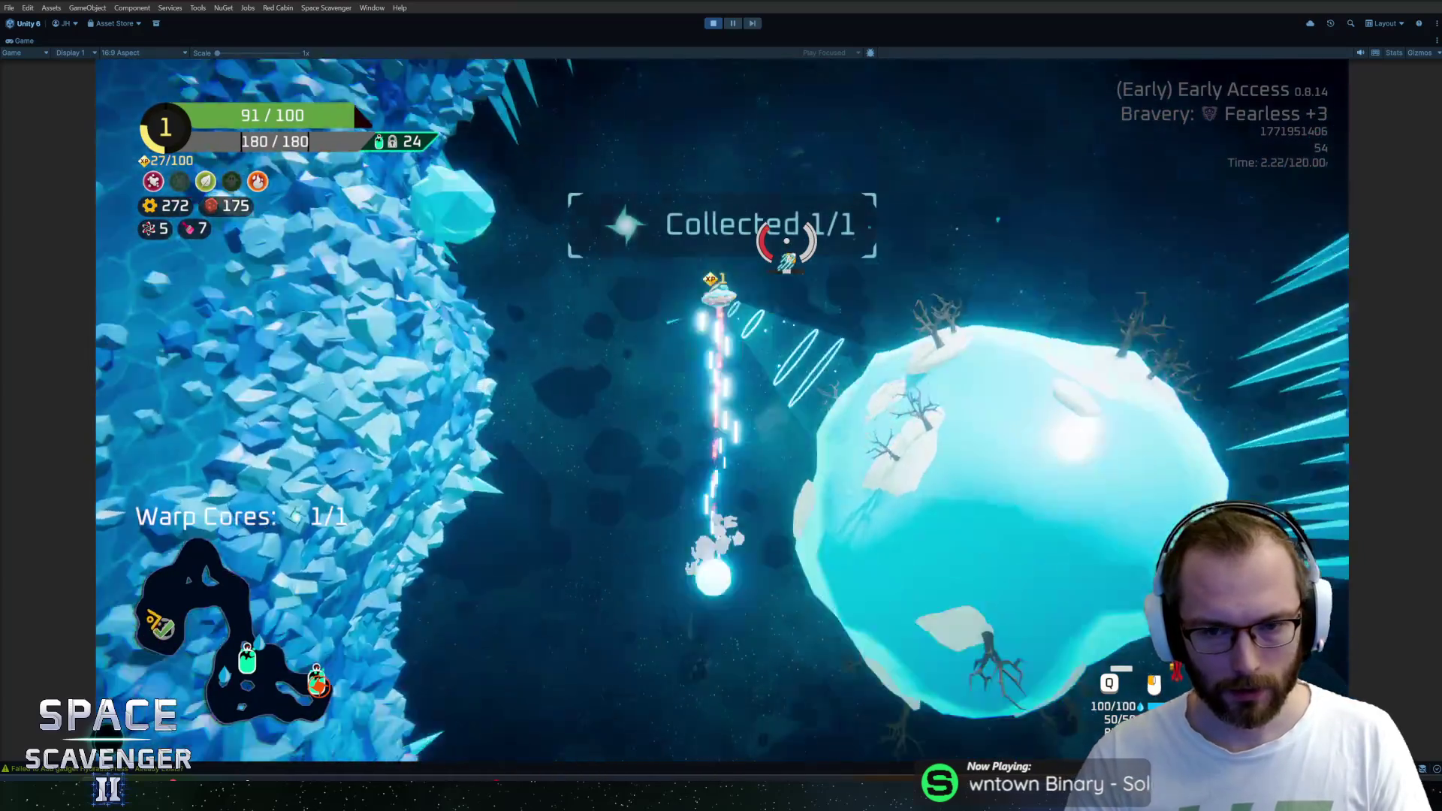
Fly upward through the ice cavern, shooting asteroids and gathering coins
{"action": "key", "text": "w"}
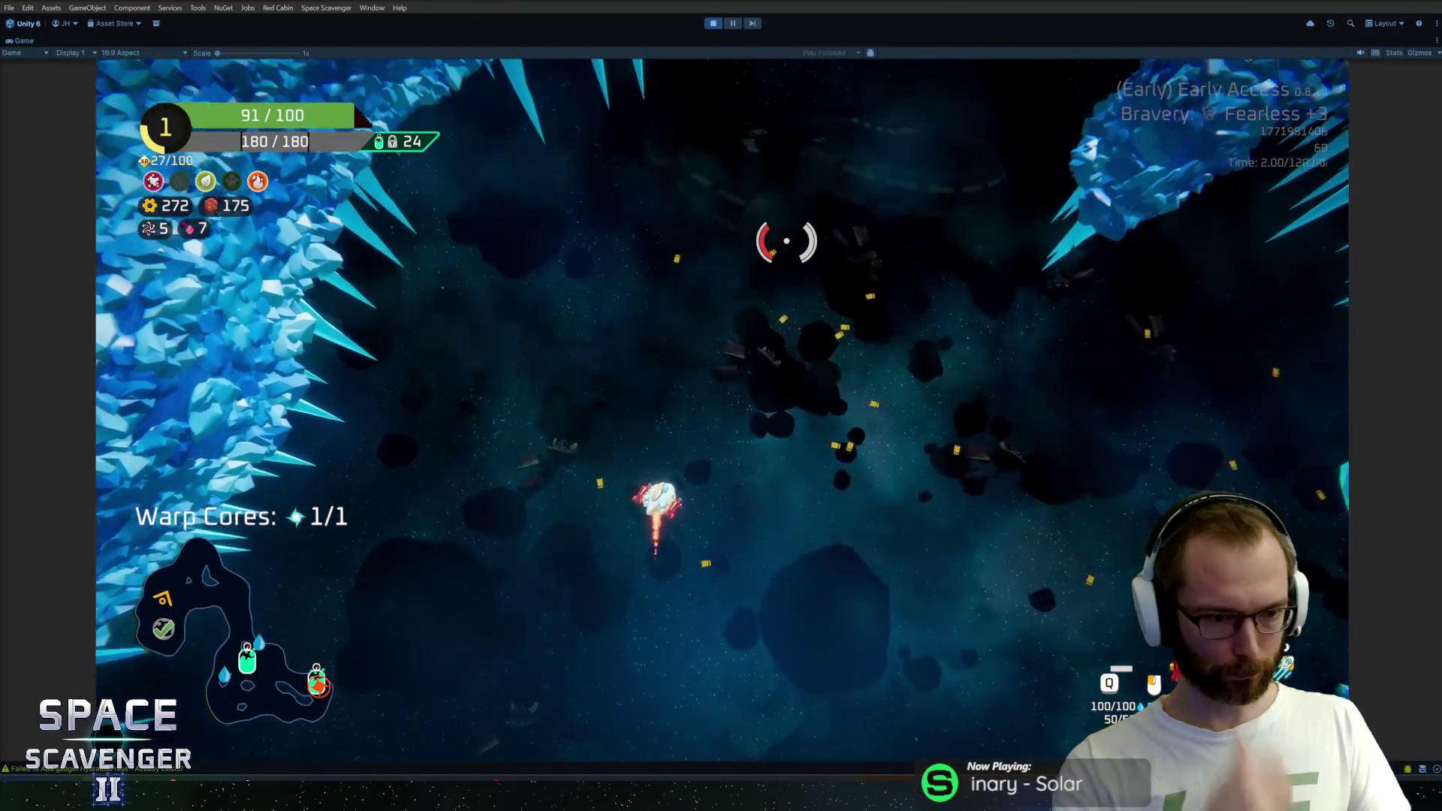
{"action": "key", "text": "w"}
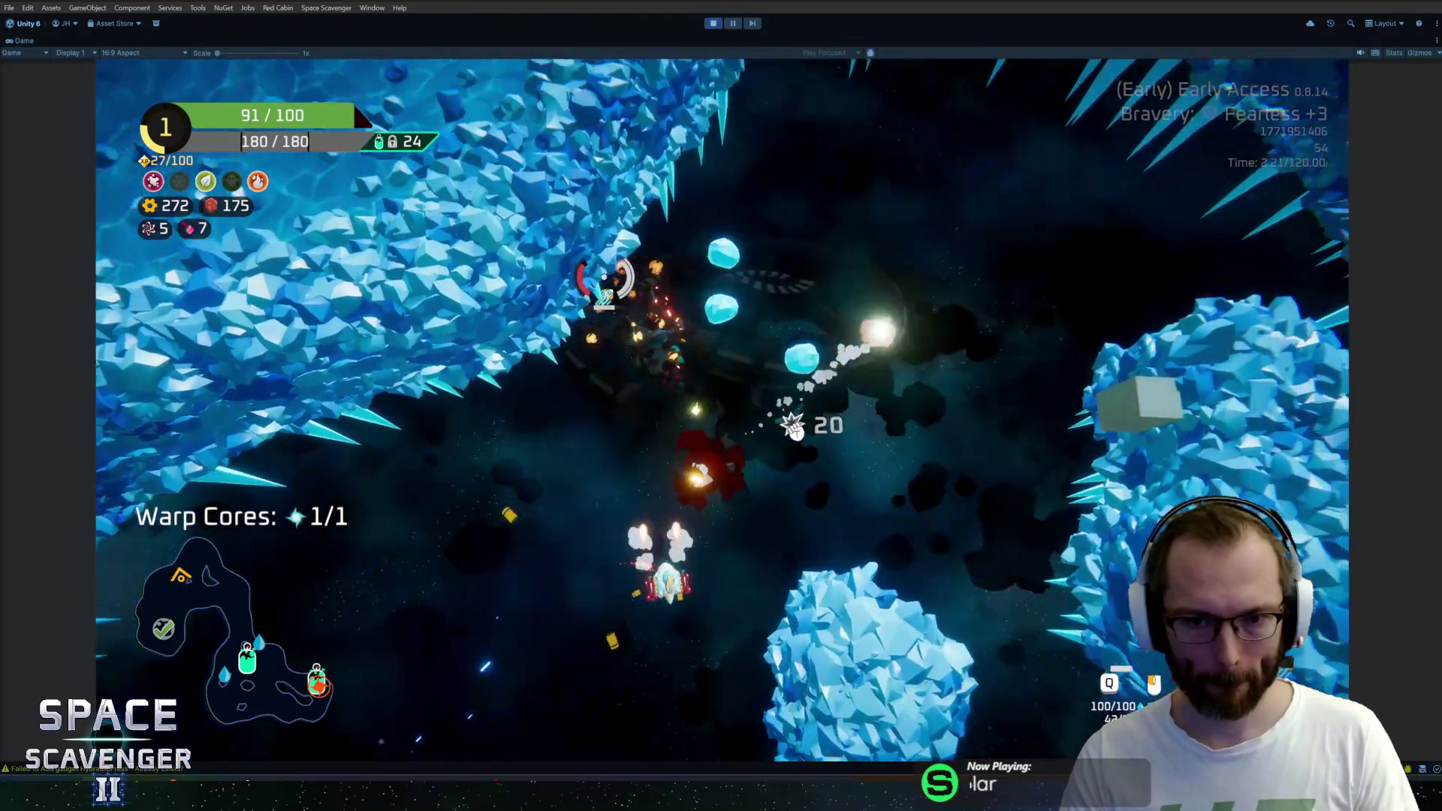
{"action": "key", "text": "w"}
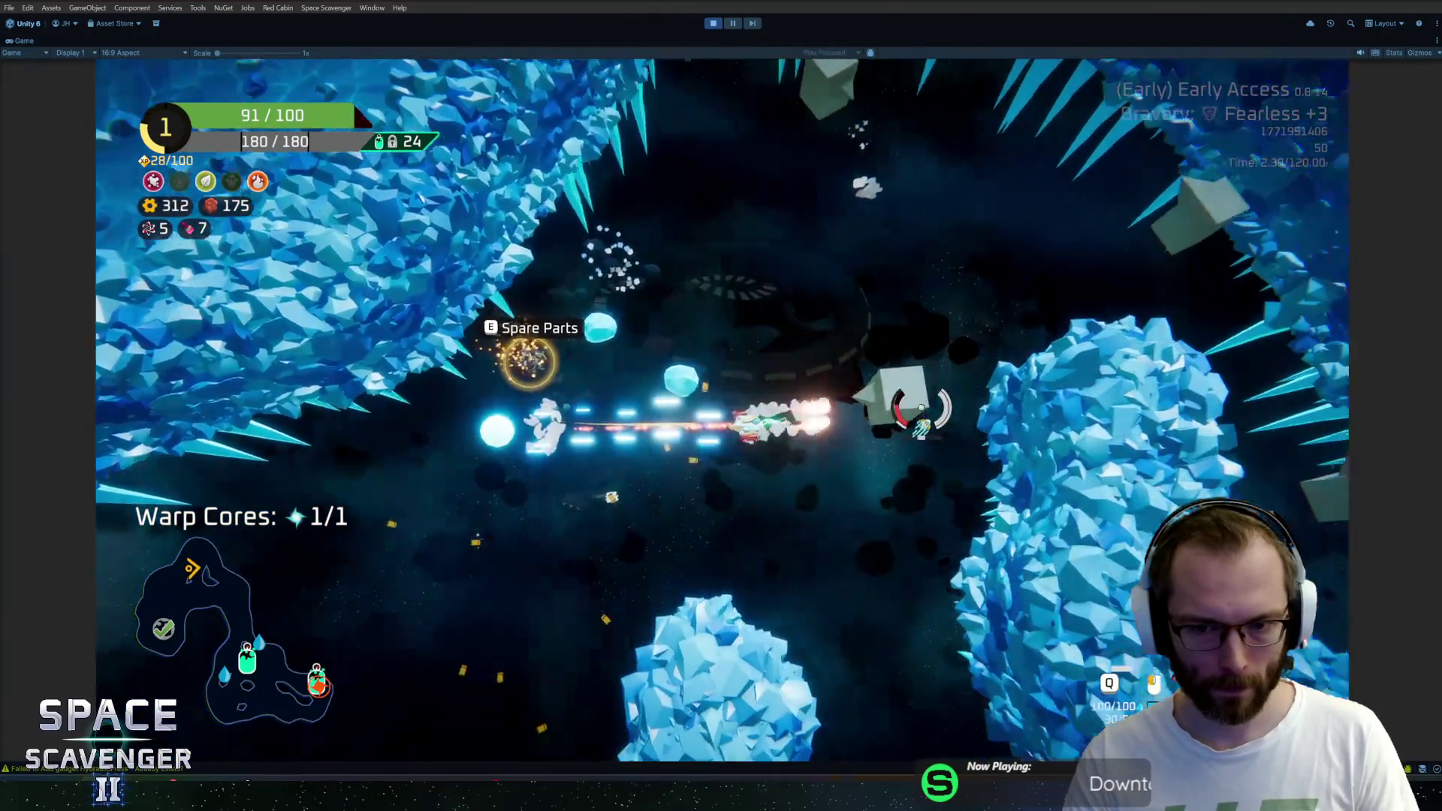
{"action": "key", "text": "w"}
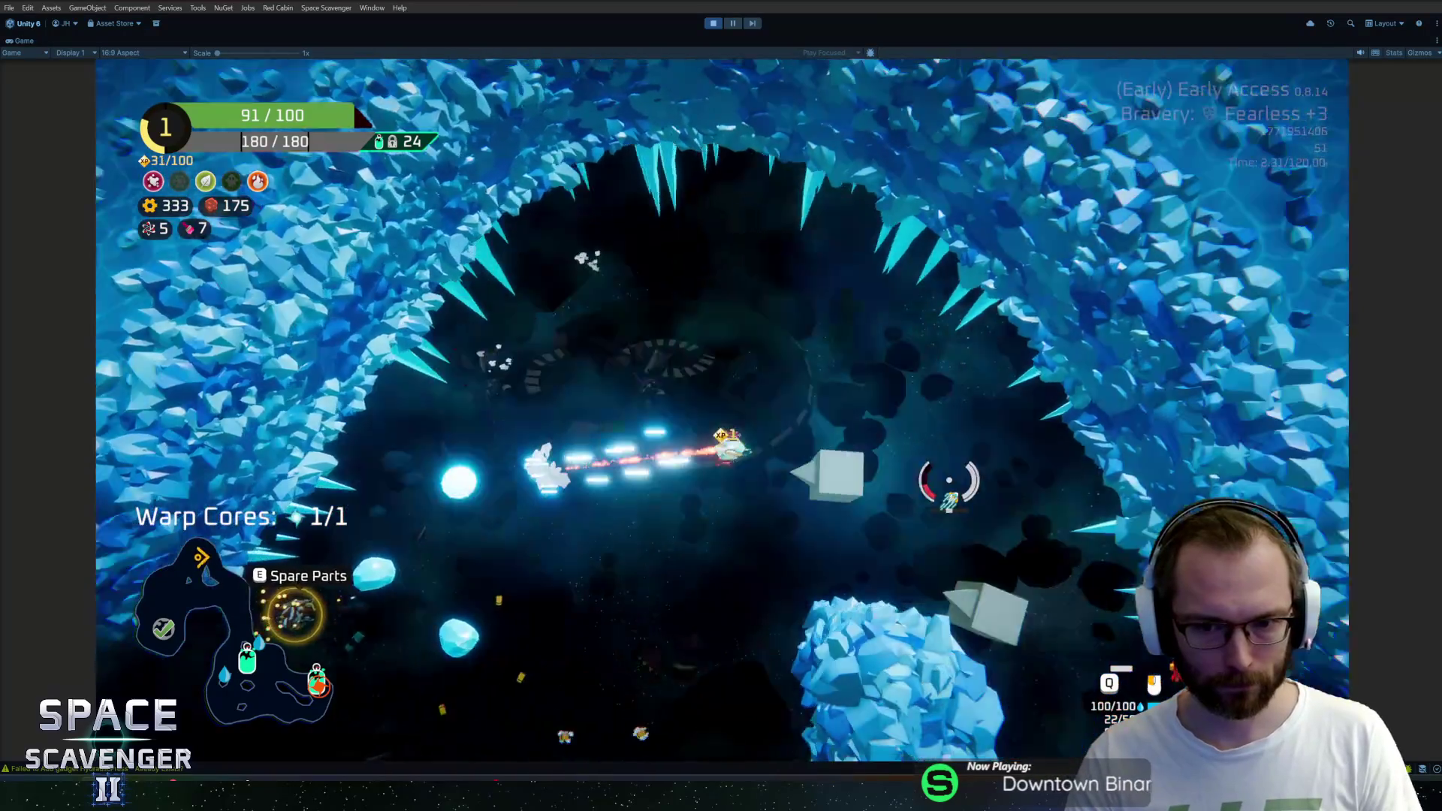
{"action": "key", "text": "w"}
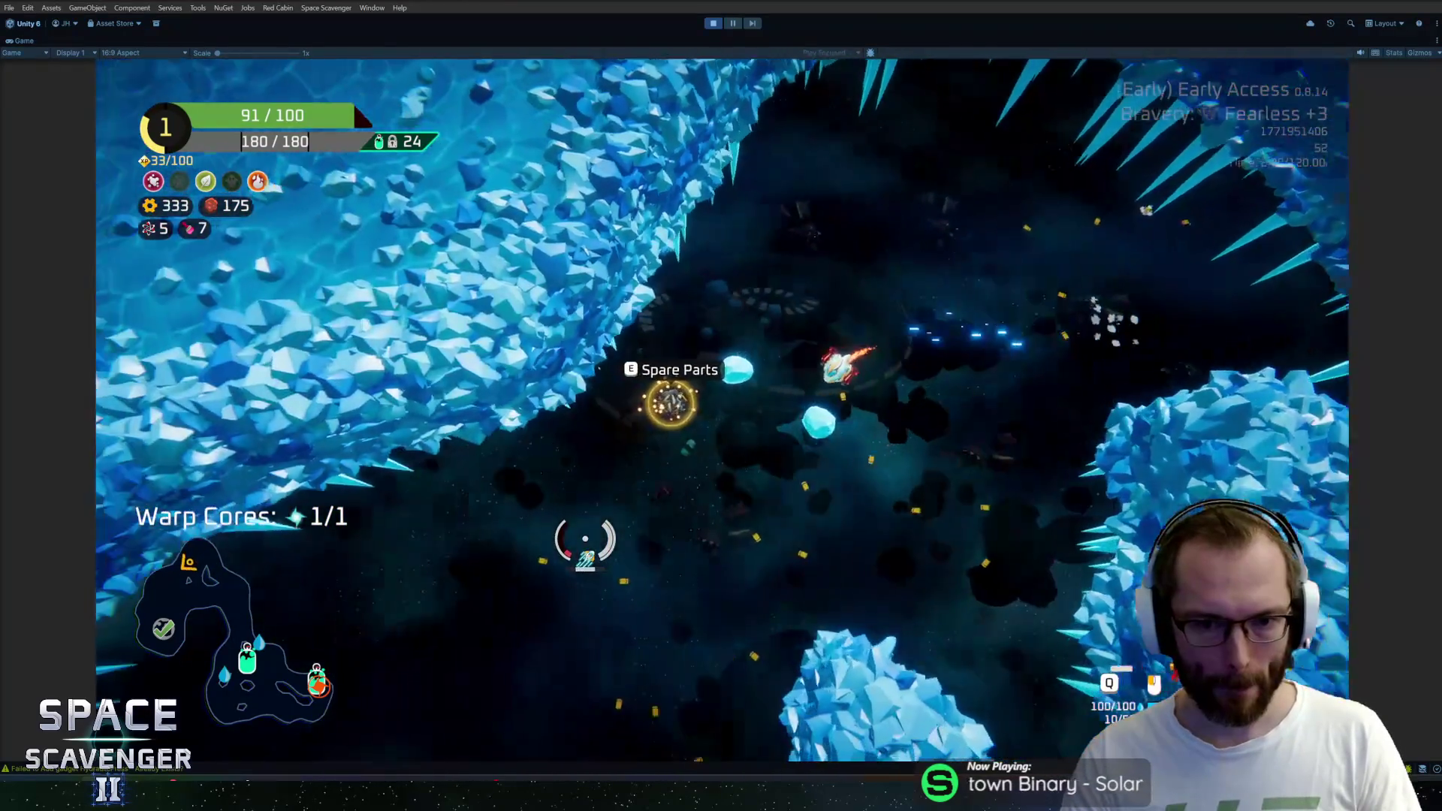
{"action": "key", "text": "w"}
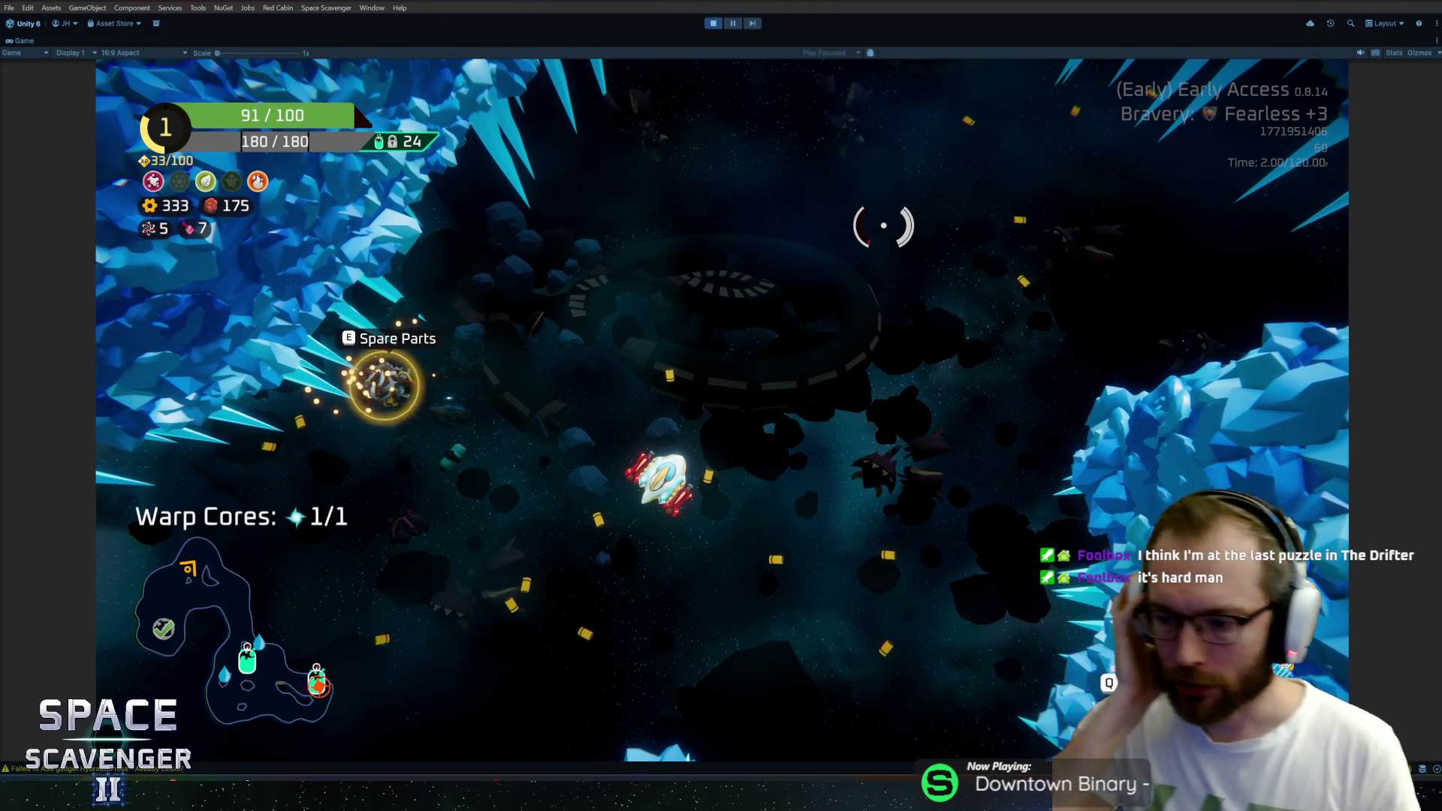
{"action": "scroll", "coordinate": [789, 259], "scroll_direction": "up", "scroll_amount": 5}
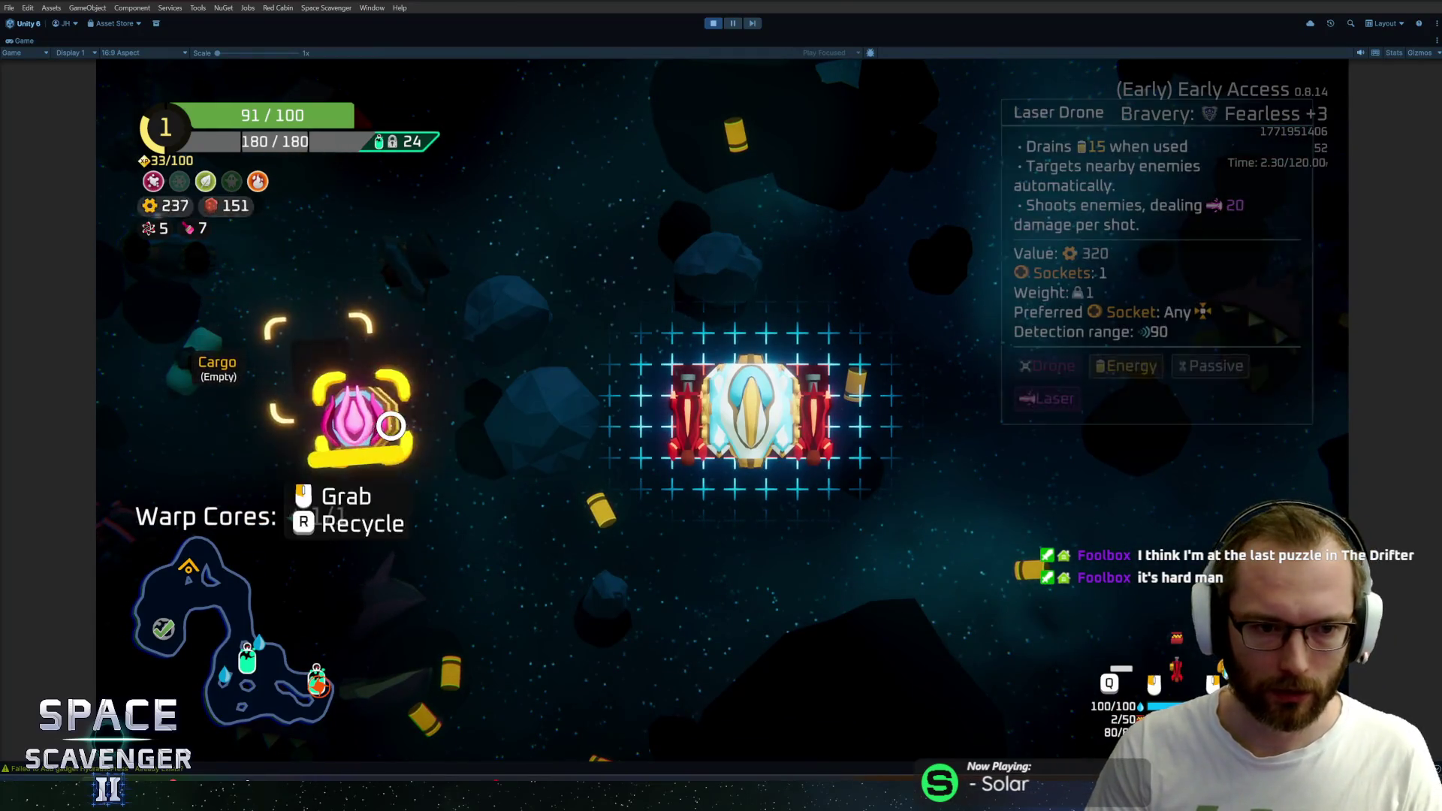
{"action": "scroll", "coordinate": [625, 471], "scroll_direction": "down", "scroll_amount": 5}
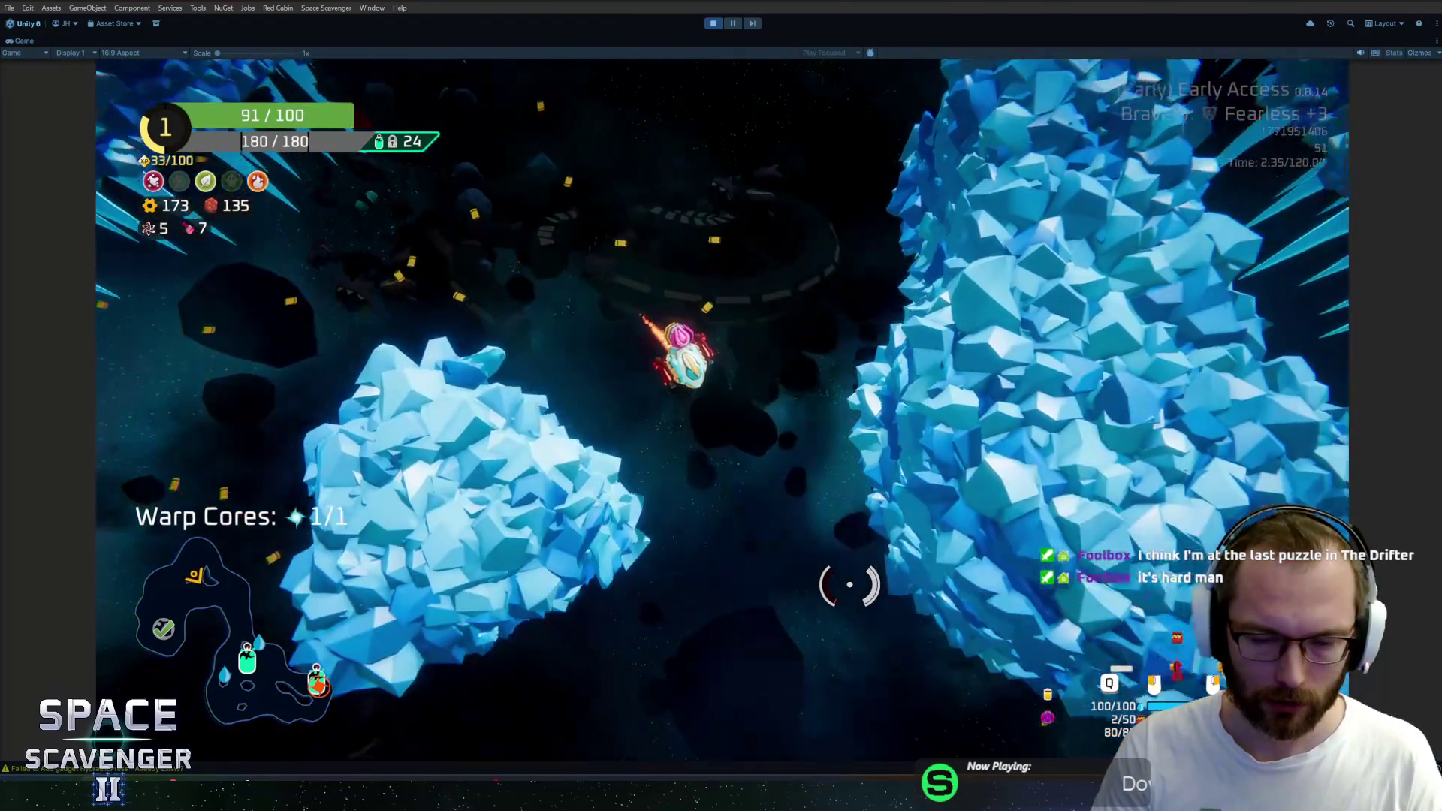
Descend to the Oxygen Station, use it with F and claim the Repair Kit reward
{"action": "key", "text": "s"}
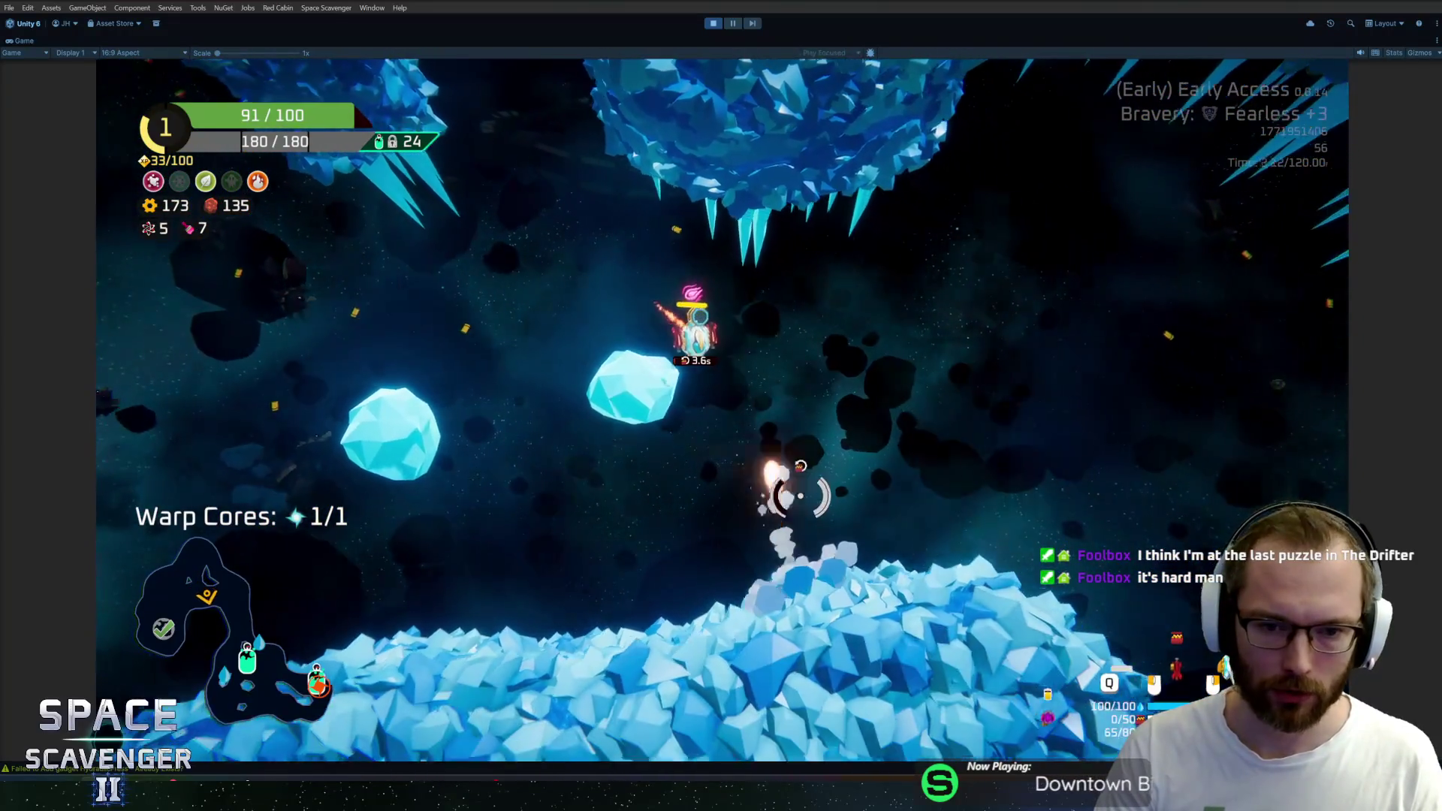
{"action": "key", "text": "s"}
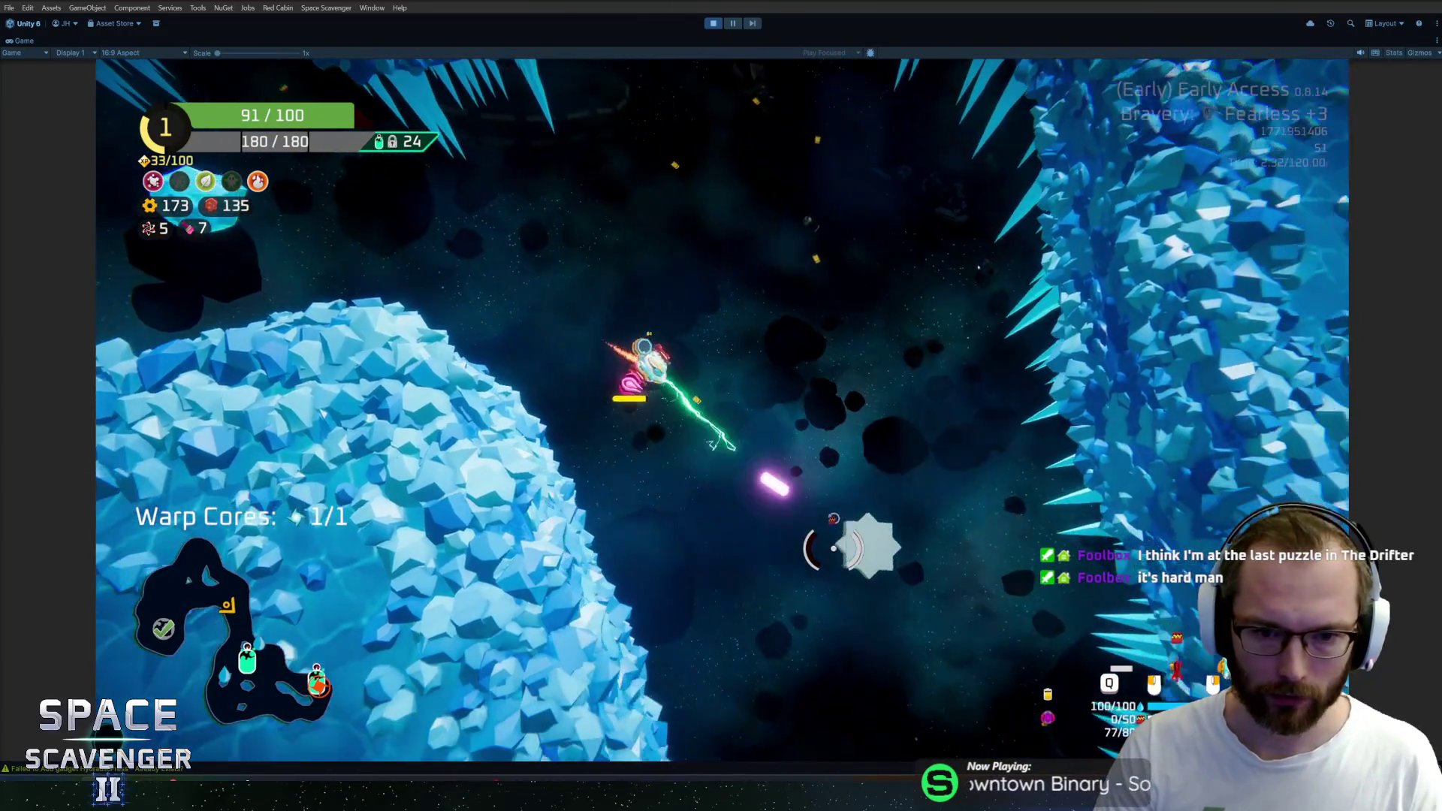
{"action": "key", "text": "s"}
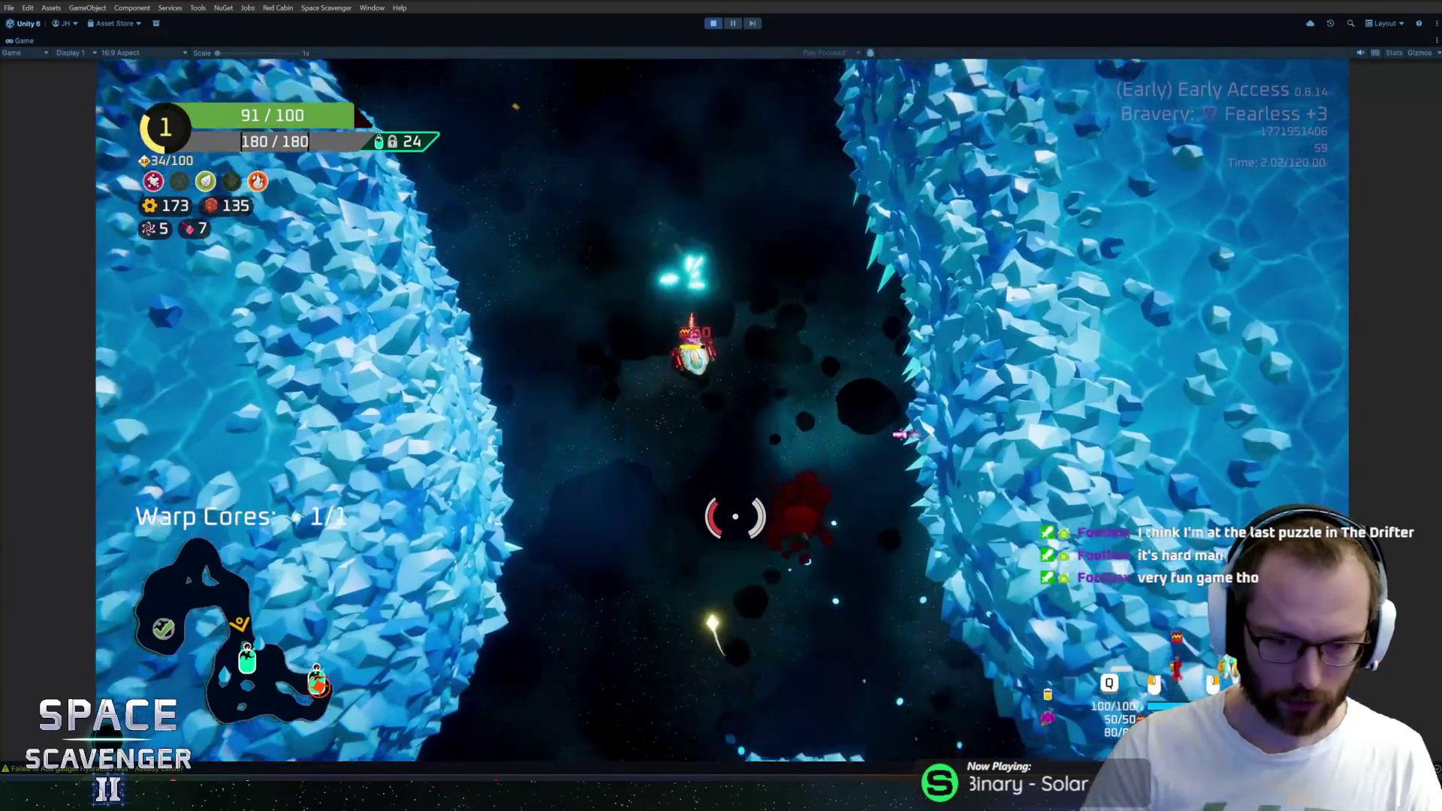
{"action": "key", "text": "s"}
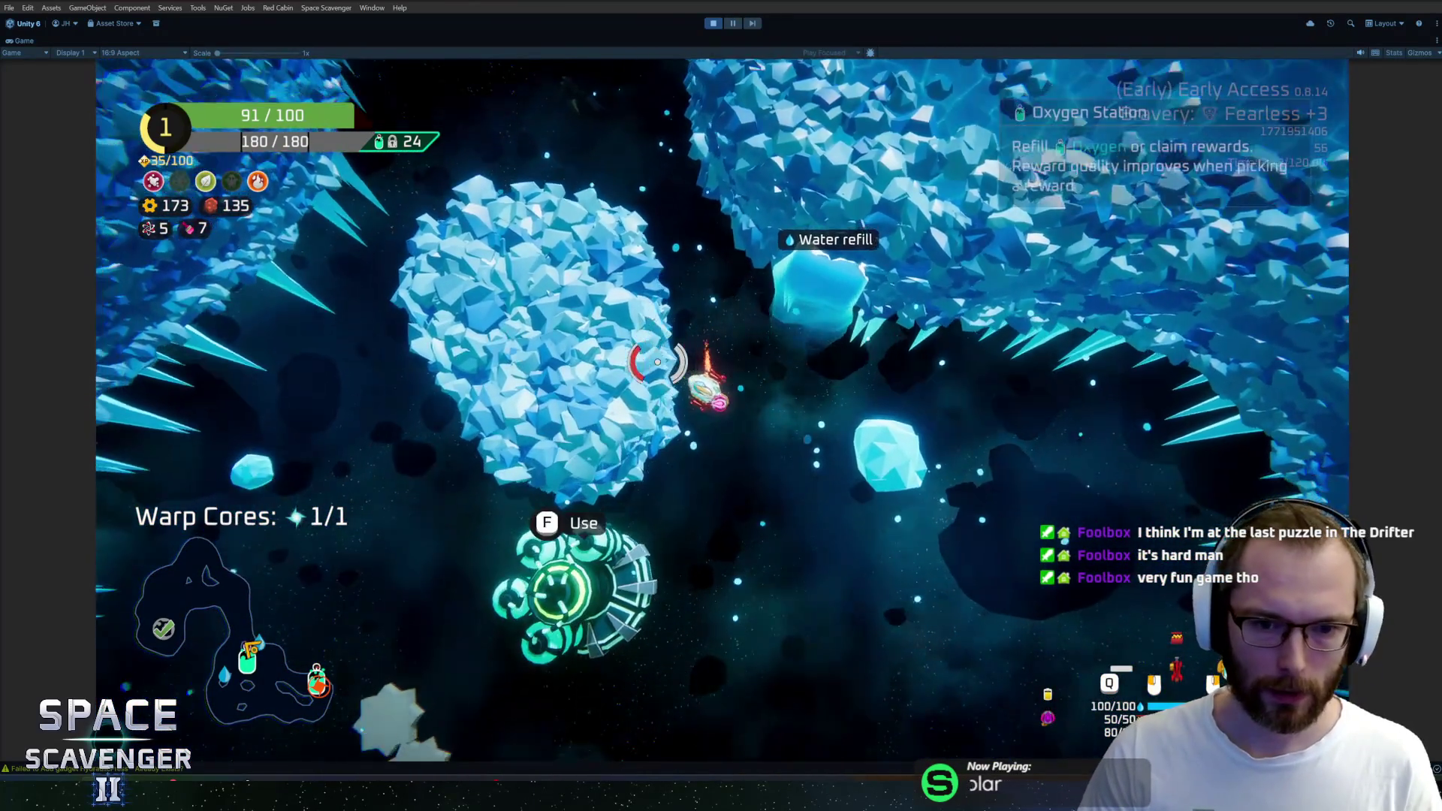
{"action": "key", "text": "f"}
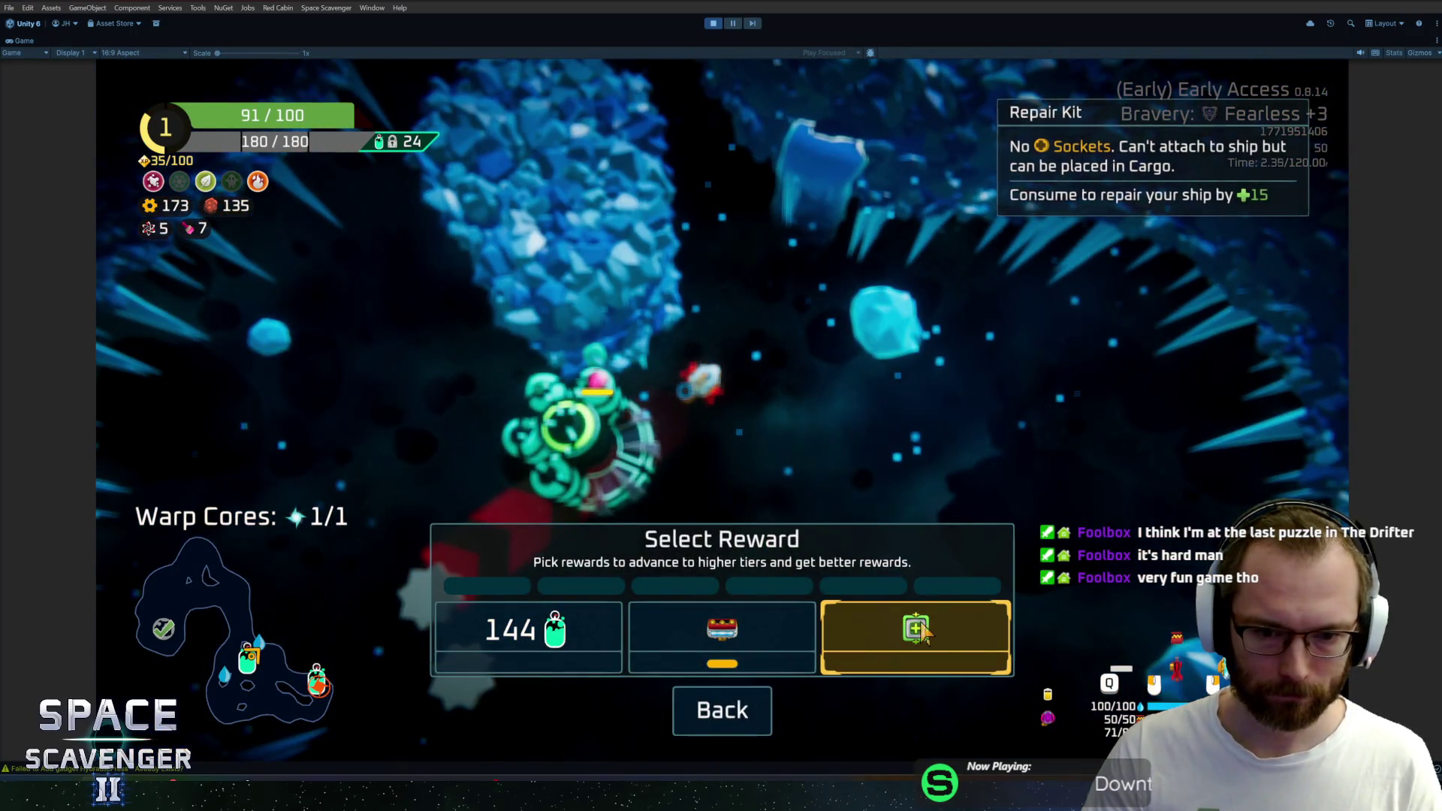
{"action": "left_click", "coordinate": [922, 634]}
Destroy the nearby enemy and inspect its dropped Spare Parts
{"action": "key", "text": "w"}
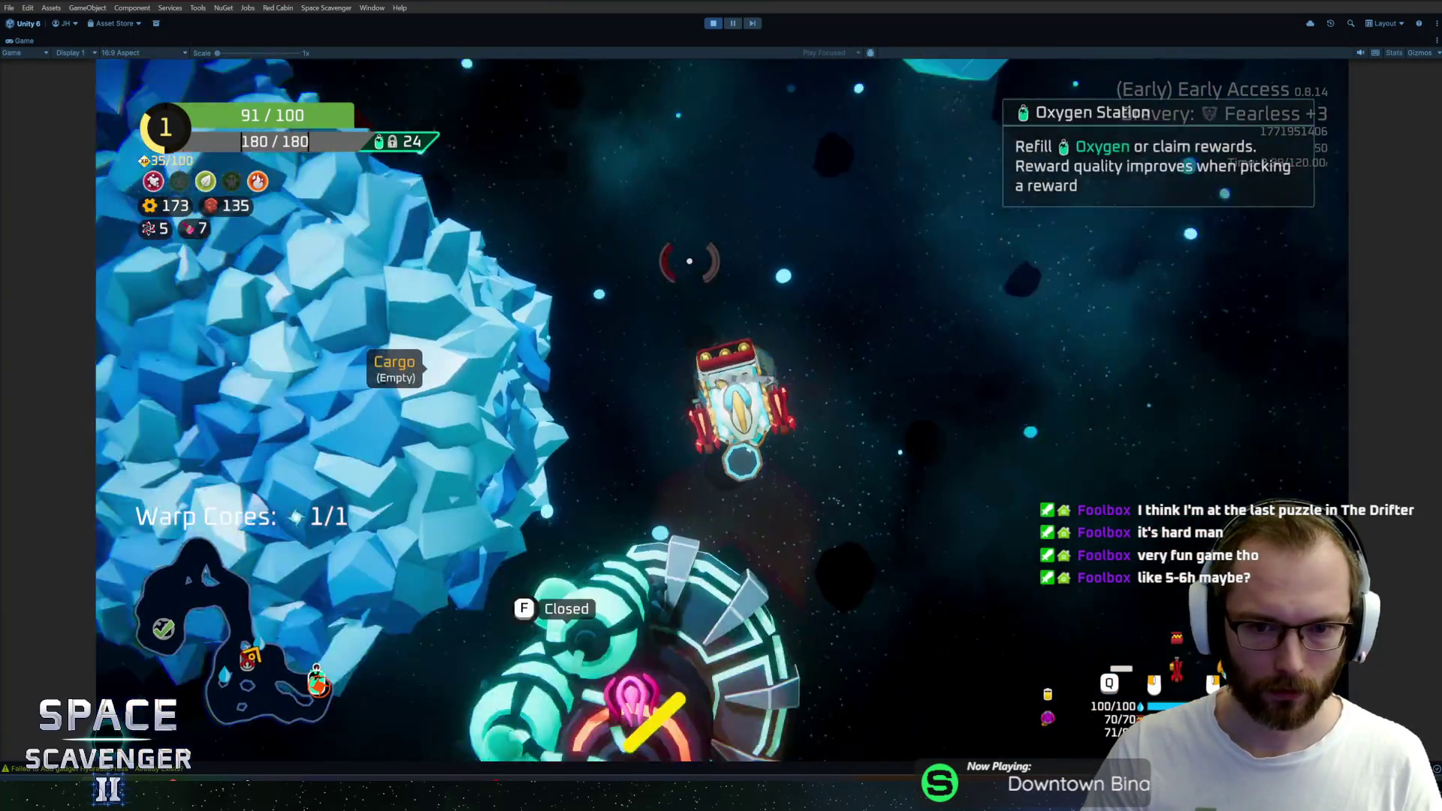
{"action": "key", "text": "s"}
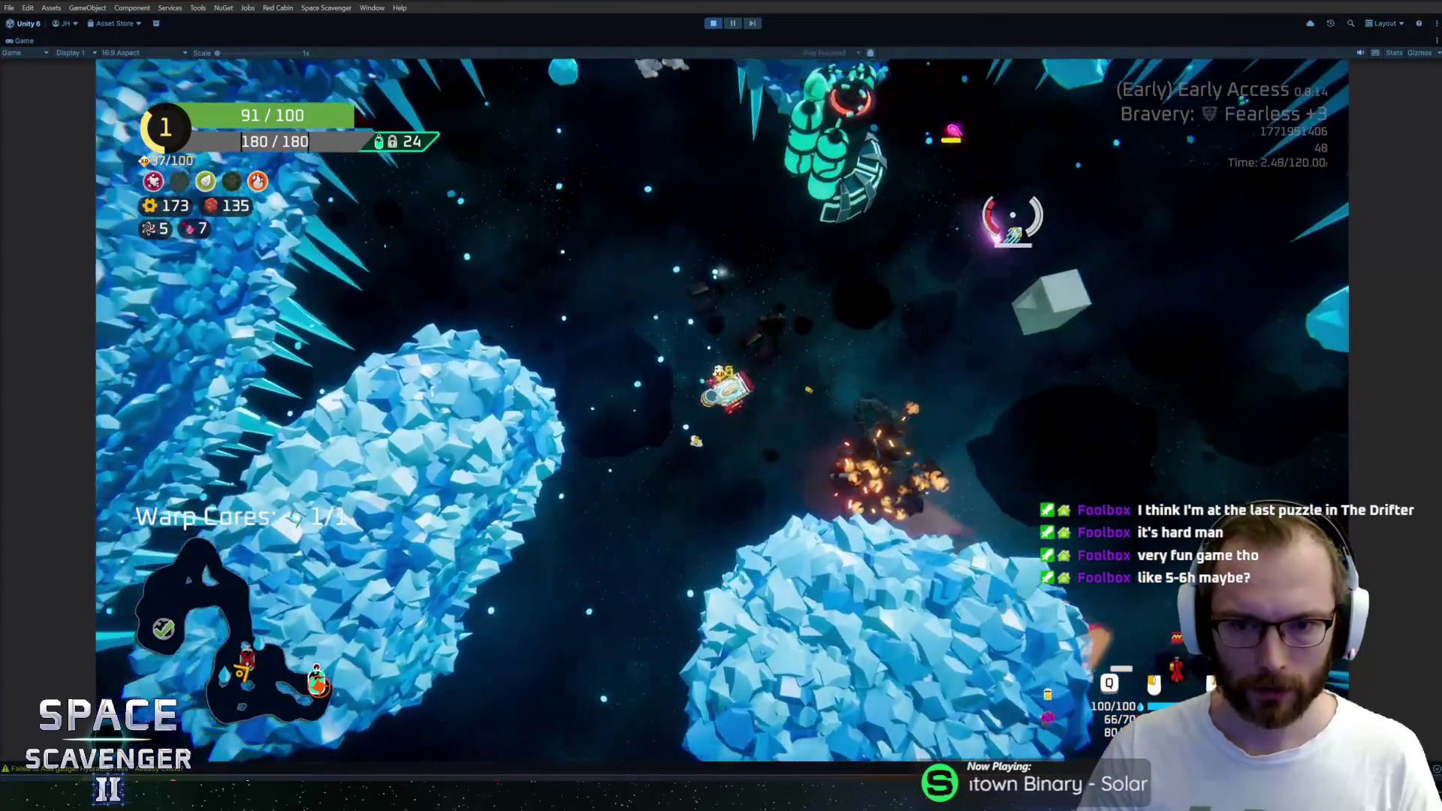
{"action": "key", "text": "d"}
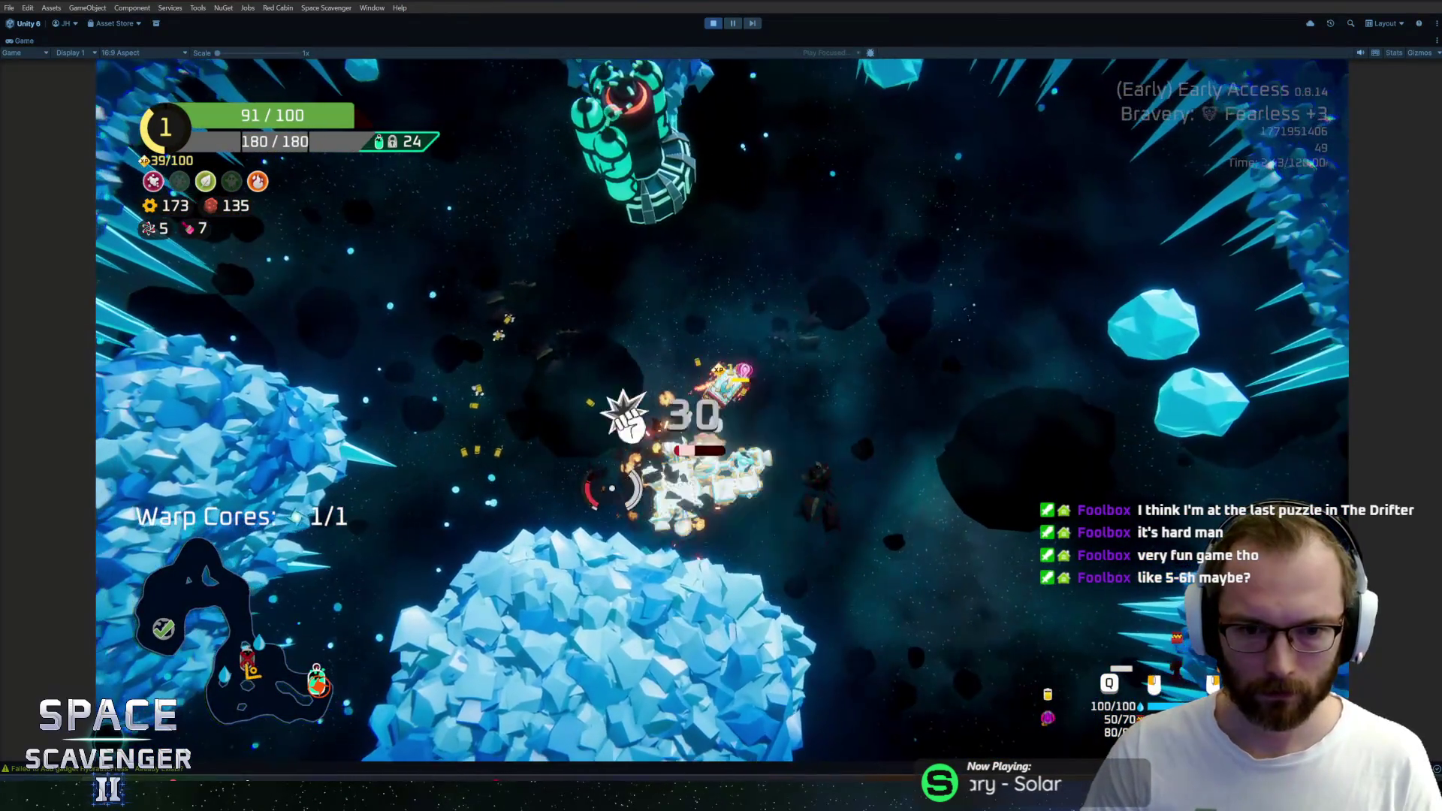
{"action": "key", "text": "d"}
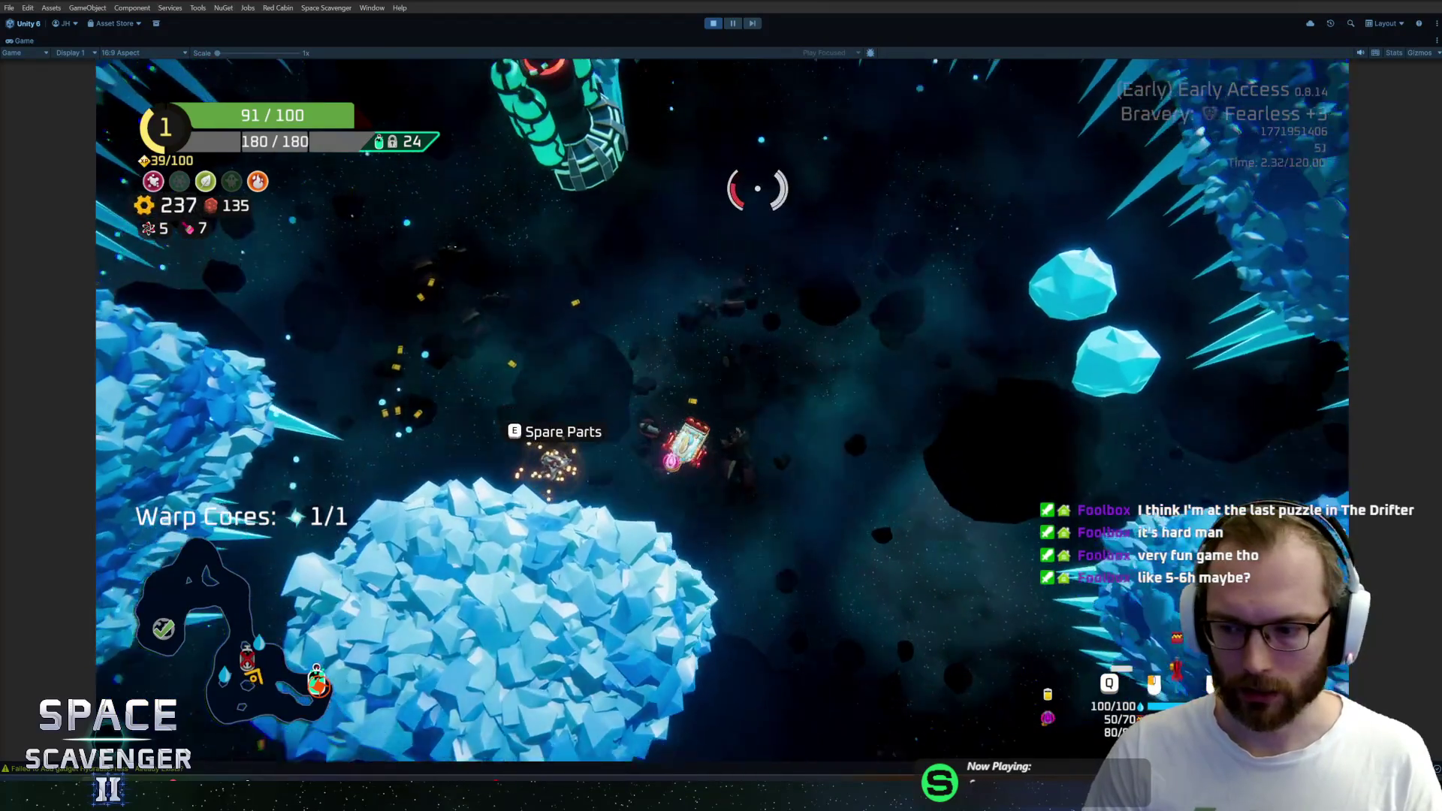
{"action": "key", "text": "Tab"}
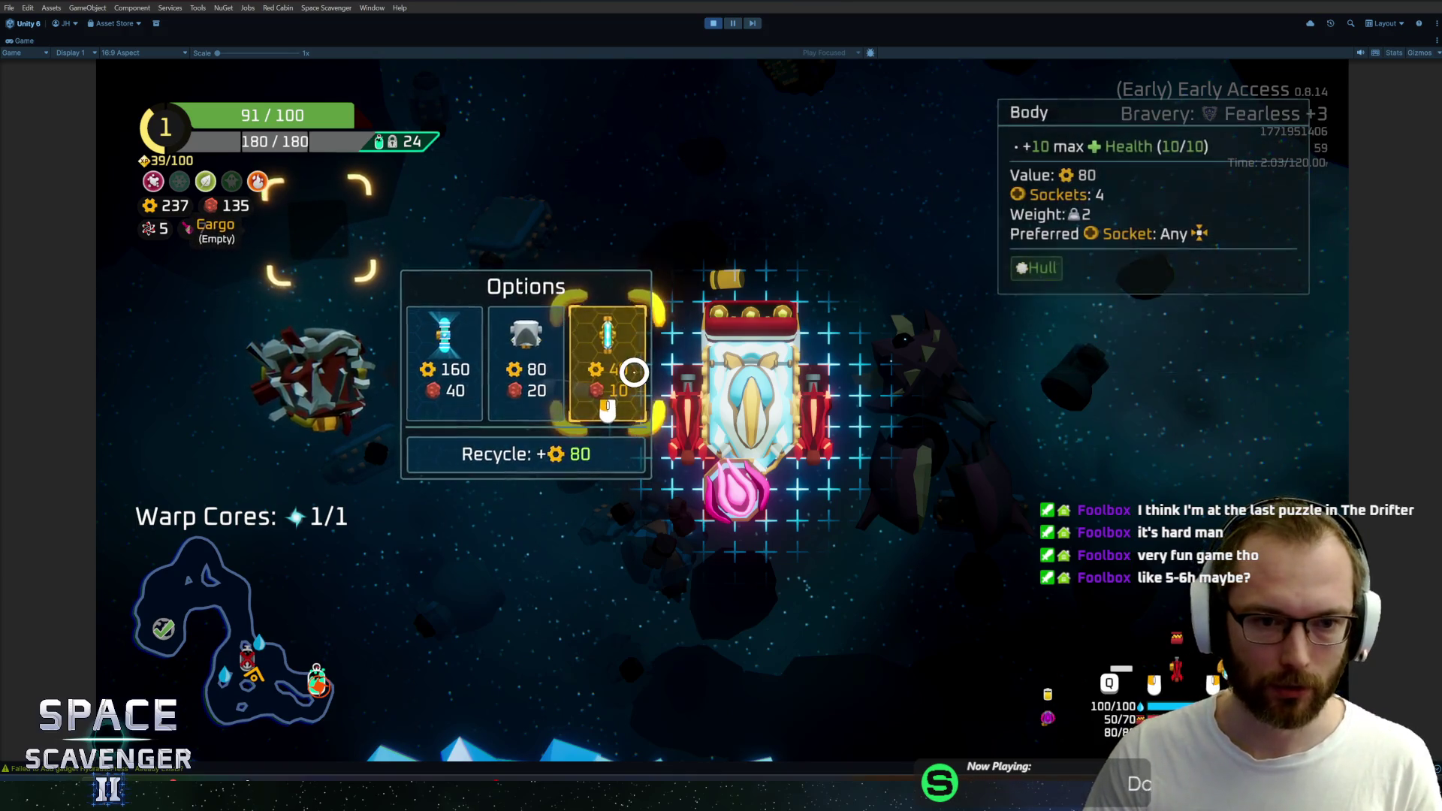
{"action": "key", "text": "w"}
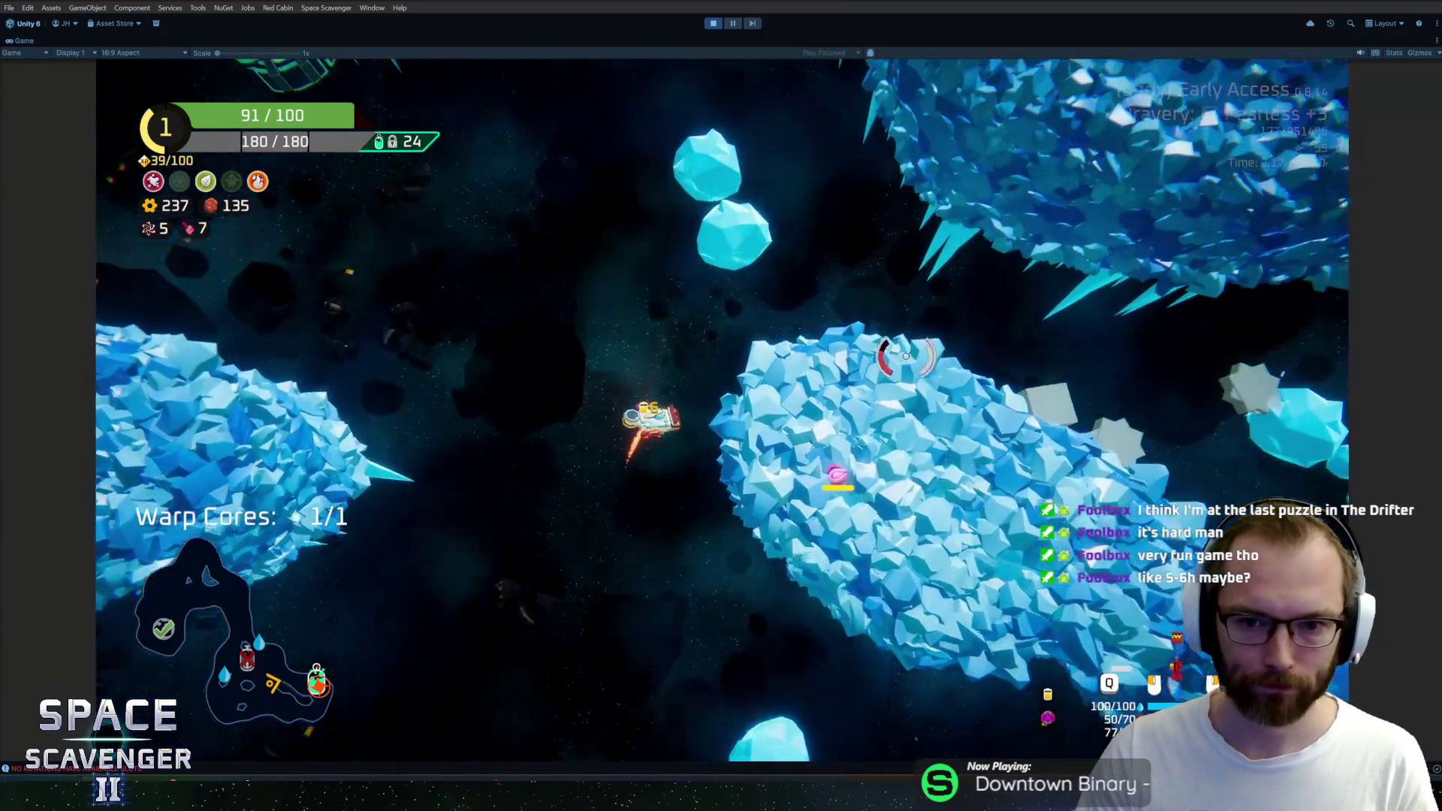
Fight along the crystal wall to the warp portal and warp out to the sector map
{"action": "mouse_move", "coordinate": [839, 290]}
{"action": "left_mouse_down"}
{"action": "mouse_move", "coordinate": [716, 677]}
{"action": "mouse_move", "coordinate": [758, 572]}
{"action": "mouse_move", "coordinate": [801, 304]}
{"action": "mouse_move", "coordinate": [645, 543]}
{"action": "mouse_move", "coordinate": [500, 338]}
{"action": "mouse_move", "coordinate": [640, 231]}
{"action": "left_mouse_up"}
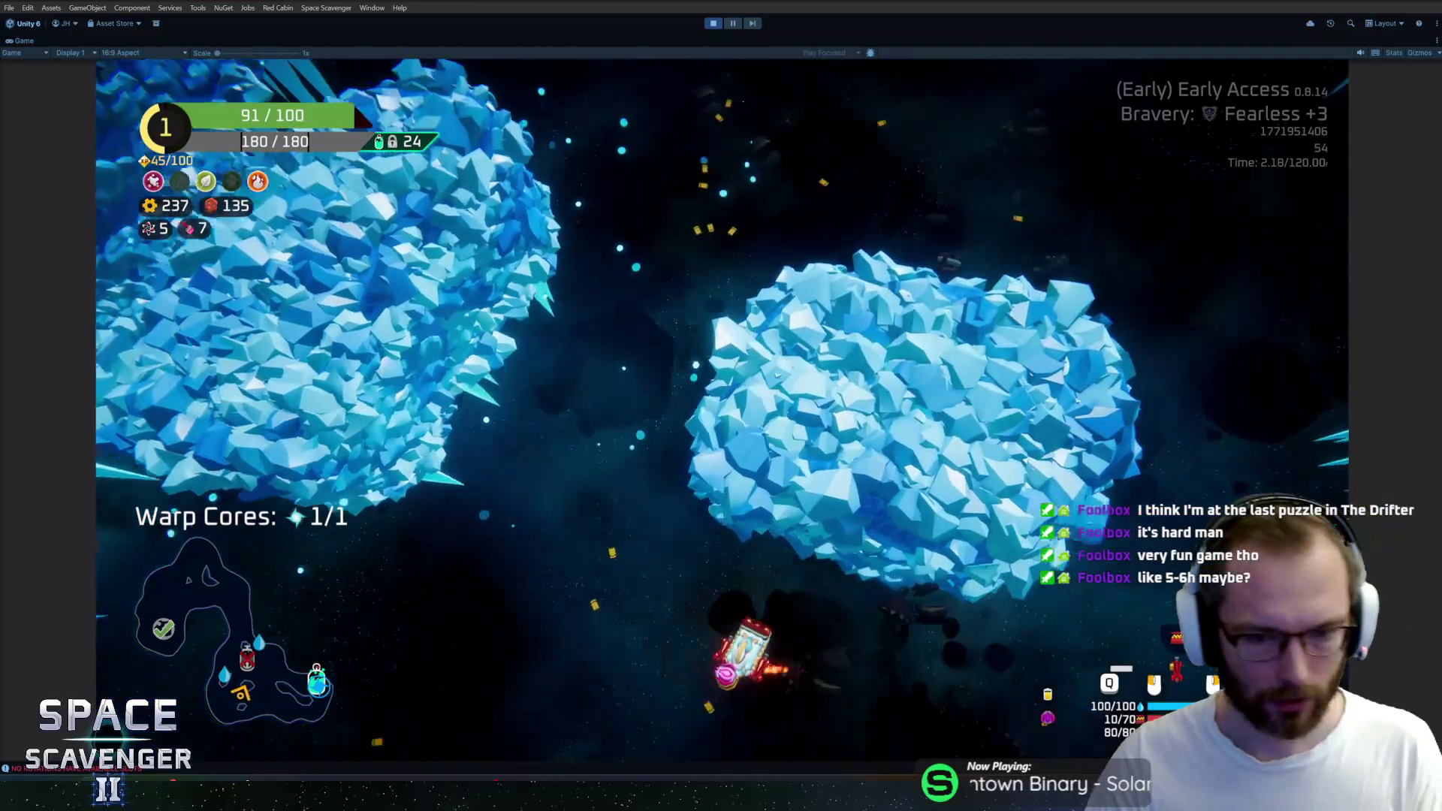
{"action": "key", "text": "w"}
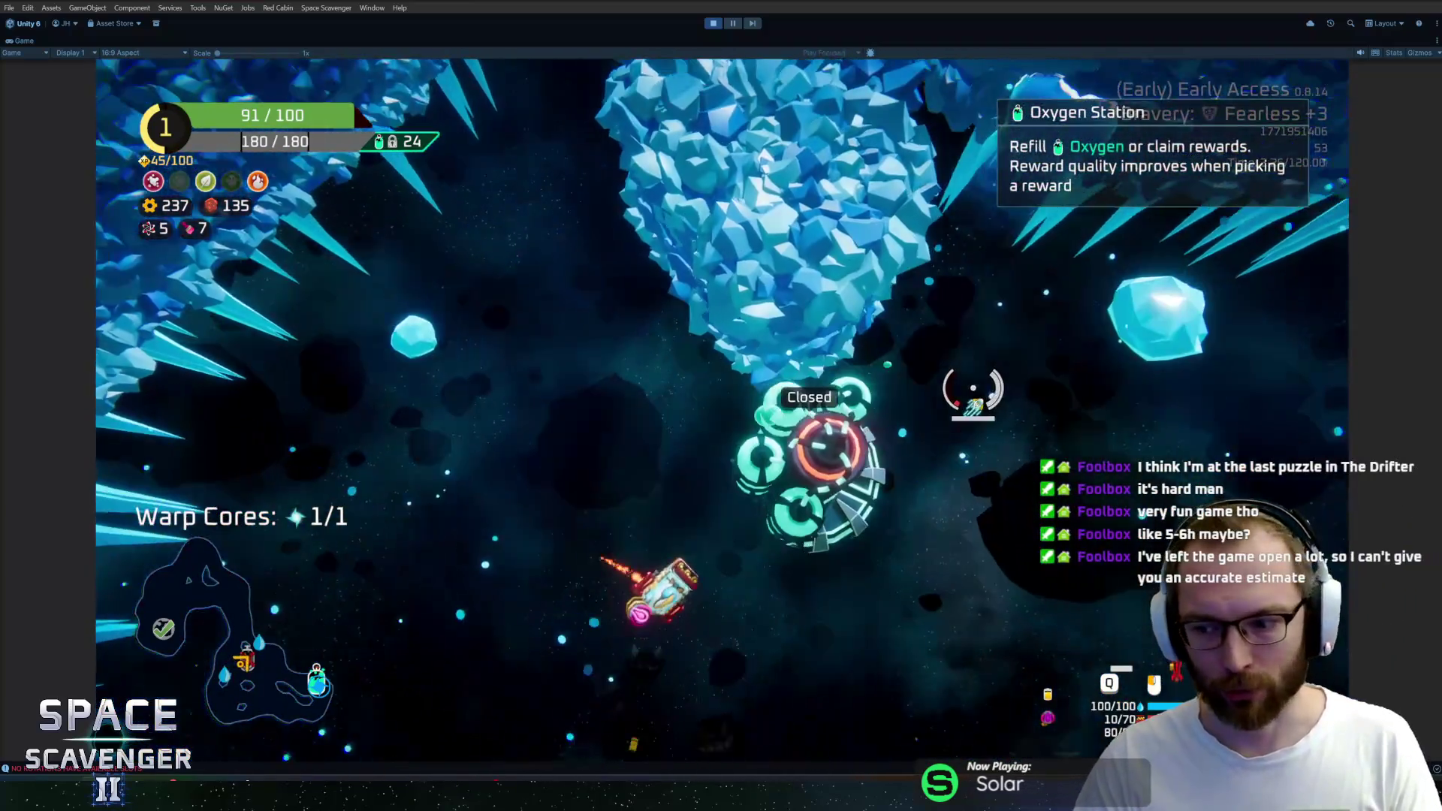
{"action": "left_click", "coordinate": [943, 373]}
{"action": "key", "text": "d"}
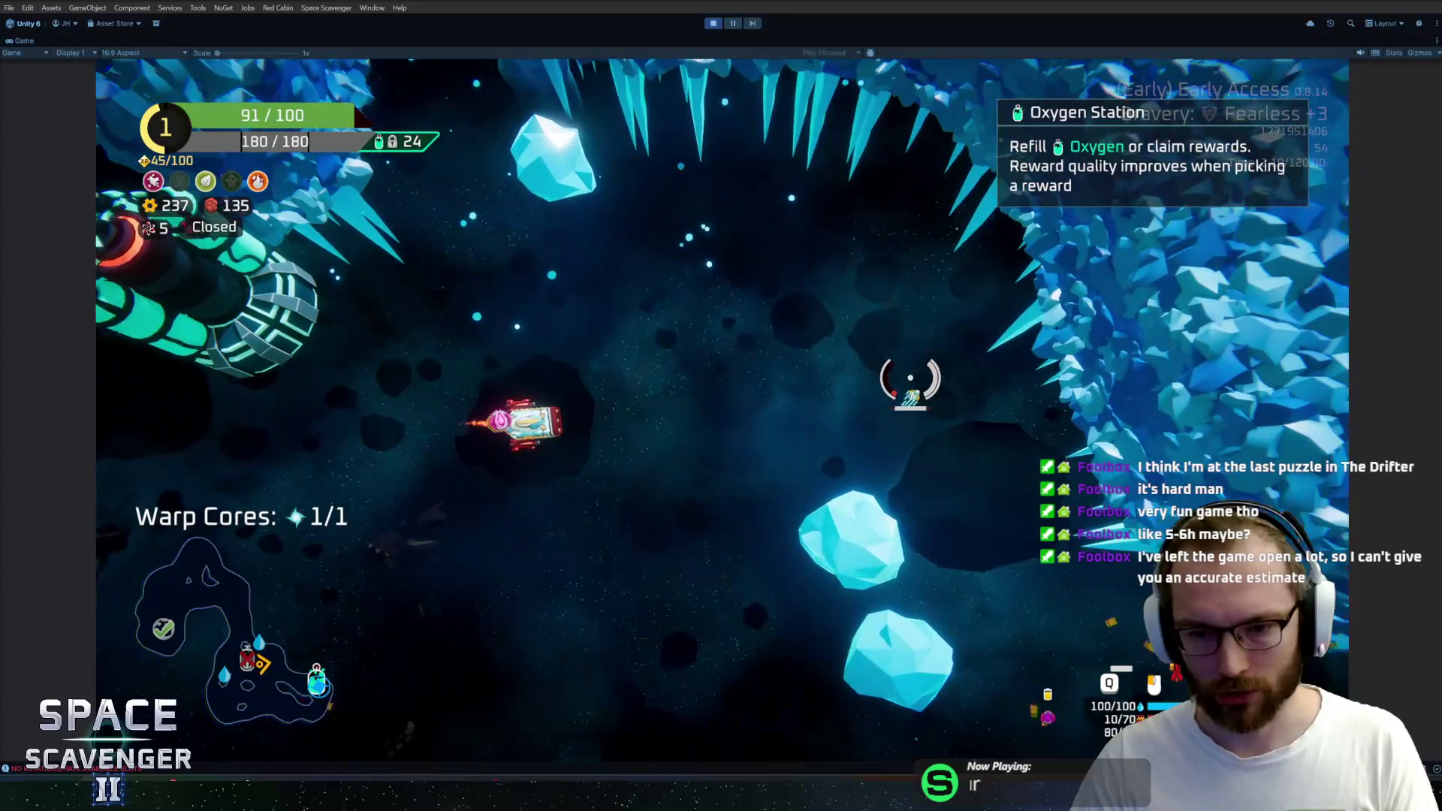
{"action": "key", "text": "d"}
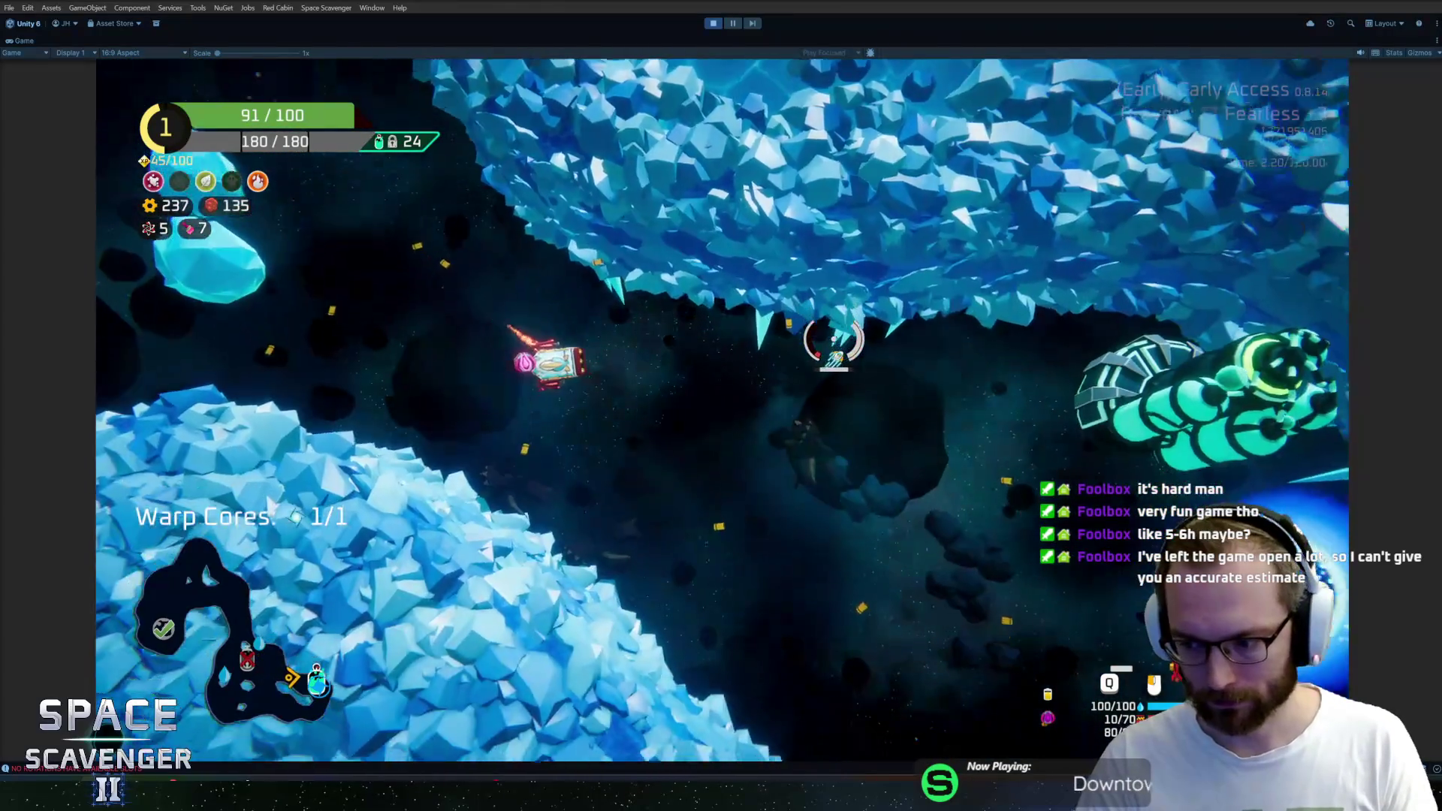
{"action": "key", "text": "f"}
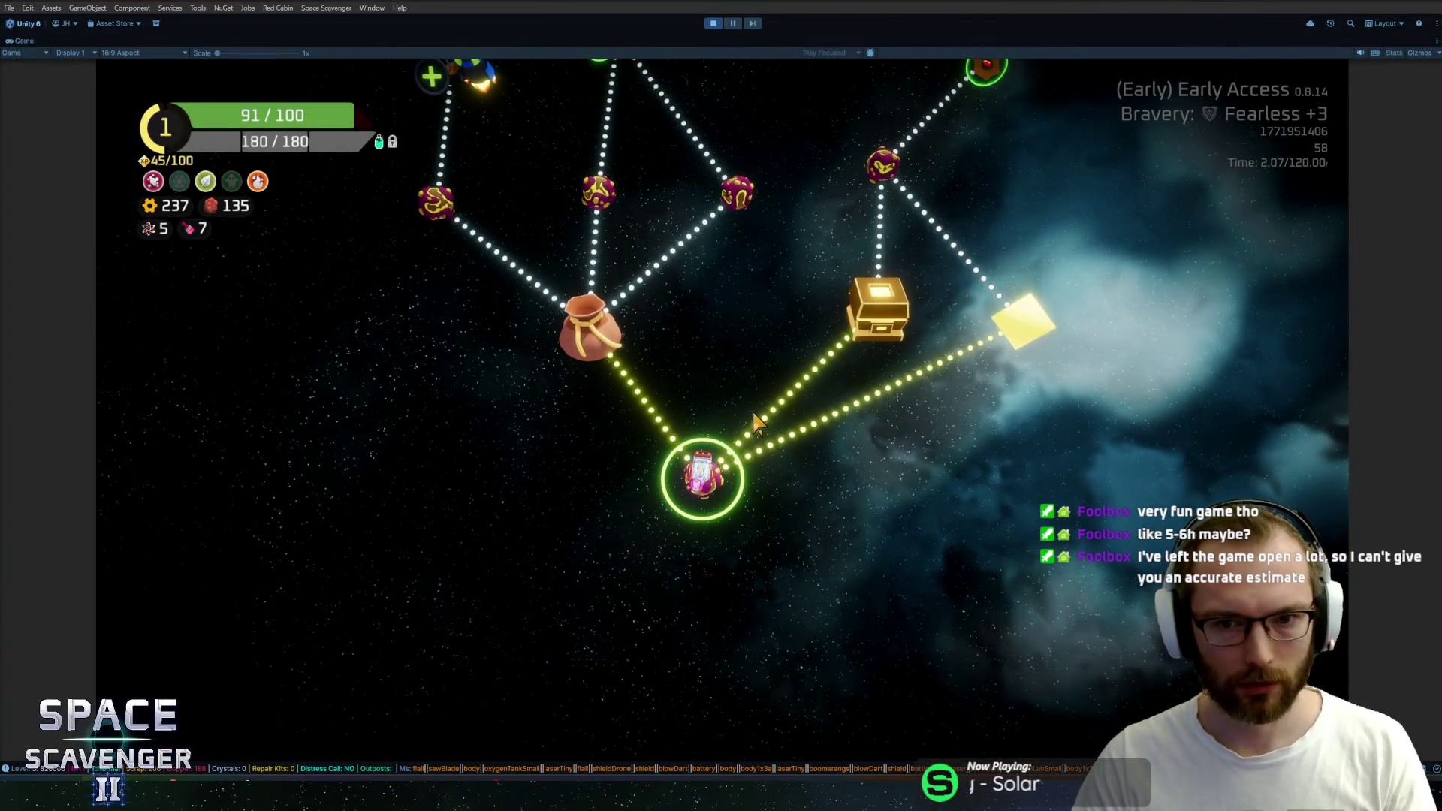
{"action": "scroll", "coordinate": [755, 429], "scroll_direction": "up", "scroll_amount": 5}
{"action": "scroll", "coordinate": [765, 402], "scroll_direction": "down", "scroll_amount": 5}
{"action": "scroll", "coordinate": [687, 420], "scroll_direction": "up", "scroll_amount": 3}
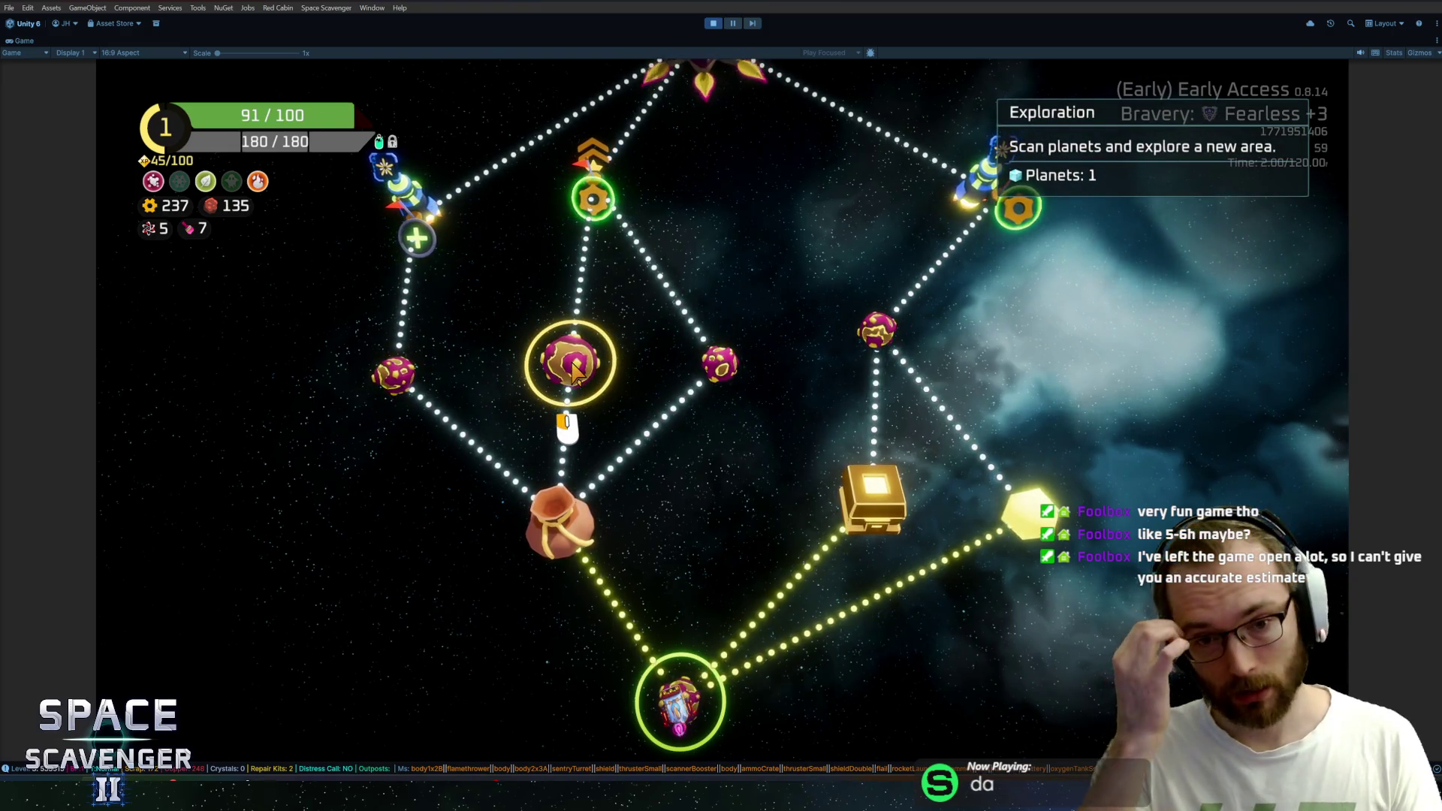
Return to Unity and stop play mode with Ctrl+P
{"action": "key", "text": "alt+Tab"}
{"action": "key", "text": "ctrl+p"}
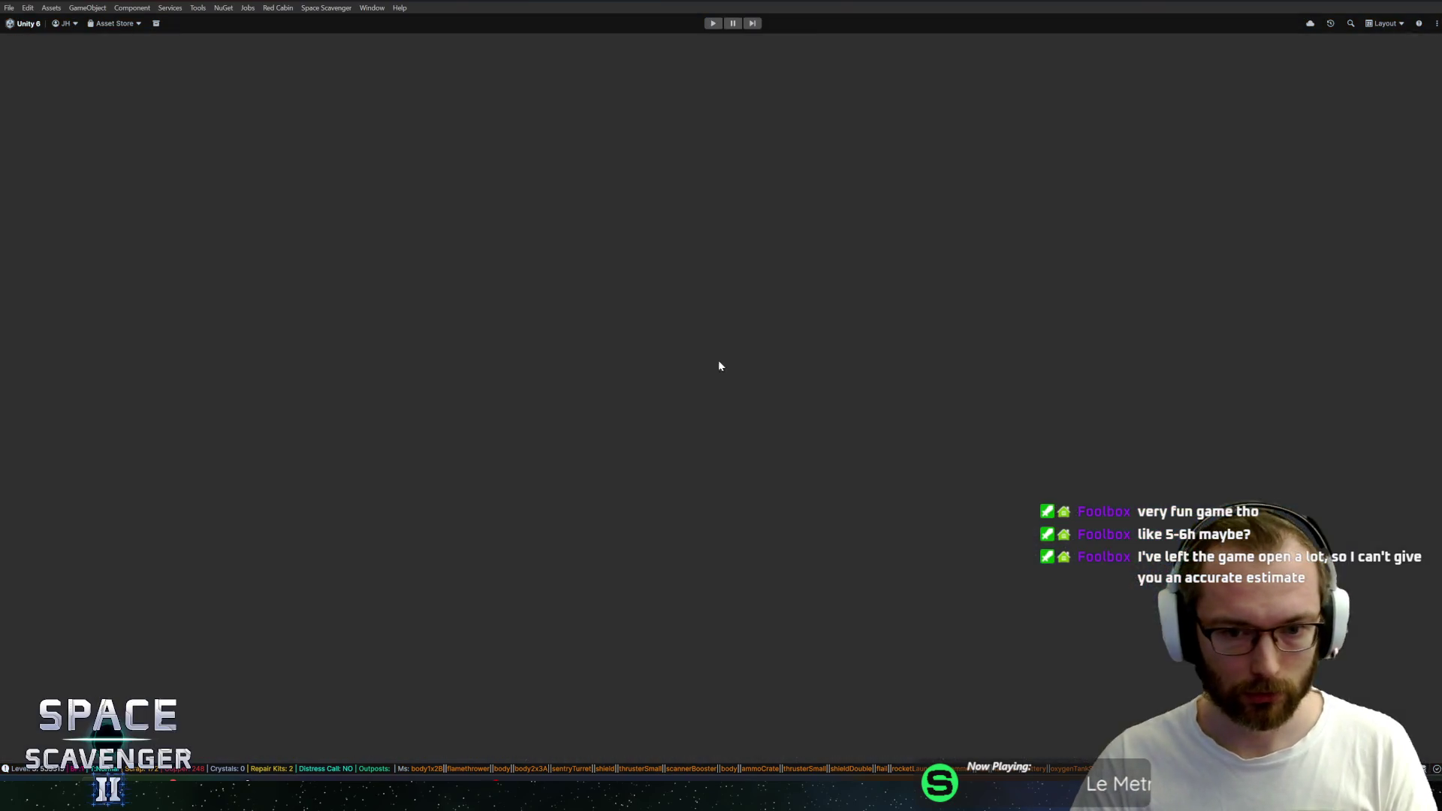
{"action": "scroll", "coordinate": [69, 550], "scroll_direction": "down", "scroll_amount": 5}
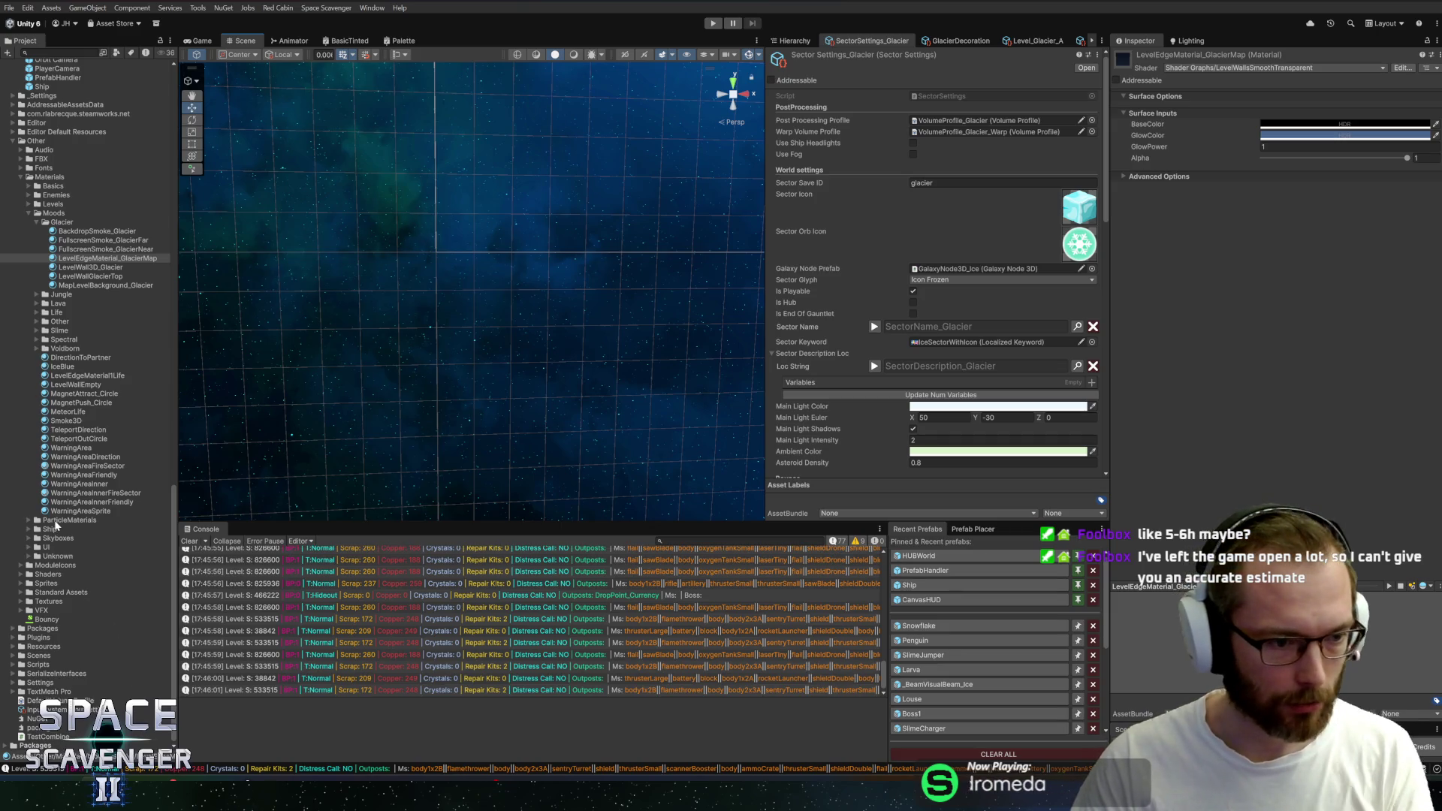
Browse the Project folders through 3_Levels and its settings subfolders
{"action": "double_click", "coordinate": [69, 222]}
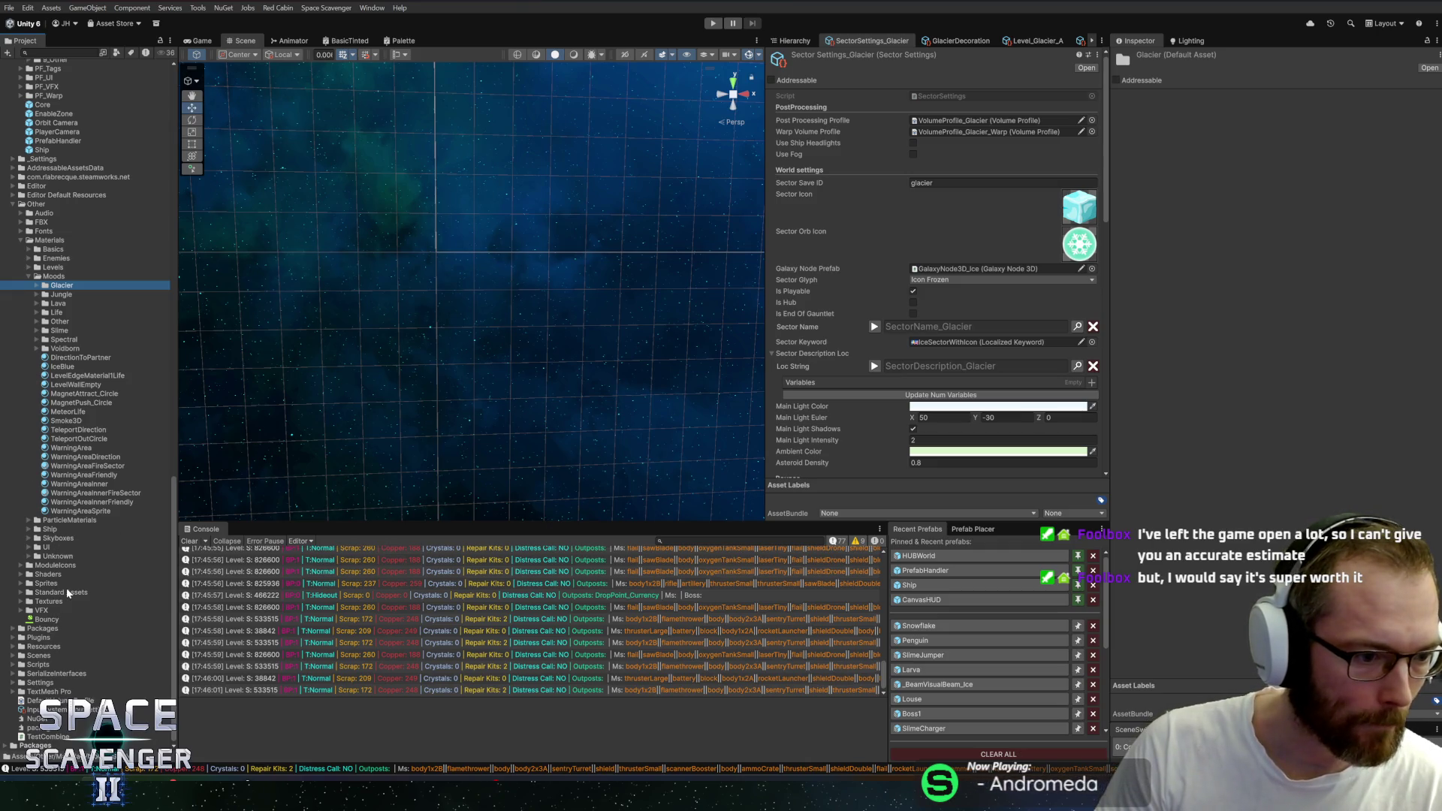
{"action": "scroll", "coordinate": [106, 280], "scroll_direction": "up", "scroll_amount": 6}
{"action": "scroll", "coordinate": [109, 403], "scroll_direction": "up", "scroll_amount": 4}
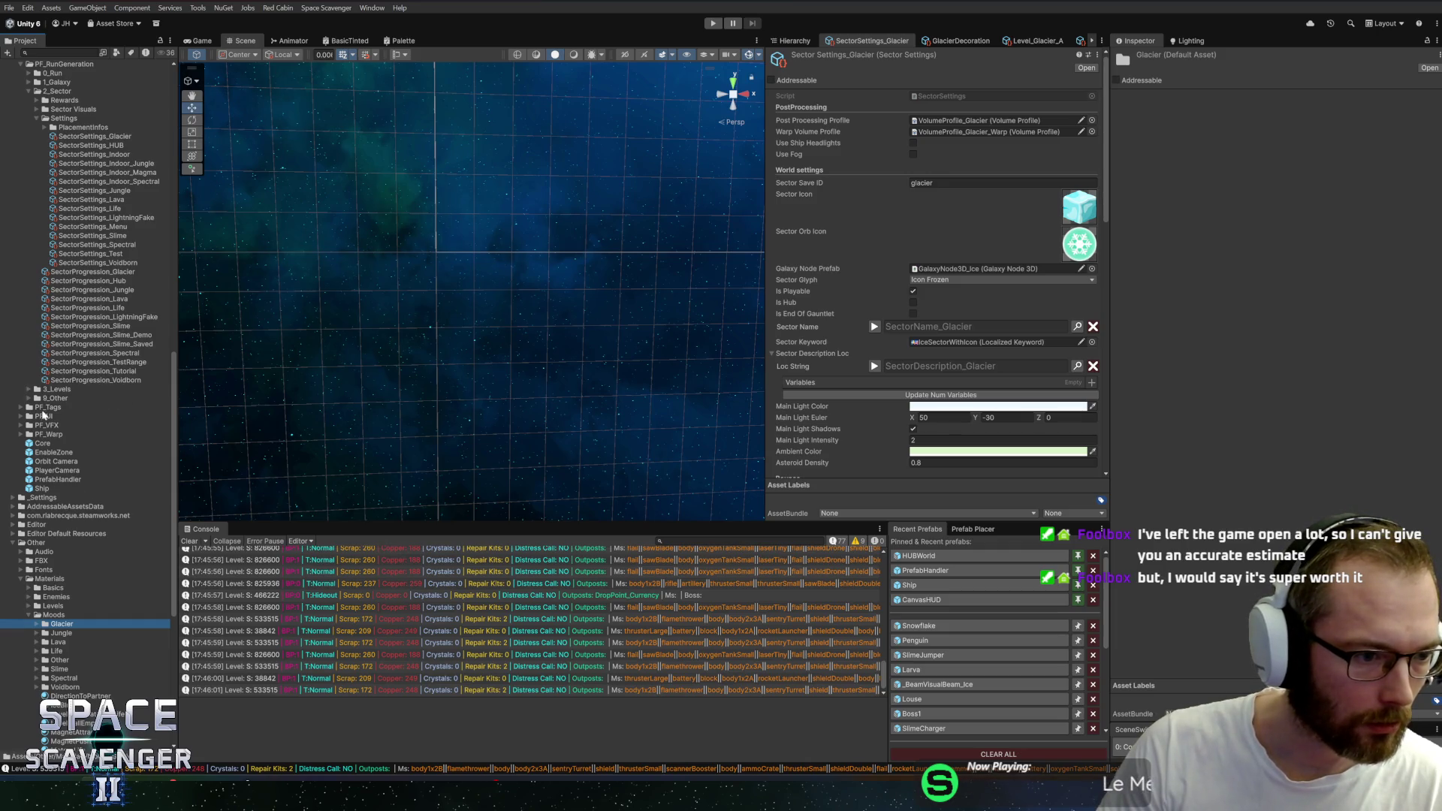
{"action": "left_click", "coordinate": [51, 389]}
{"action": "scroll", "coordinate": [75, 326], "scroll_direction": "up", "scroll_amount": 3}
{"action": "left_click", "coordinate": [54, 223]}
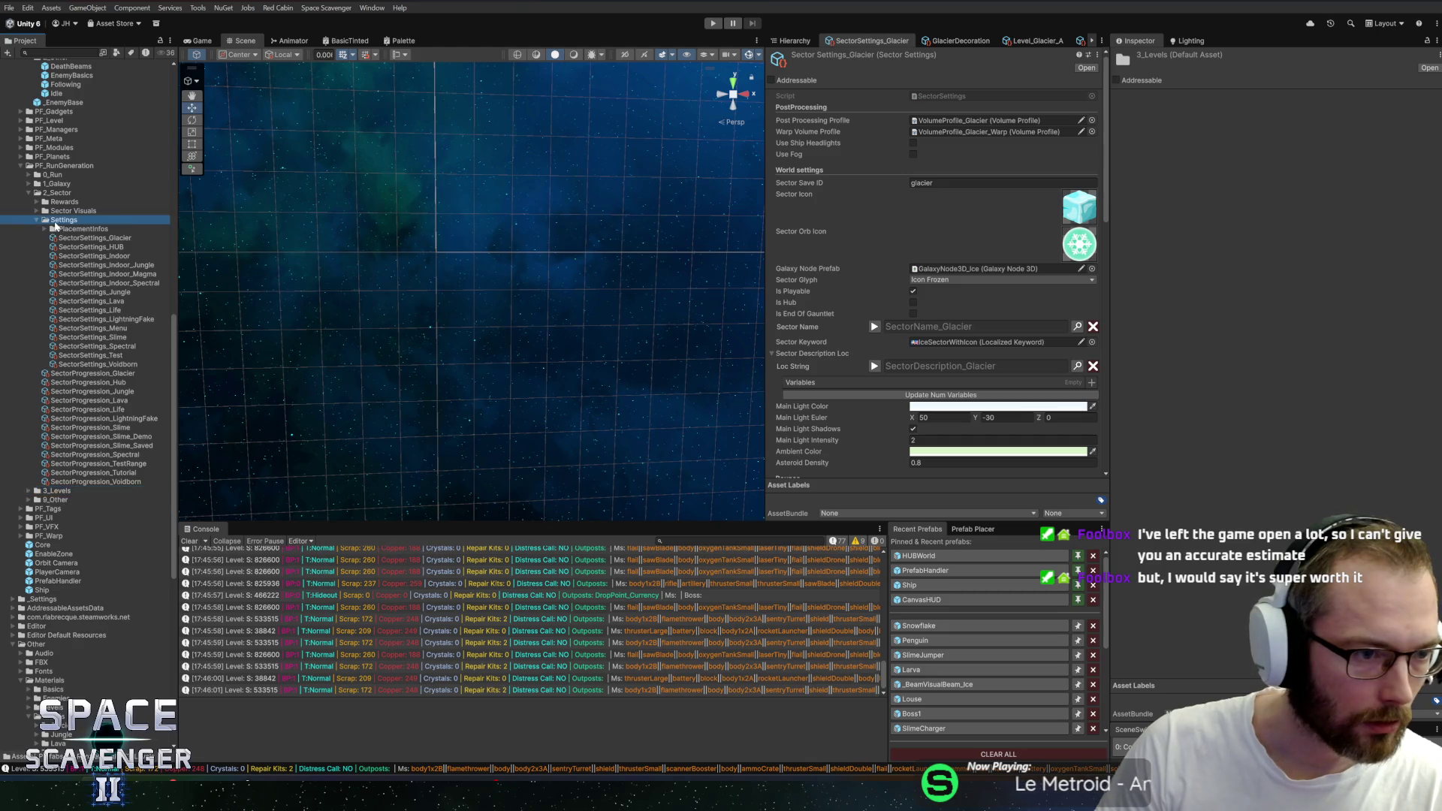
{"action": "double_click", "coordinate": [51, 347]}
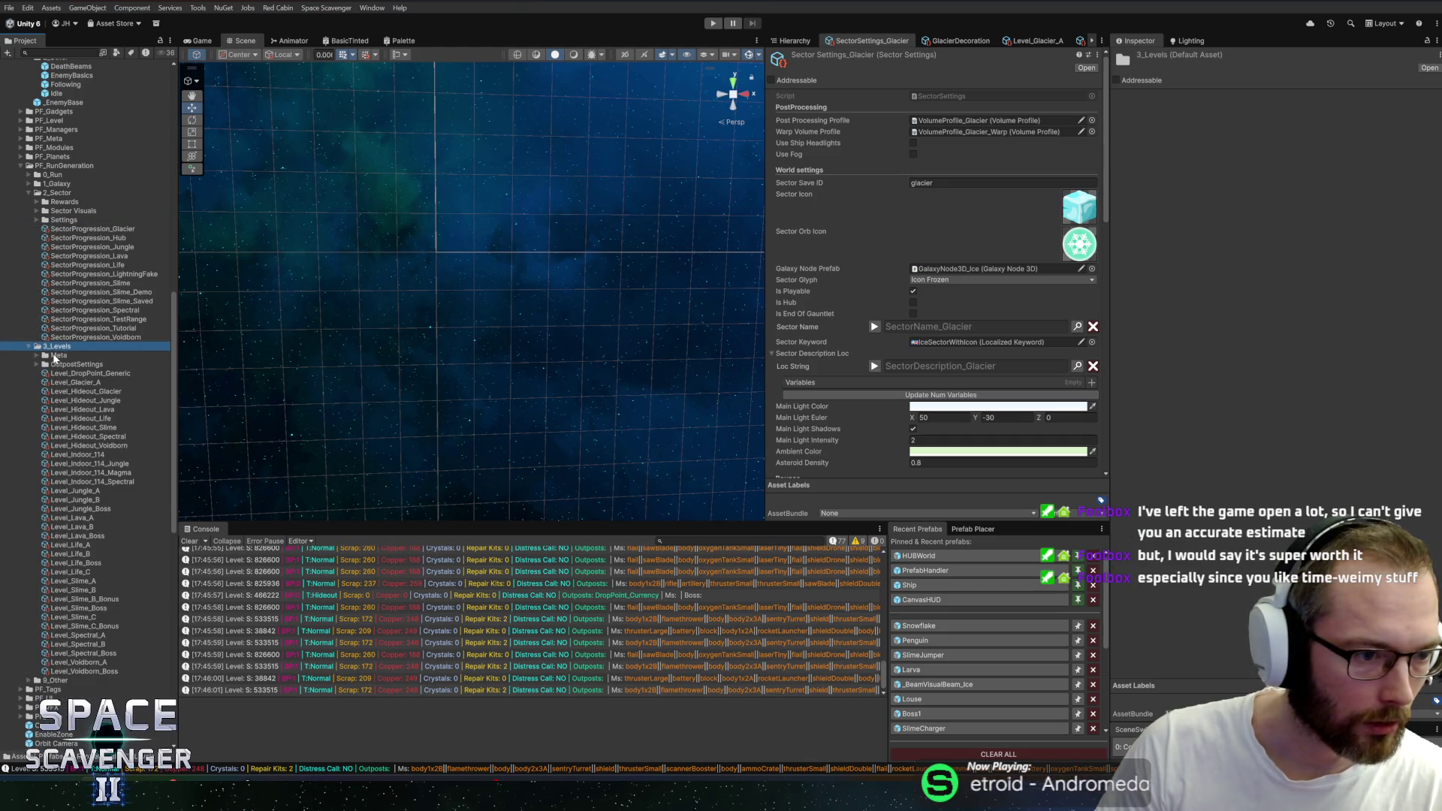
{"action": "left_click", "coordinate": [68, 365]}
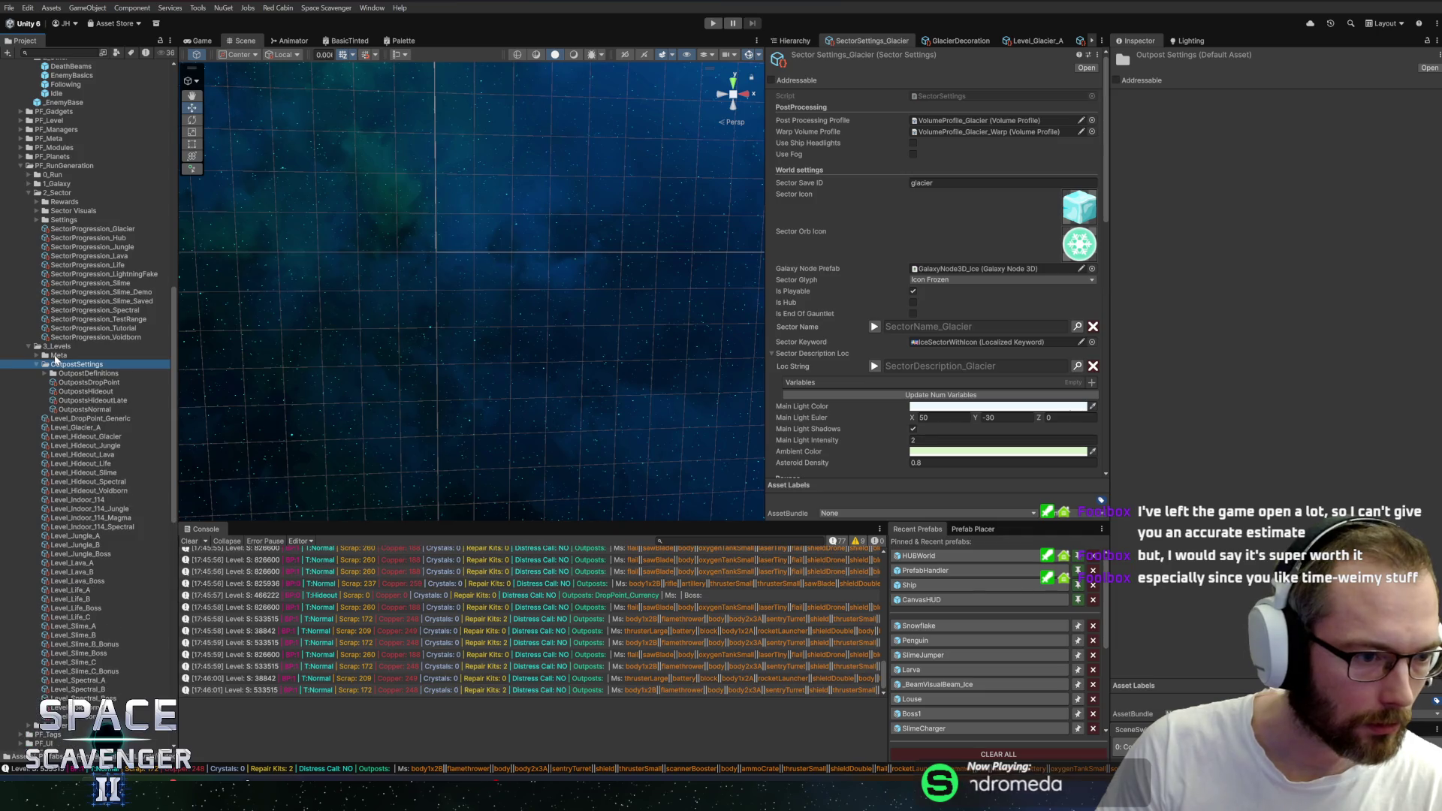
{"action": "scroll", "coordinate": [67, 388], "scroll_direction": "down", "scroll_amount": 3}
{"action": "scroll", "coordinate": [67, 387], "scroll_direction": "down", "scroll_amount": 4}
Collapse 3_Levels and 9_Other, then expand PF_Warp to list MapIcons and PlanetIcons
{"action": "key", "text": "Left"}
{"action": "key", "text": "Left"}
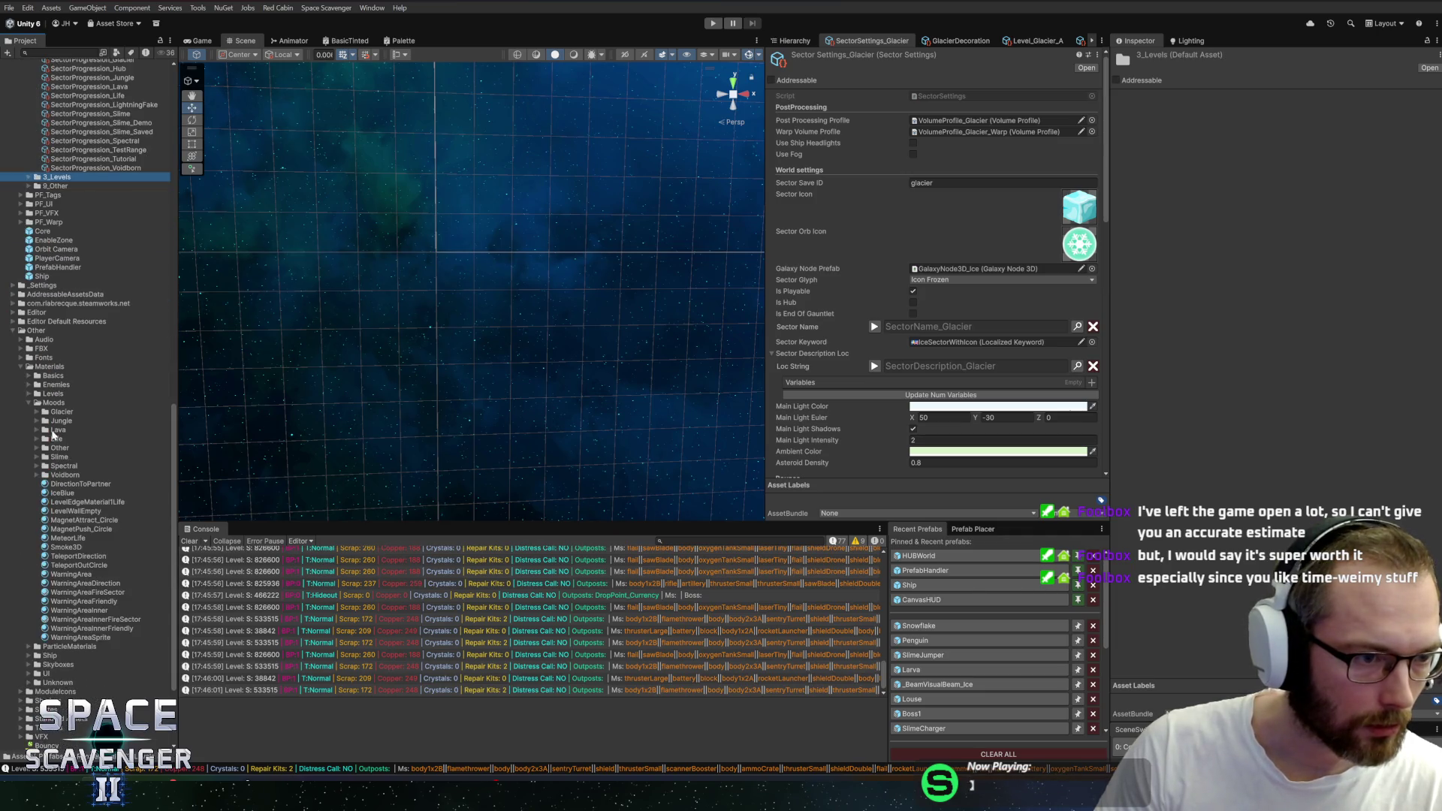
{"action": "double_click", "coordinate": [54, 187]}
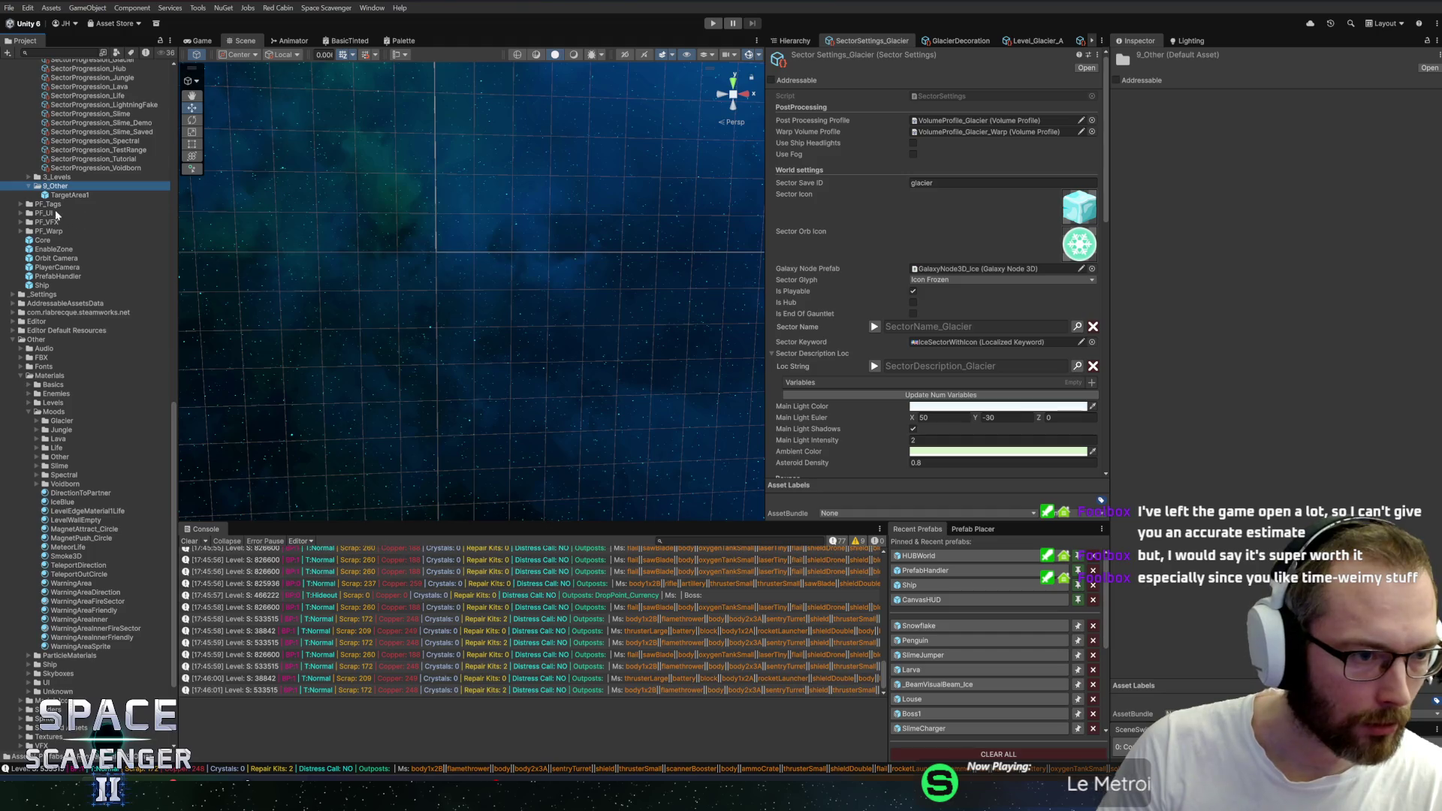
{"action": "key", "text": "Left"}
{"action": "double_click", "coordinate": [46, 217]}
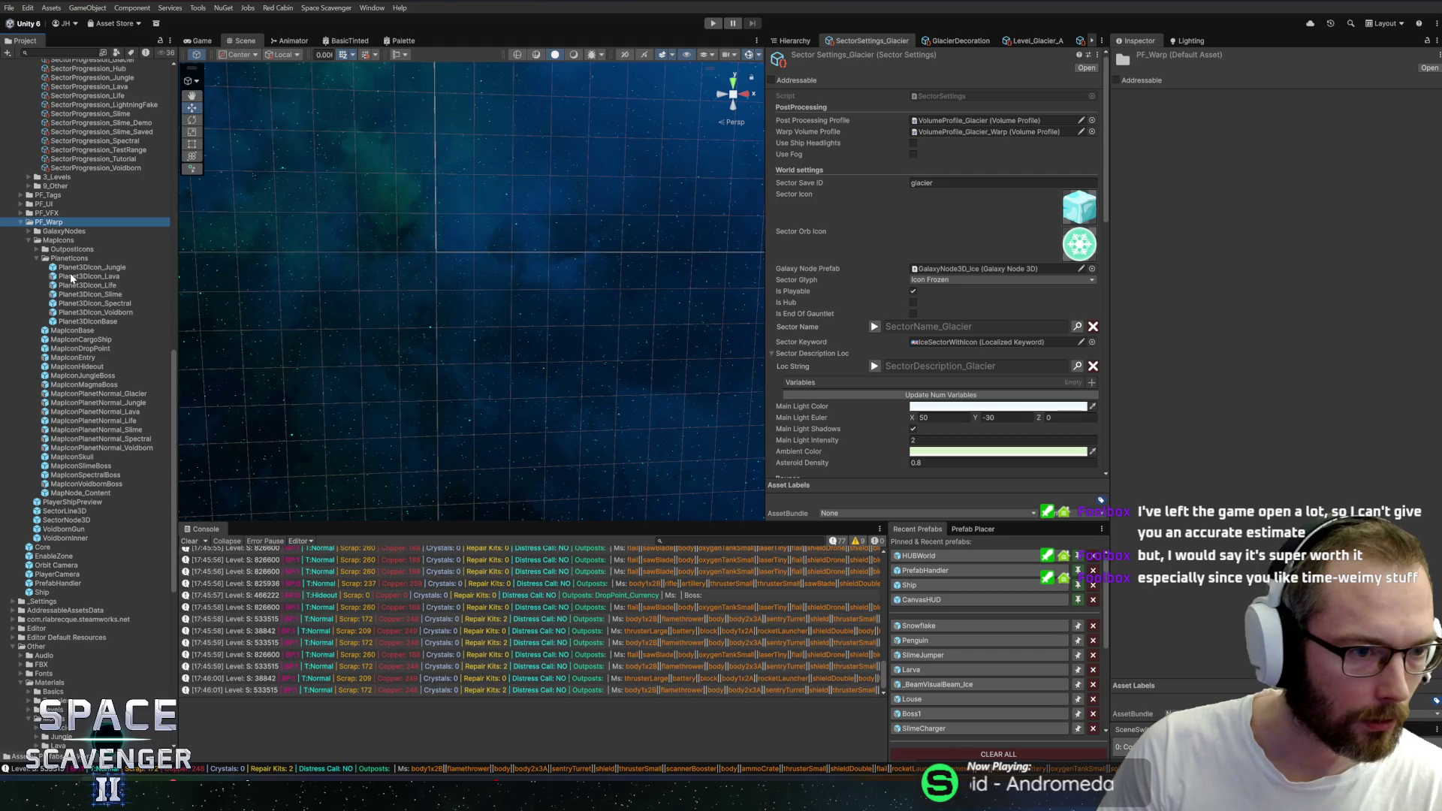
Duplicate Planet3DIcon_Lava and rename the copy Planet3DIcon_Glacier
{"action": "left_click", "coordinate": [76, 268]}
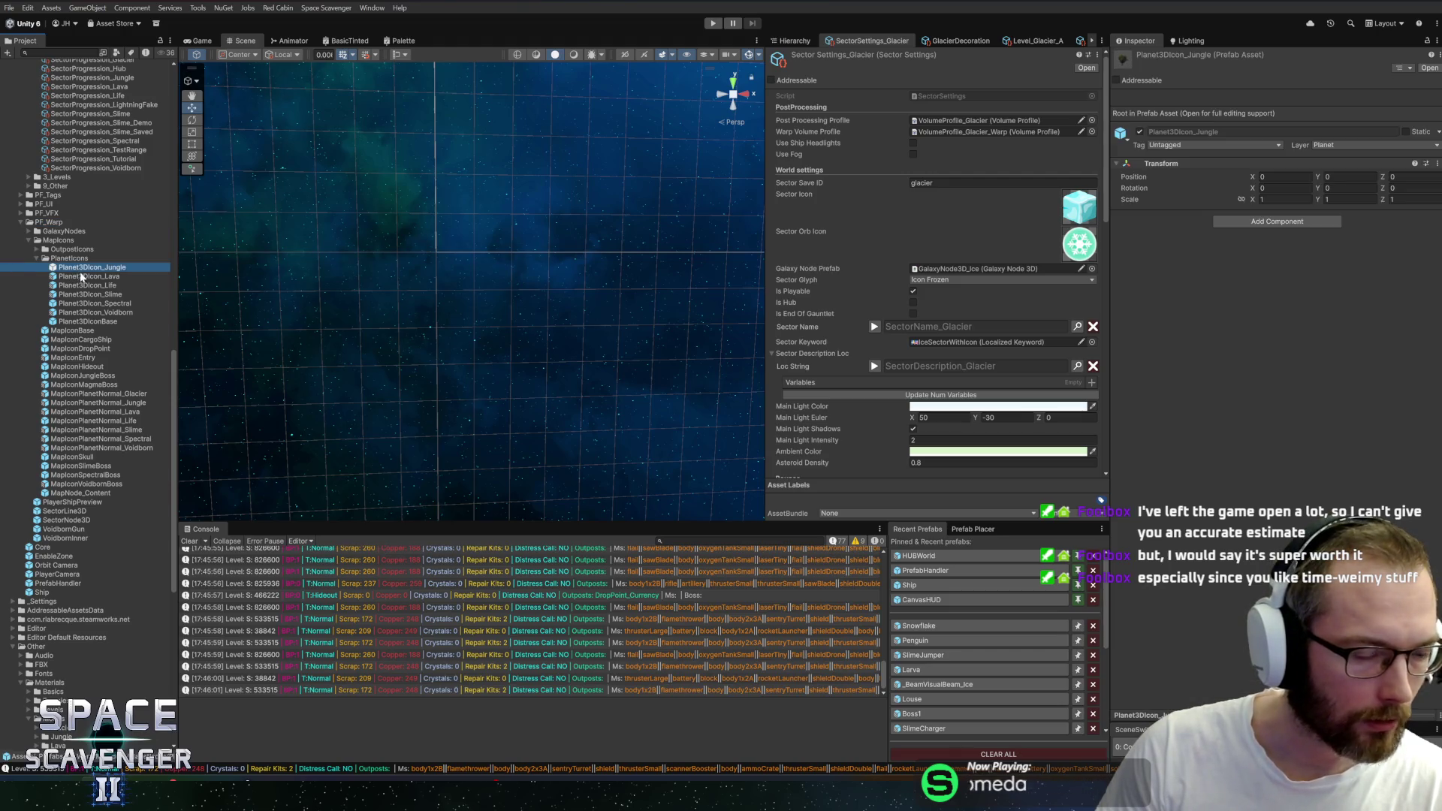
{"action": "double_click", "coordinate": [81, 276]}
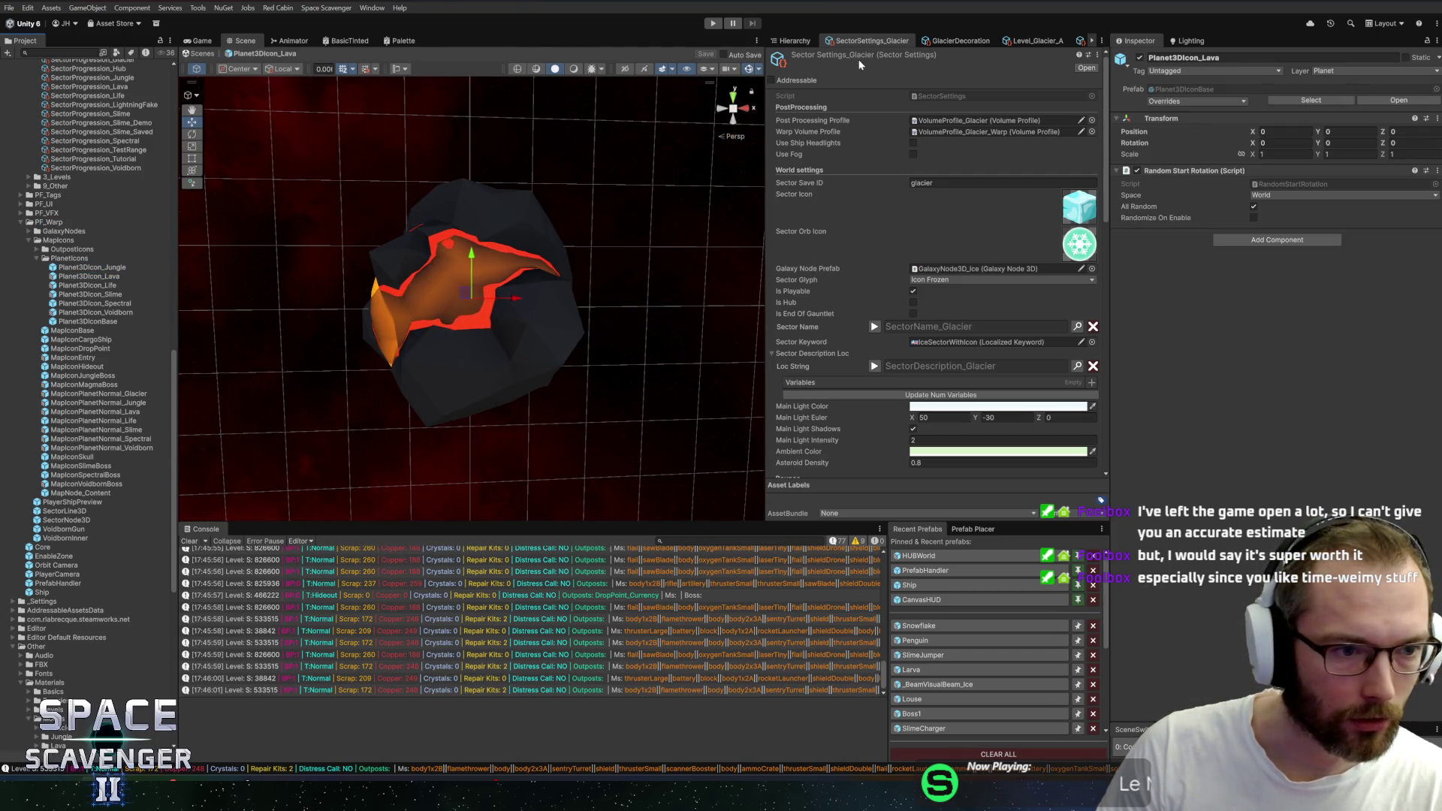
{"action": "left_click", "coordinate": [88, 276]}
{"action": "key", "text": "ctrl+d"}
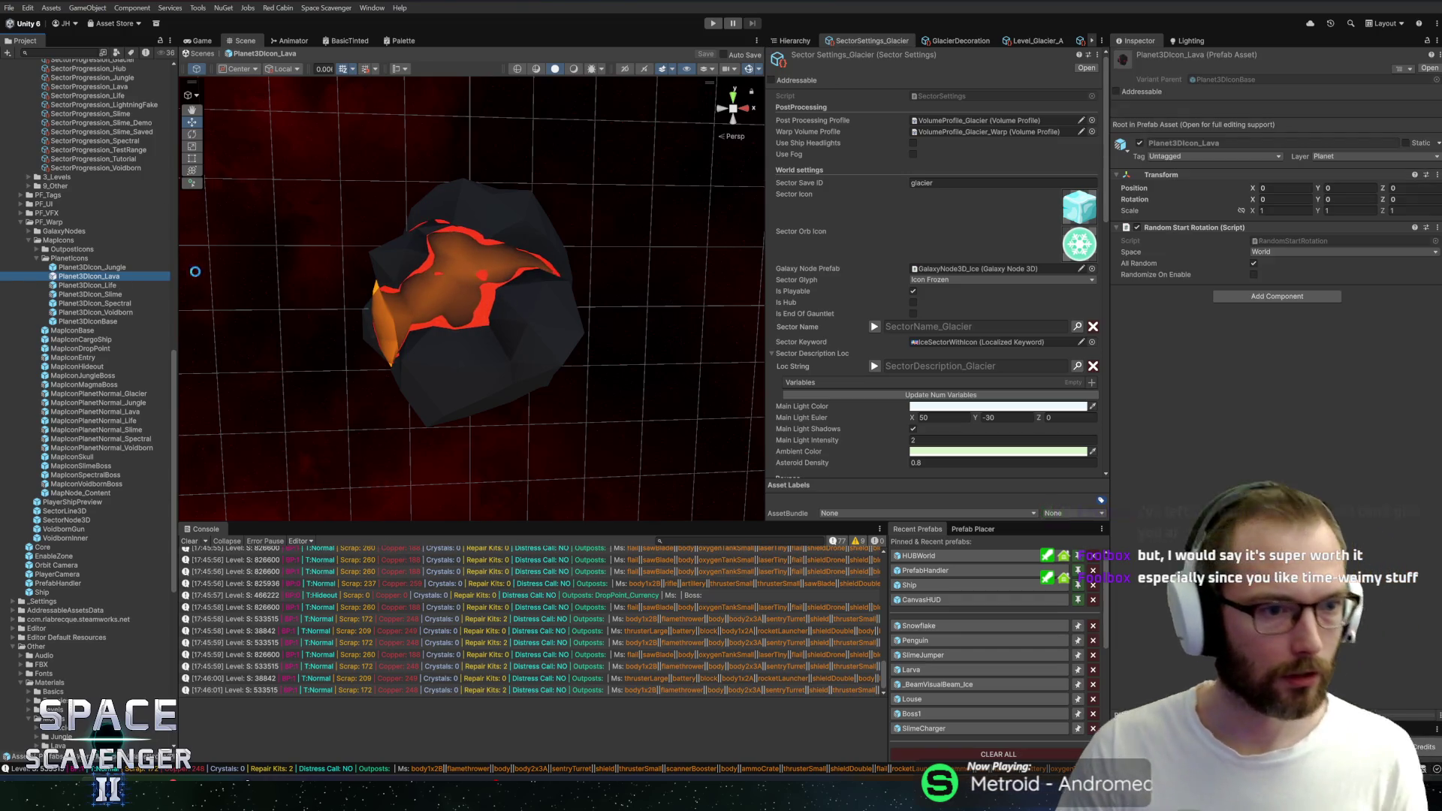
{"action": "key", "text": "F2"}
{"action": "key", "text": "BackSpace"}
{"action": "key", "text": "BackSpace"}
{"action": "key", "text": "BackSpace"}
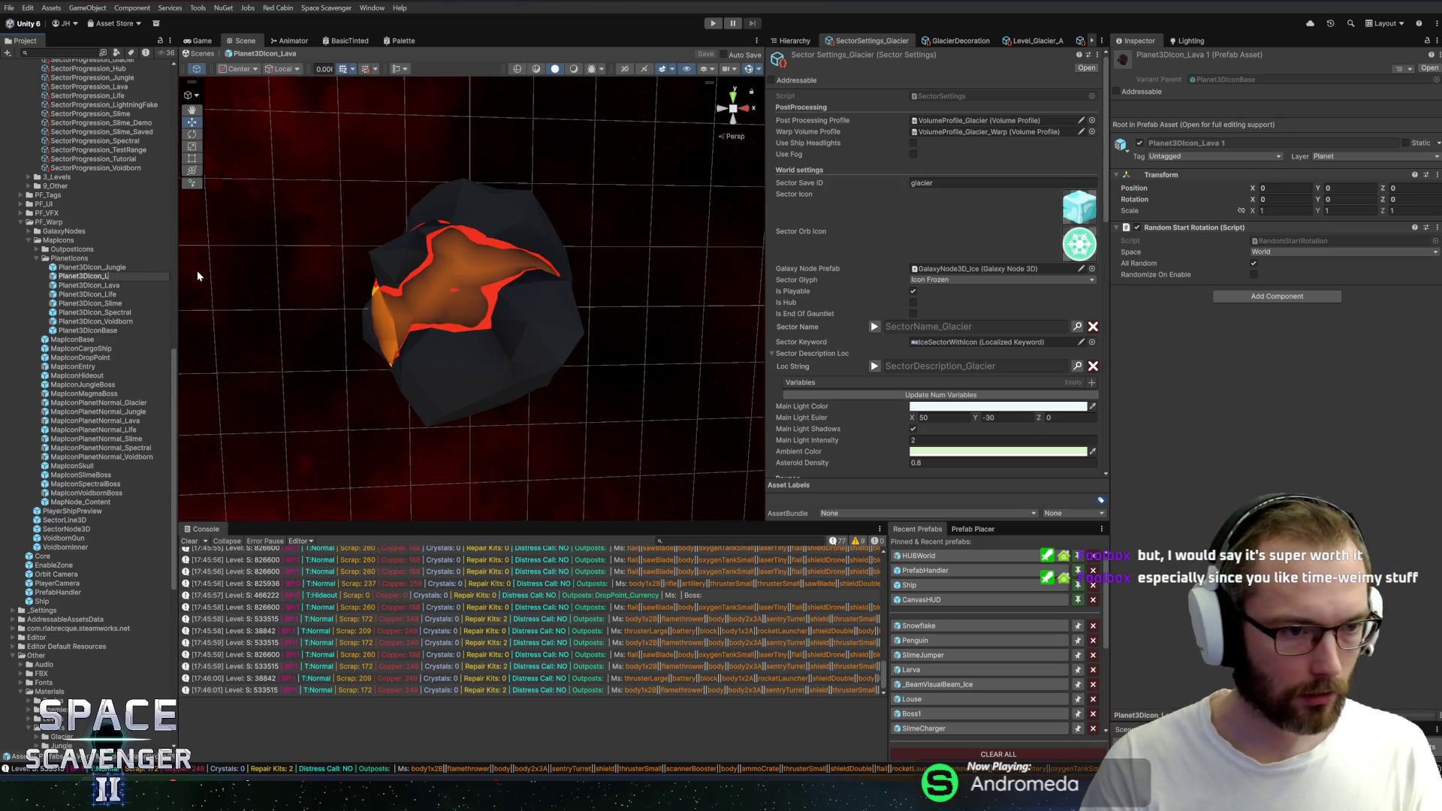
{"action": "type", "text": "Glacier"}
{"action": "key", "text": "Return"}
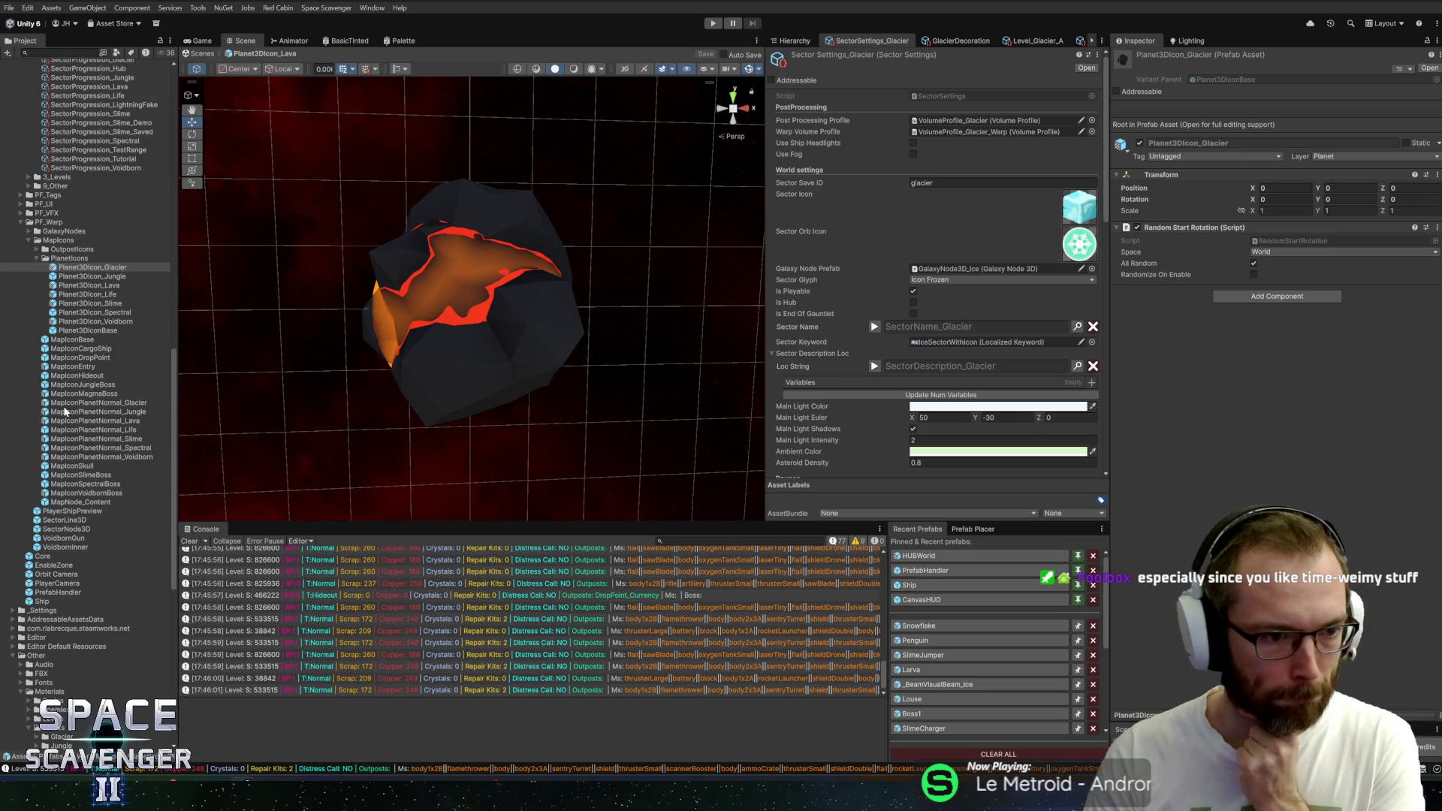
Assign Planet3DIcon_Glacier to the Planet Prefab field of MapIconPlanetNormal_Glacier
{"action": "double_click", "coordinate": [119, 405]}
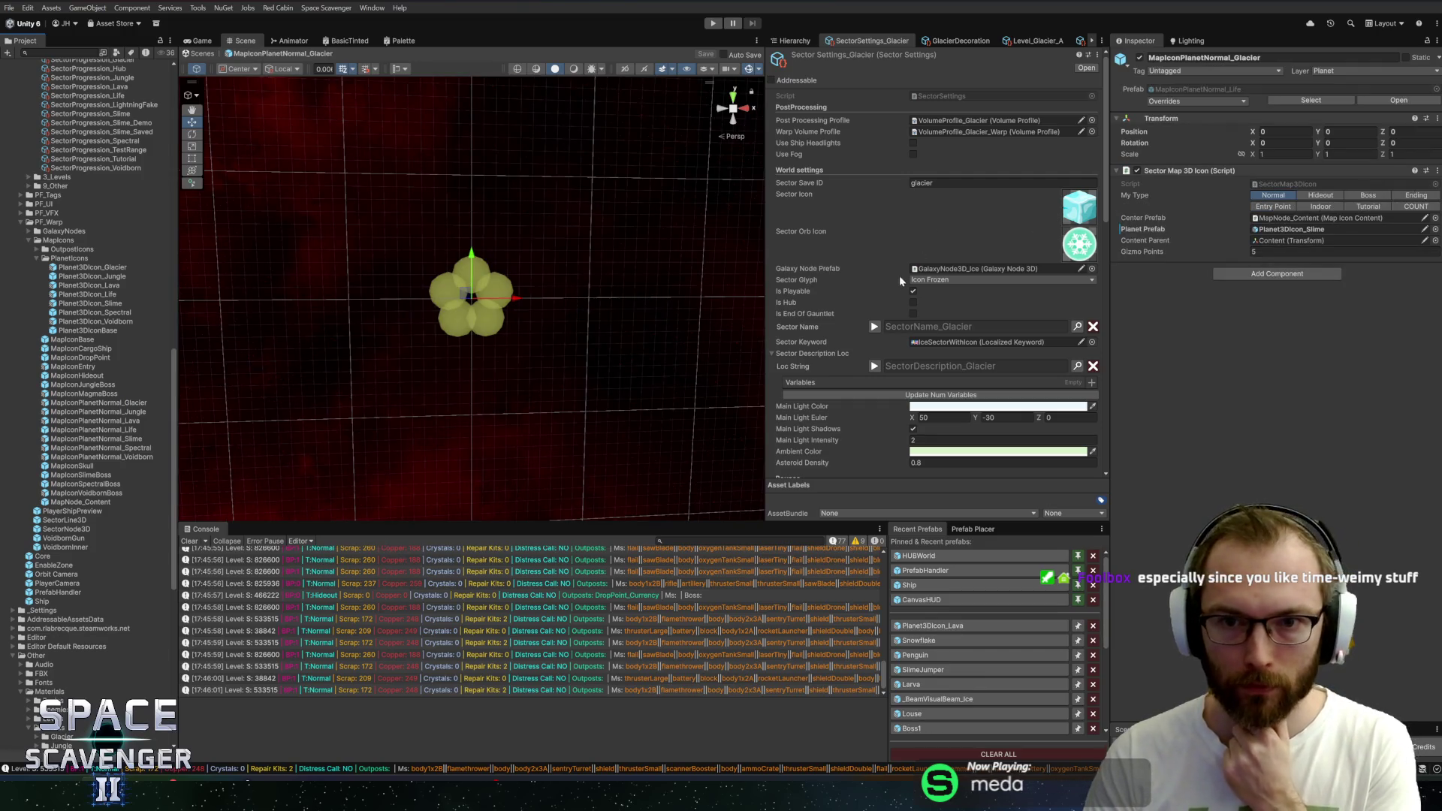
{"action": "left_click", "coordinate": [795, 41]}
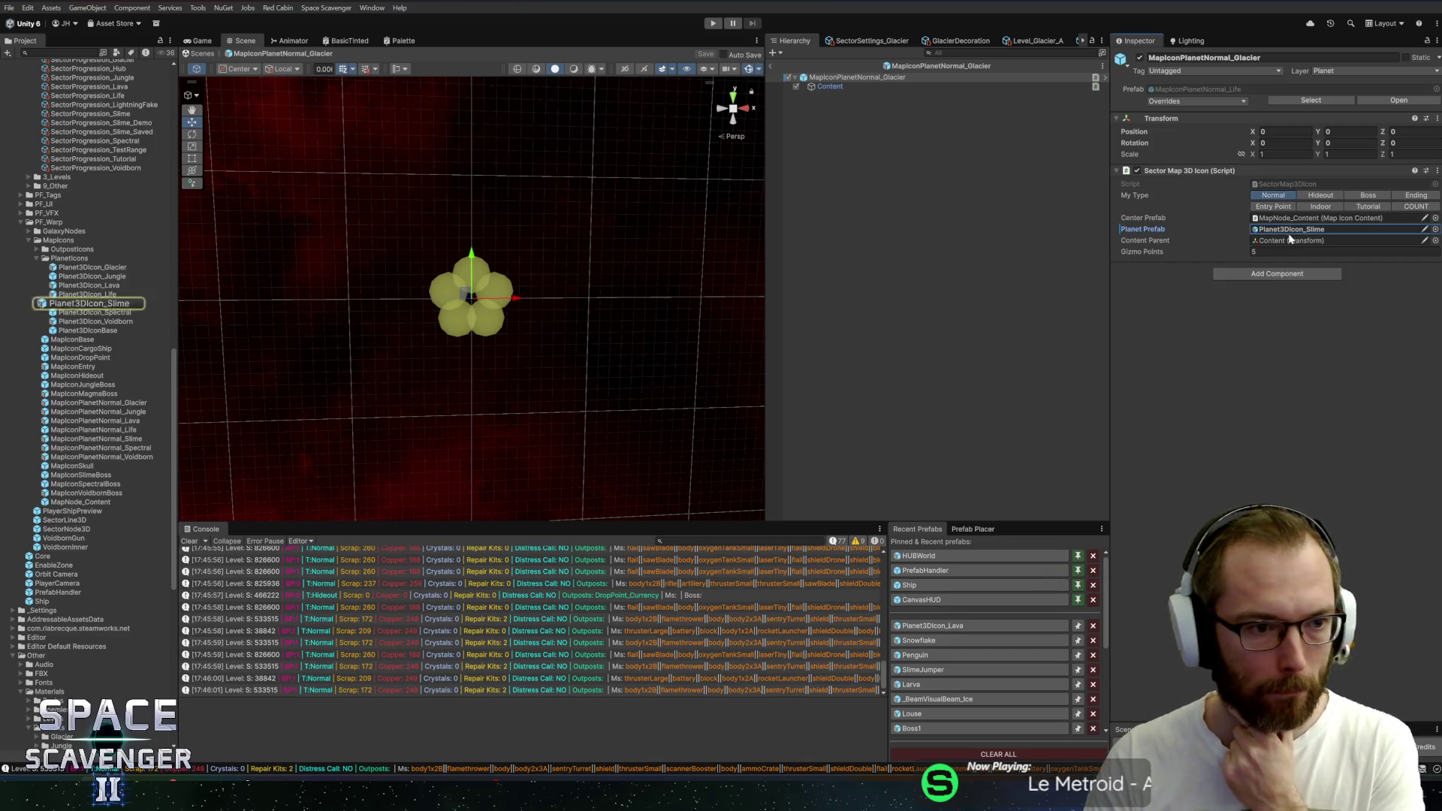
{"action": "left_click_drag", "start_coordinate": [114, 273], "coordinate": [1304, 233]}
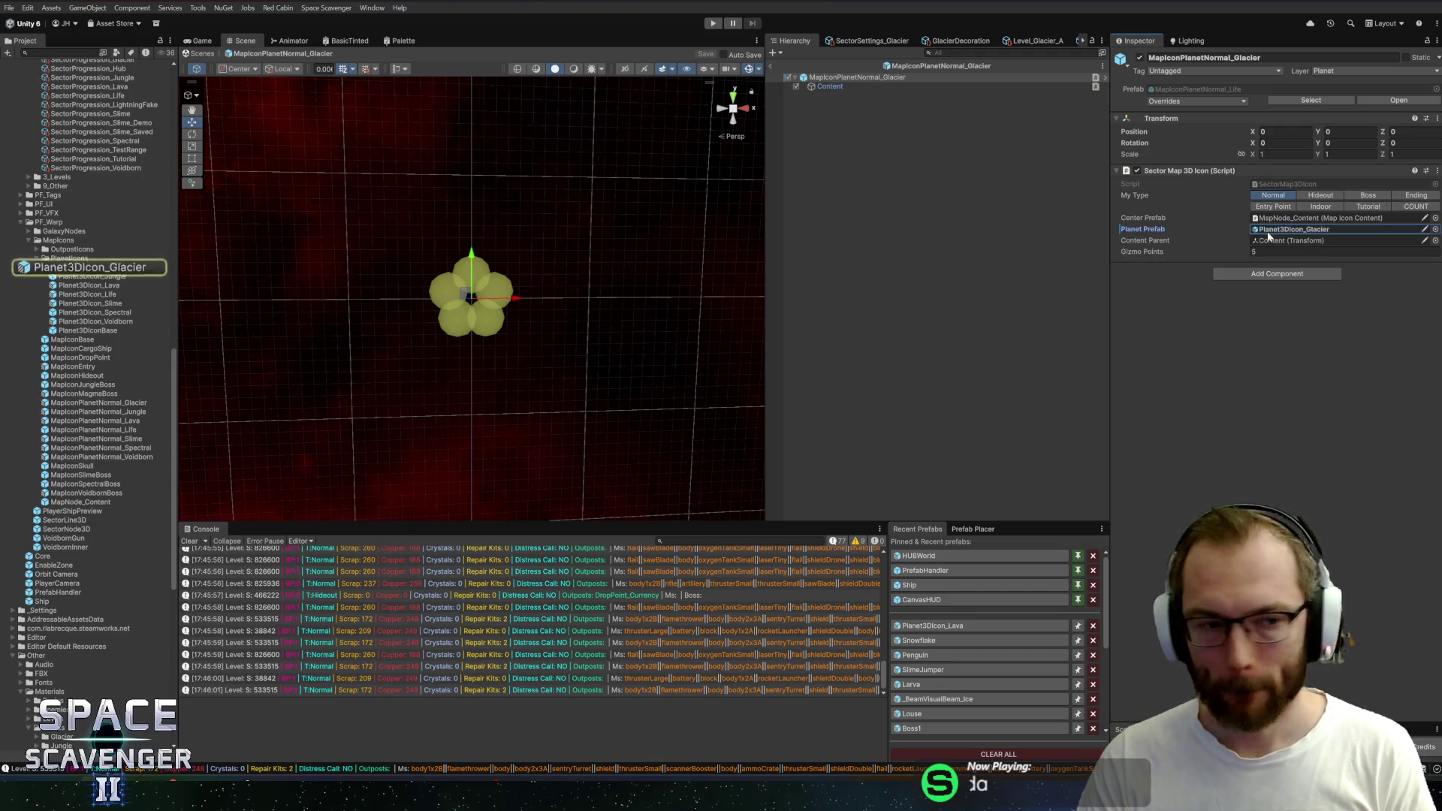
Open Planet3DIcon_Glacier, select its SectorNode3D core, briefly checking GitHub Desktop
{"action": "double_click", "coordinate": [61, 267]}
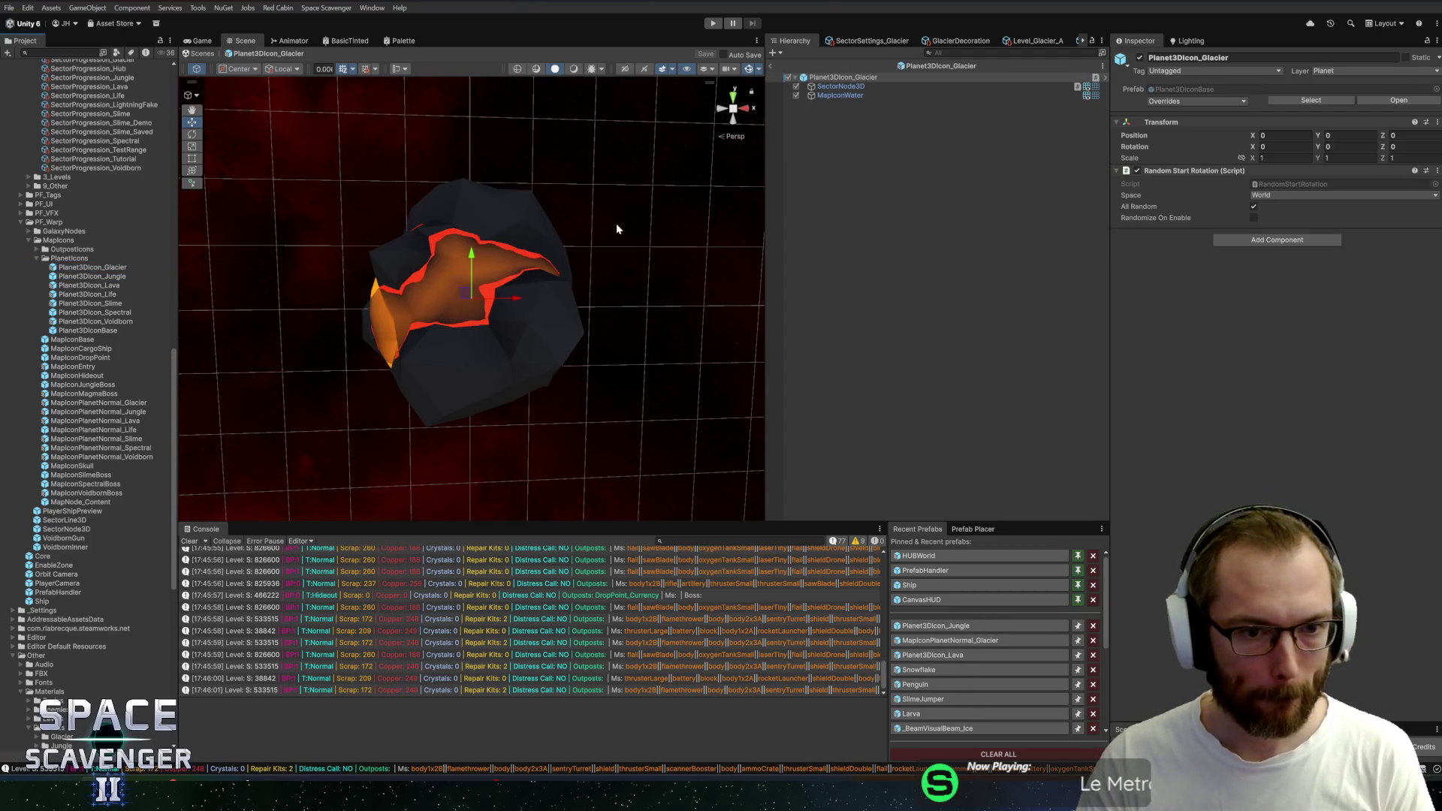
{"action": "left_click", "coordinate": [854, 88]}
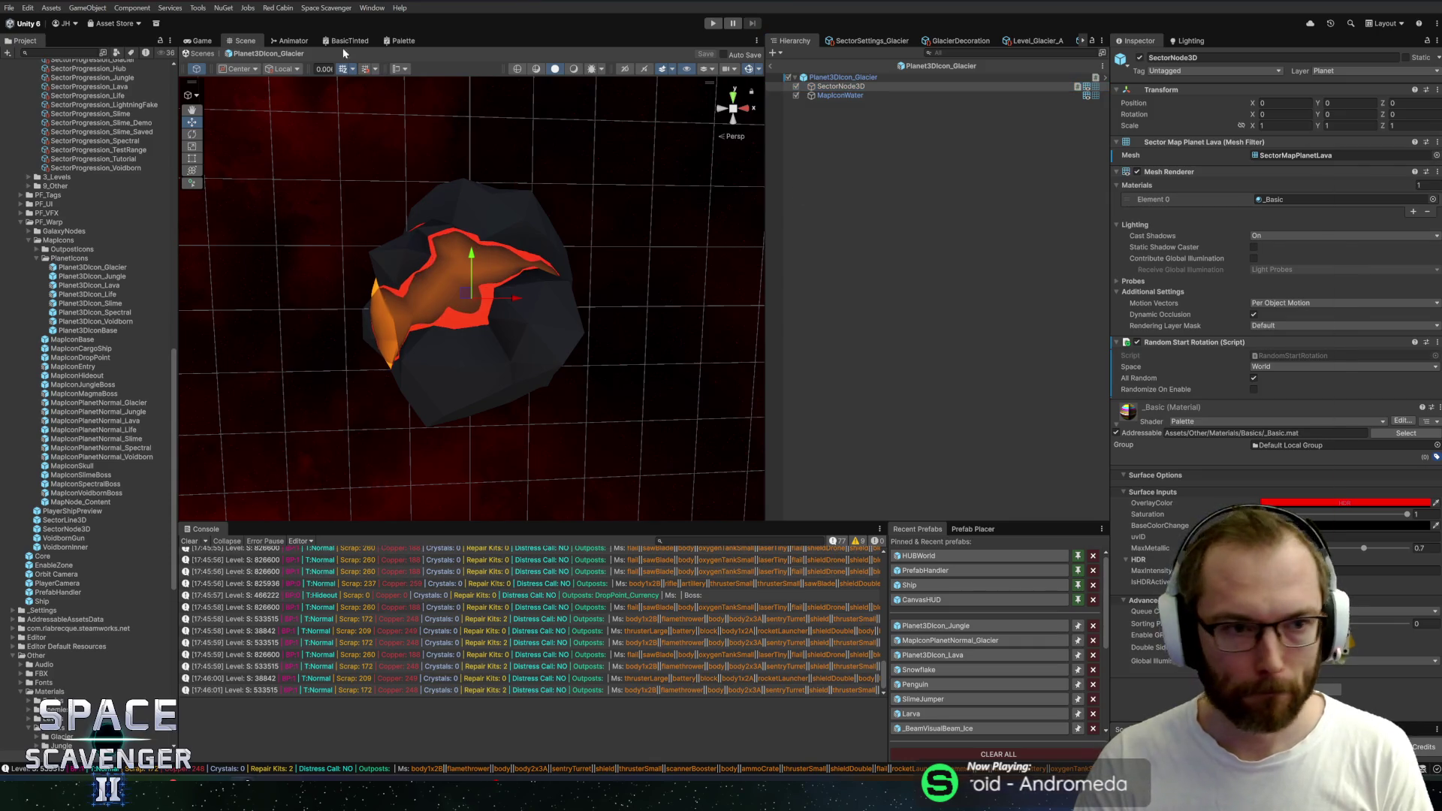
{"action": "key", "text": "alt+Tab"}
{"action": "key", "text": "alt+Tab"}
{"action": "key", "text": "Tab"}
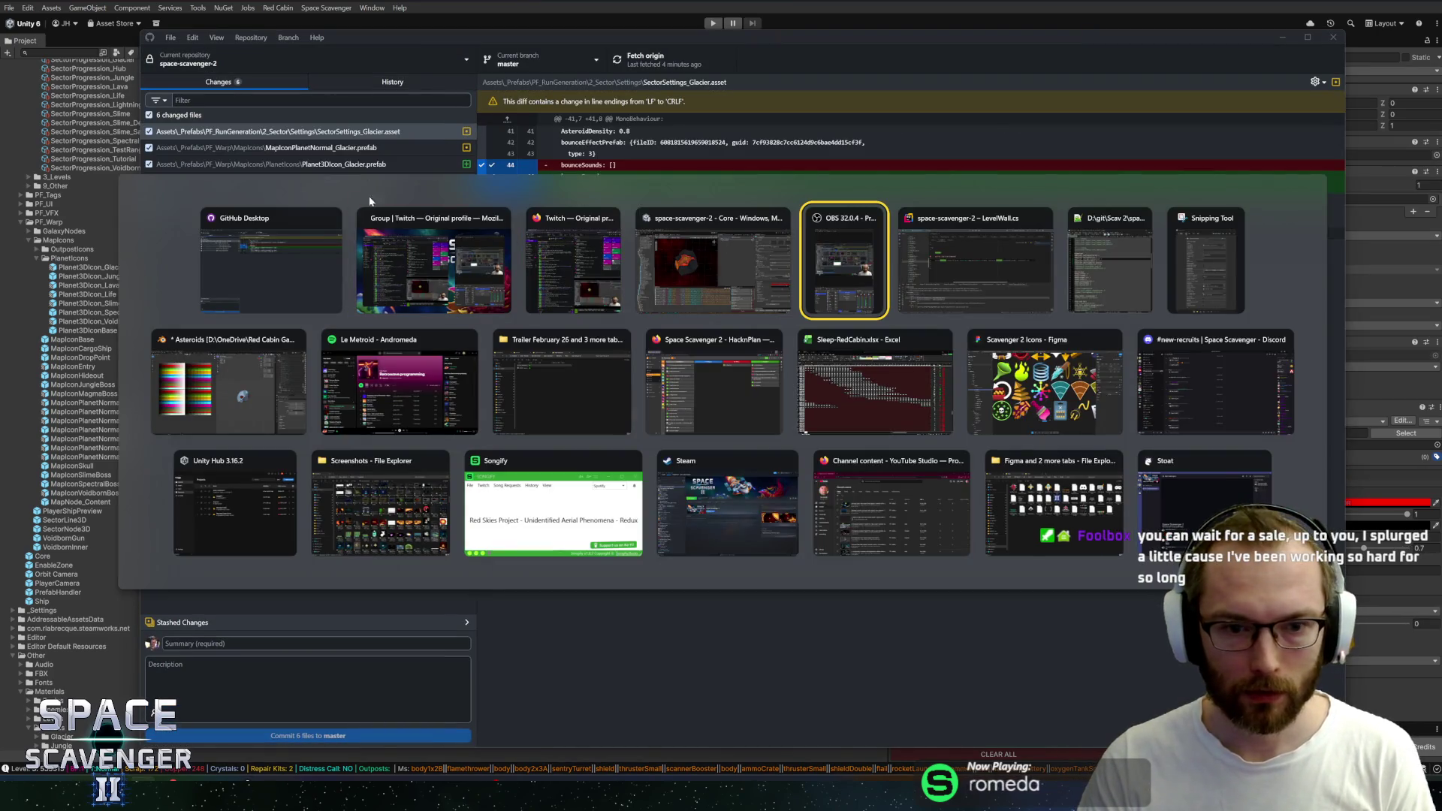
Give SectorNode3D the IcePlanet mesh and the IceShiny material
{"action": "left_click", "coordinate": [757, 242]}
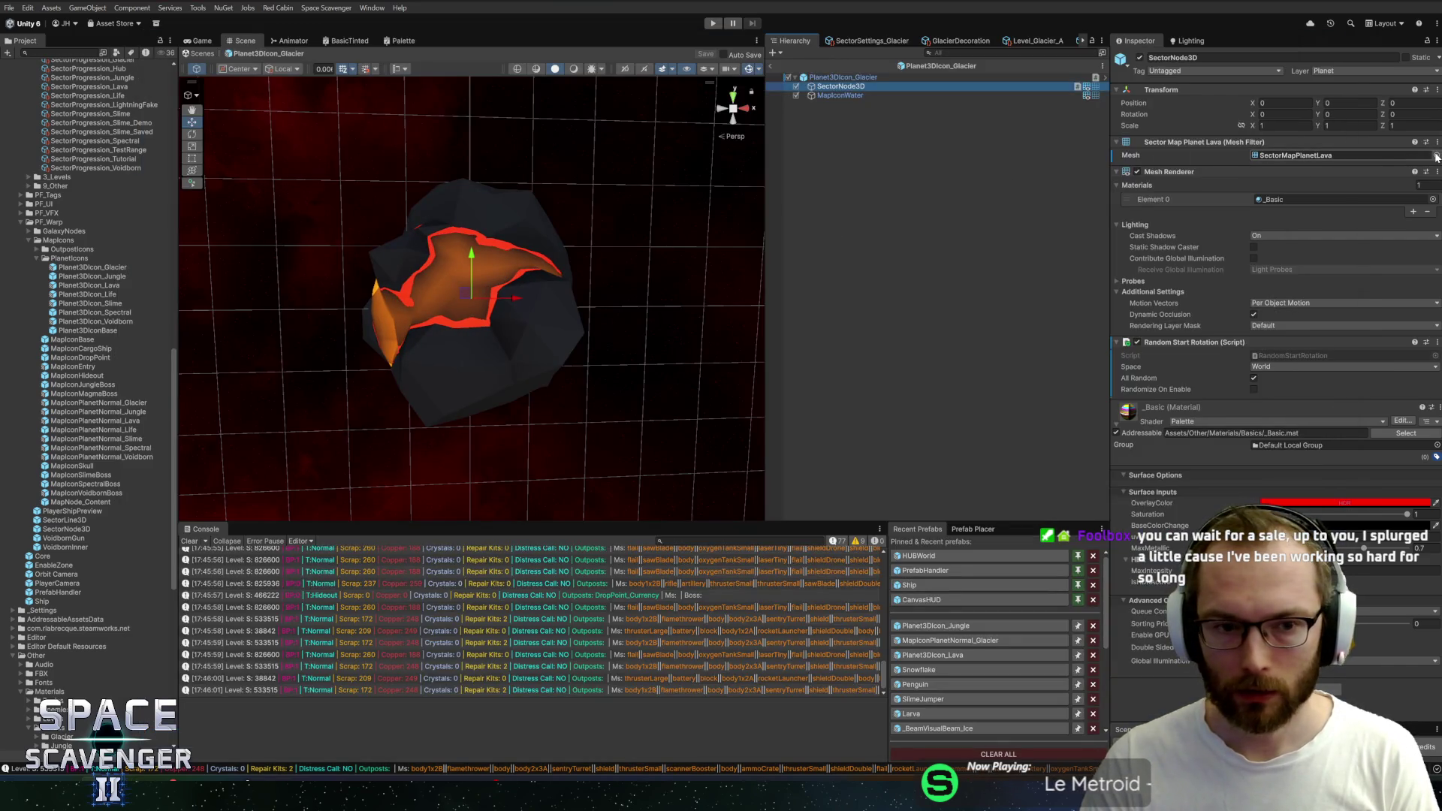
{"action": "left_click", "coordinate": [1435, 155]}
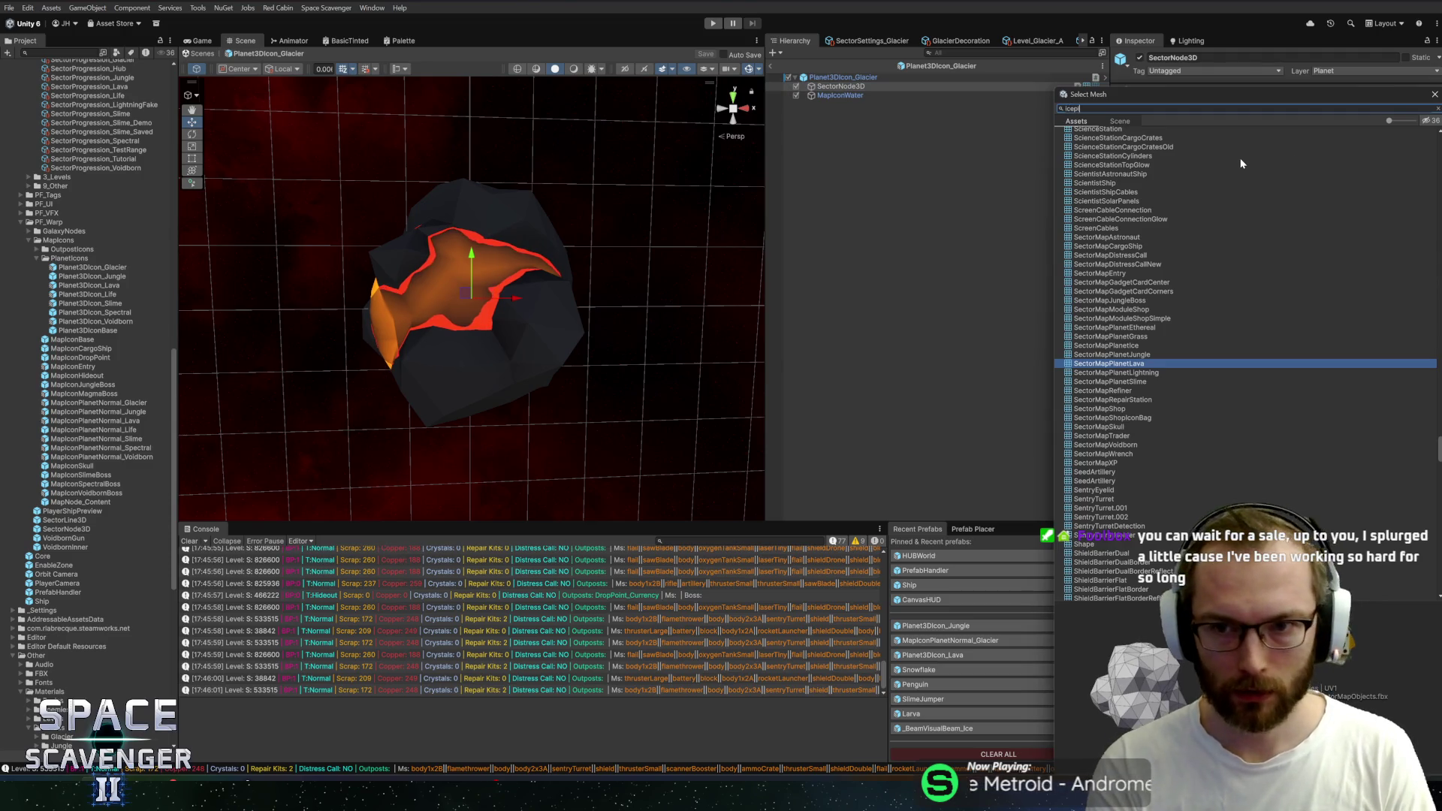
{"action": "left_click", "coordinate": [1120, 141]}
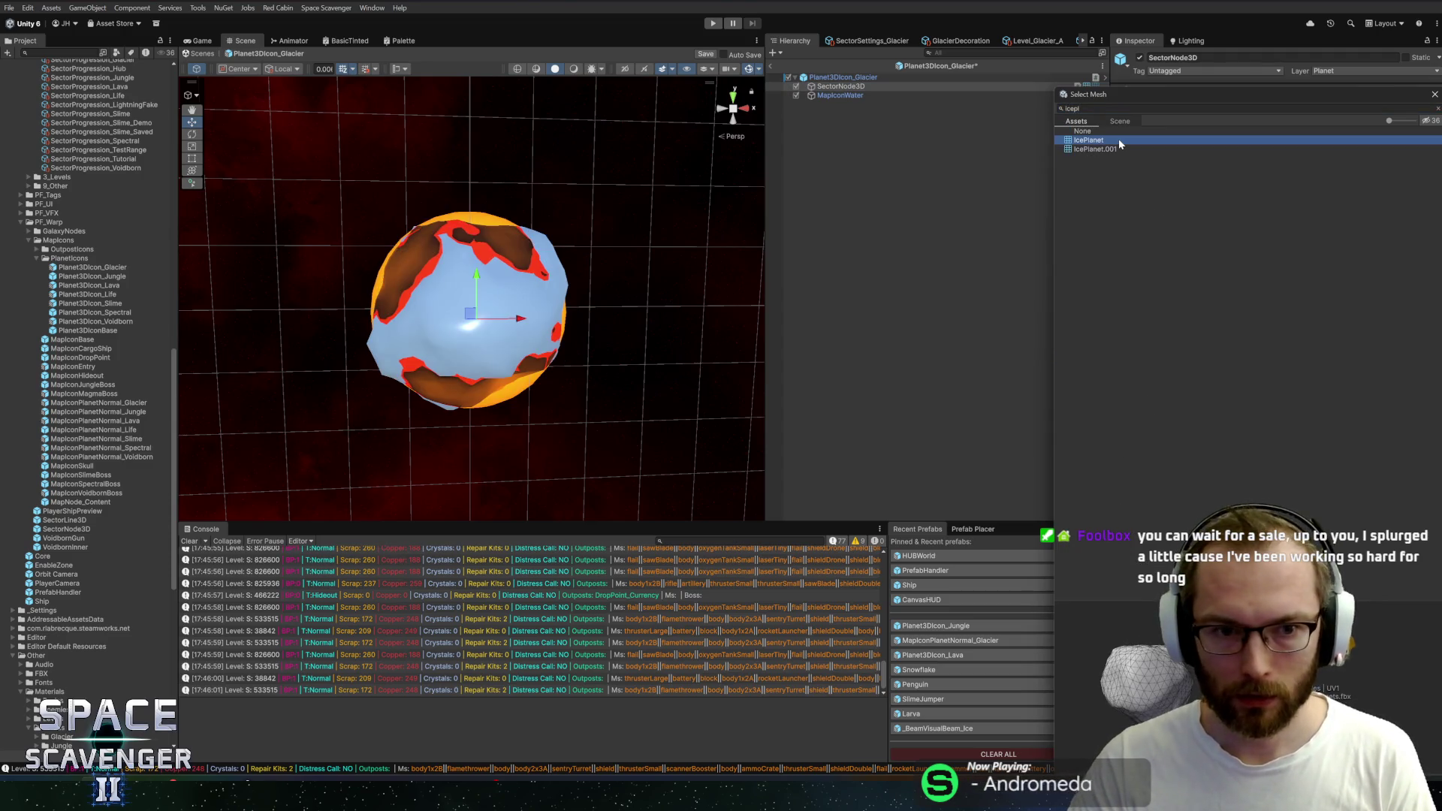
{"action": "double_click", "coordinate": [1119, 139]}
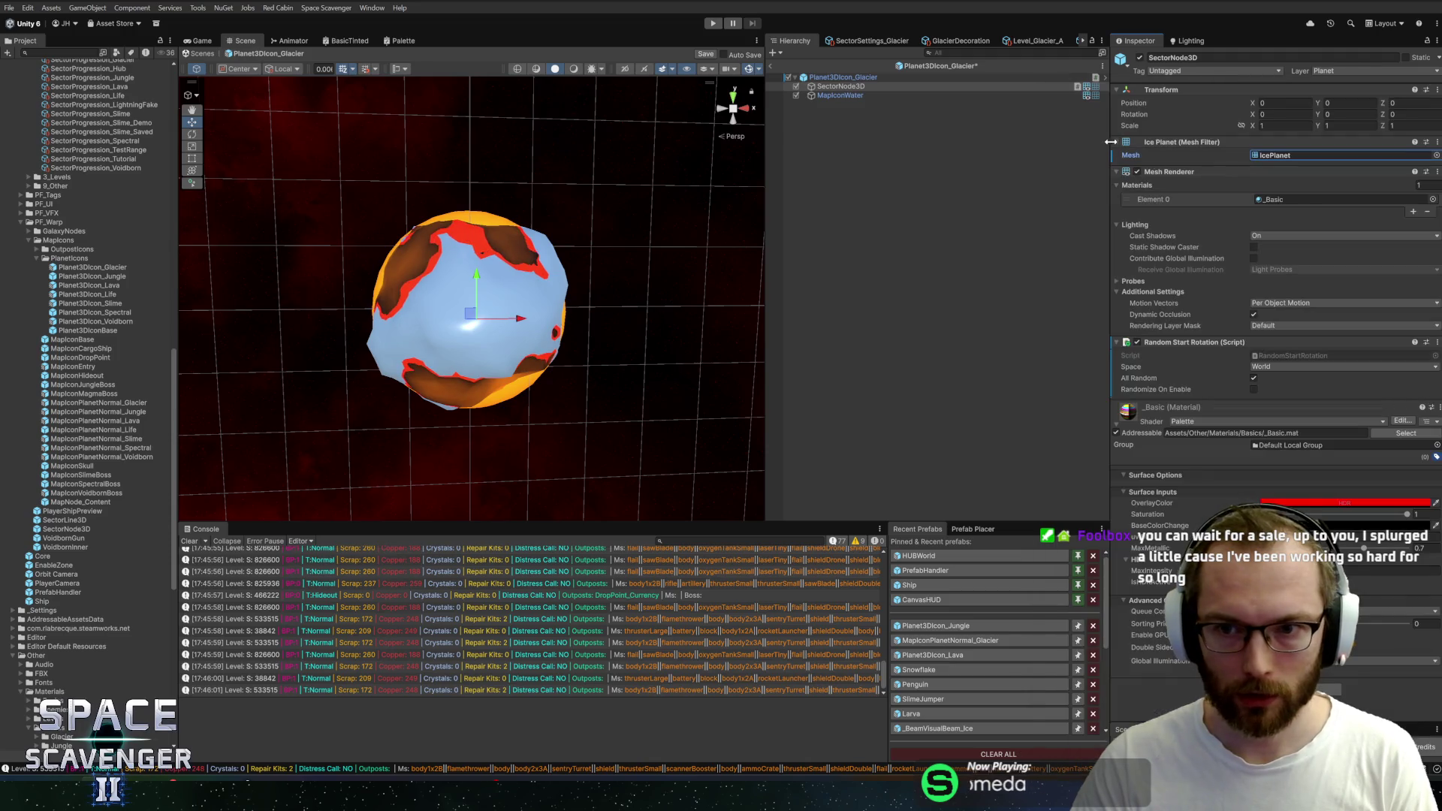
{"action": "left_click", "coordinate": [1431, 200]}
{"action": "type", "text": "ice"}
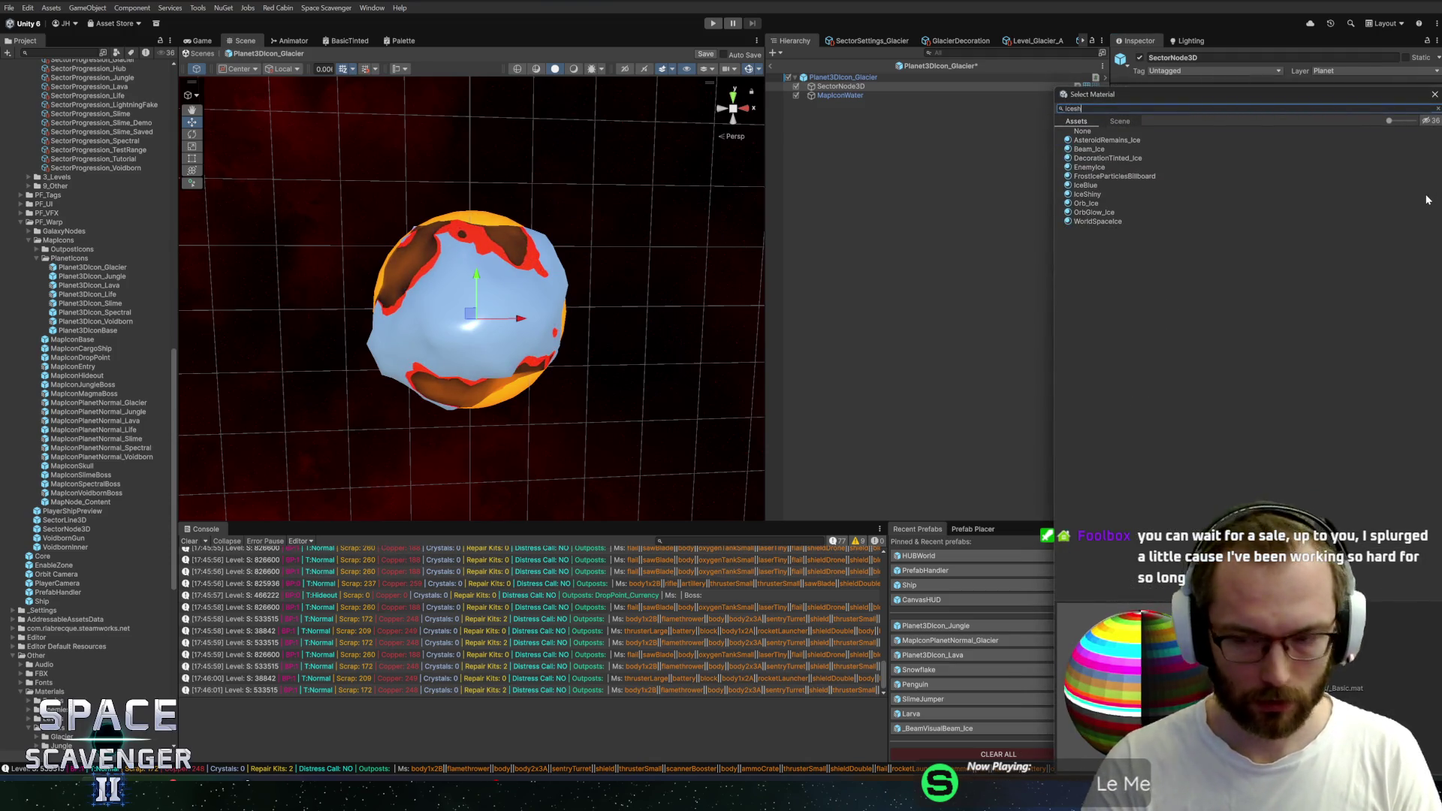
{"action": "type", "text": "sh"}
{"action": "left_click", "coordinate": [1085, 140]}
{"action": "double_click", "coordinate": [1086, 140]}
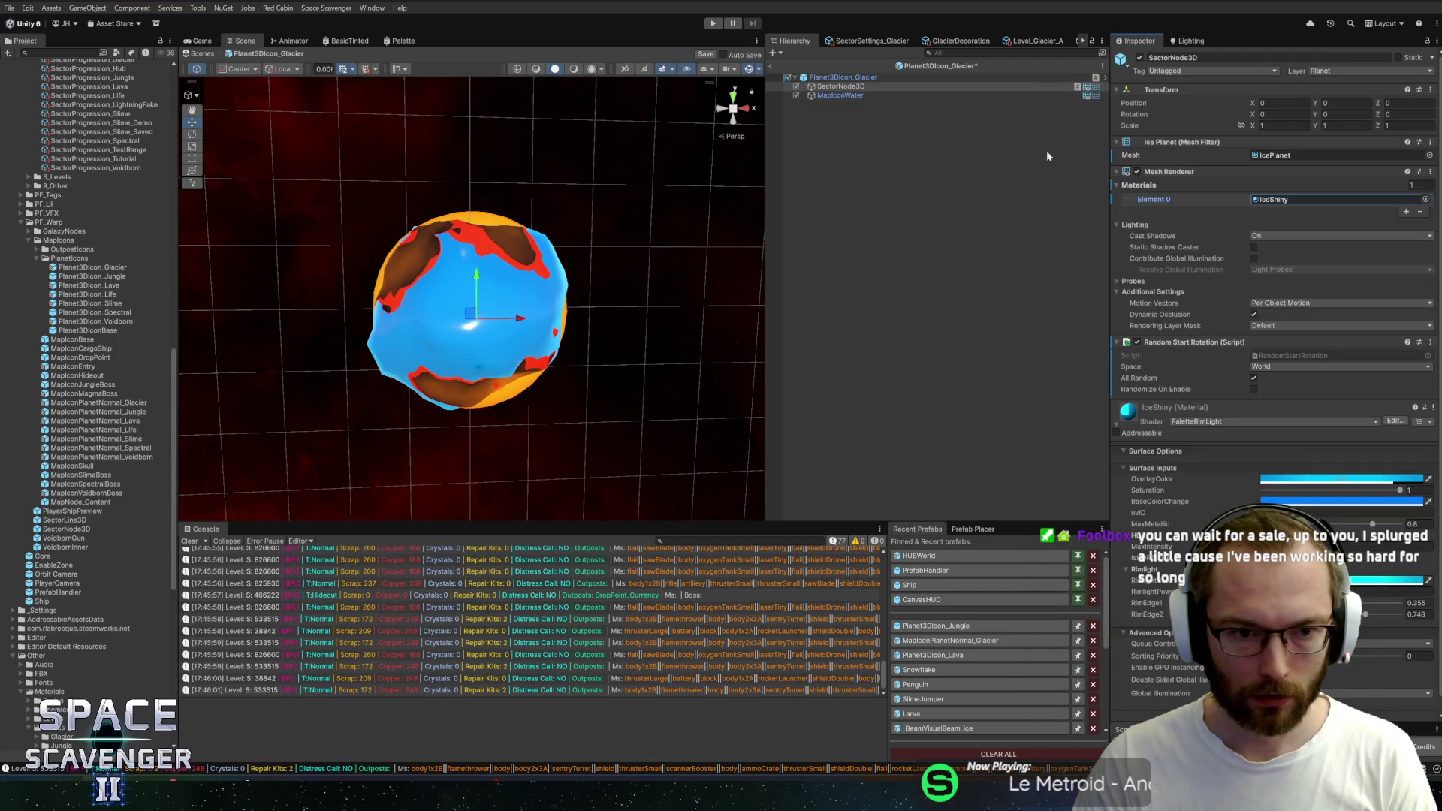
Hide the MapIconWater layer, exit prefab mode and start play mode
{"action": "left_click", "coordinate": [797, 95]}
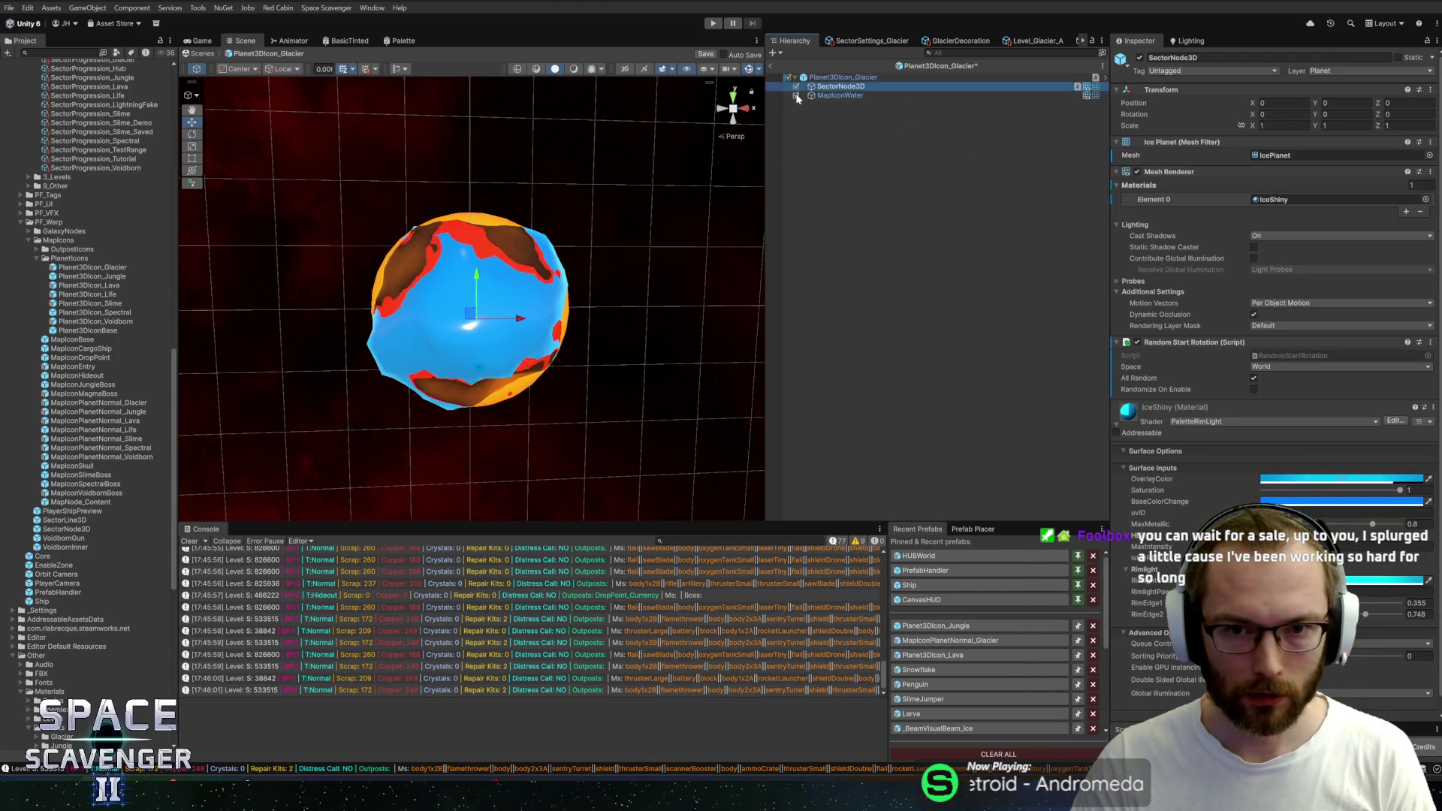
{"action": "mouse_move", "coordinate": [661, 187]}
{"action": "left_mouse_down"}
{"action": "mouse_move", "coordinate": [473, 258]}
{"action": "mouse_move", "coordinate": [431, 226]}
{"action": "mouse_move", "coordinate": [428, 197]}
{"action": "mouse_move", "coordinate": [431, 184]}
{"action": "mouse_move", "coordinate": [607, 199]}
{"action": "left_mouse_up"}
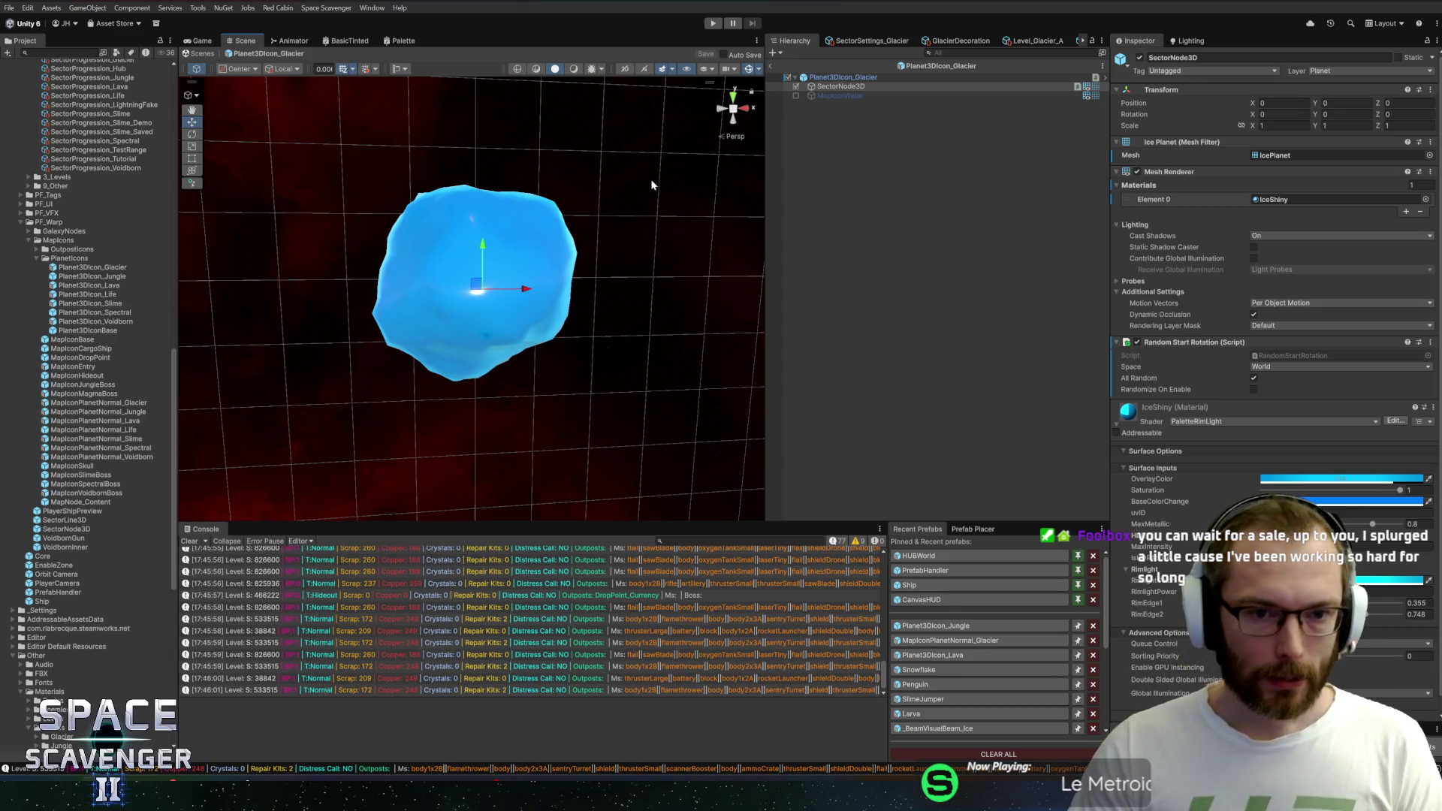
{"action": "left_click", "coordinate": [775, 66]}
{"action": "left_click", "coordinate": [714, 24]}
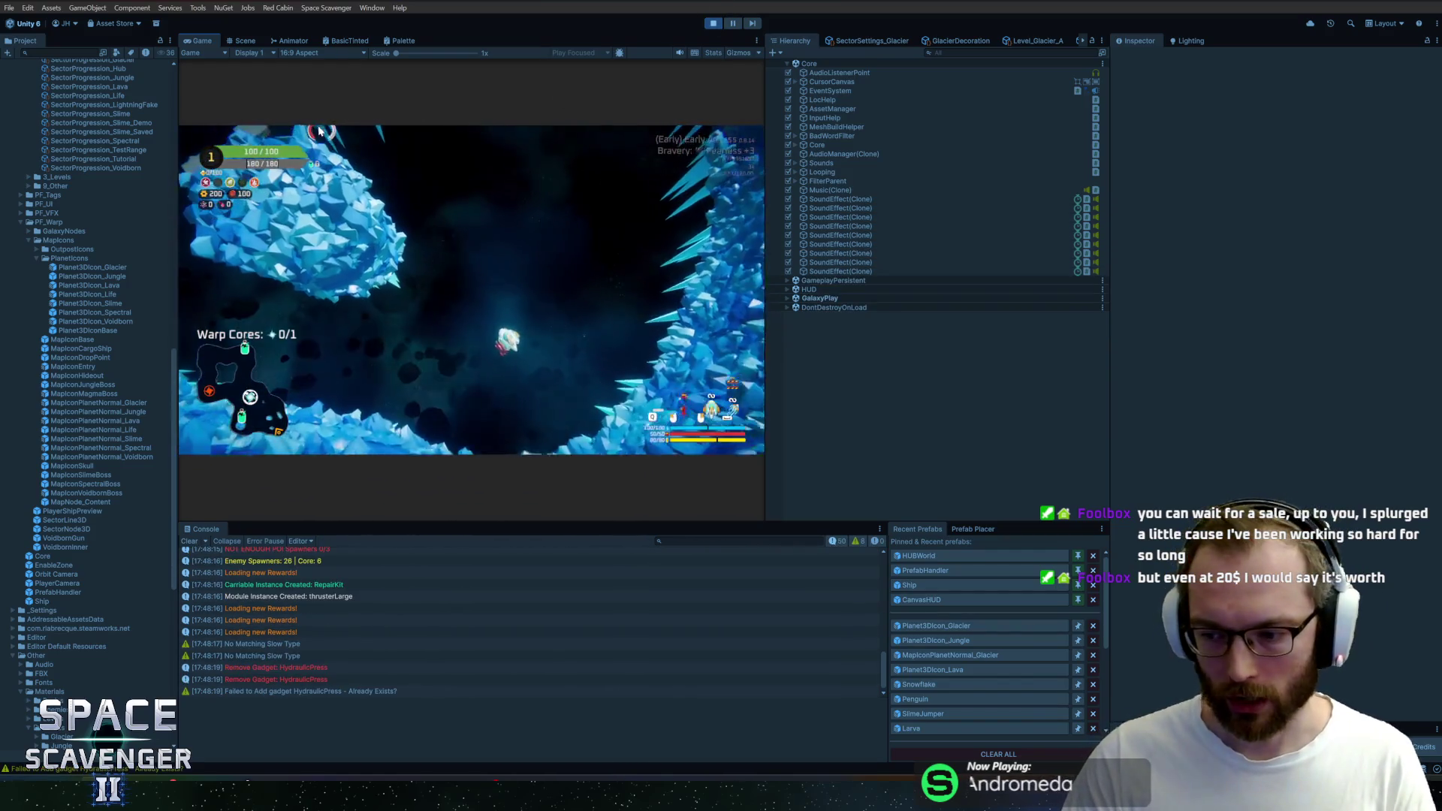
Maximize the Game view, run the level openPortal debug command, warp to the sector map and stop play mode
{"action": "double_click", "coordinate": [193, 40]}
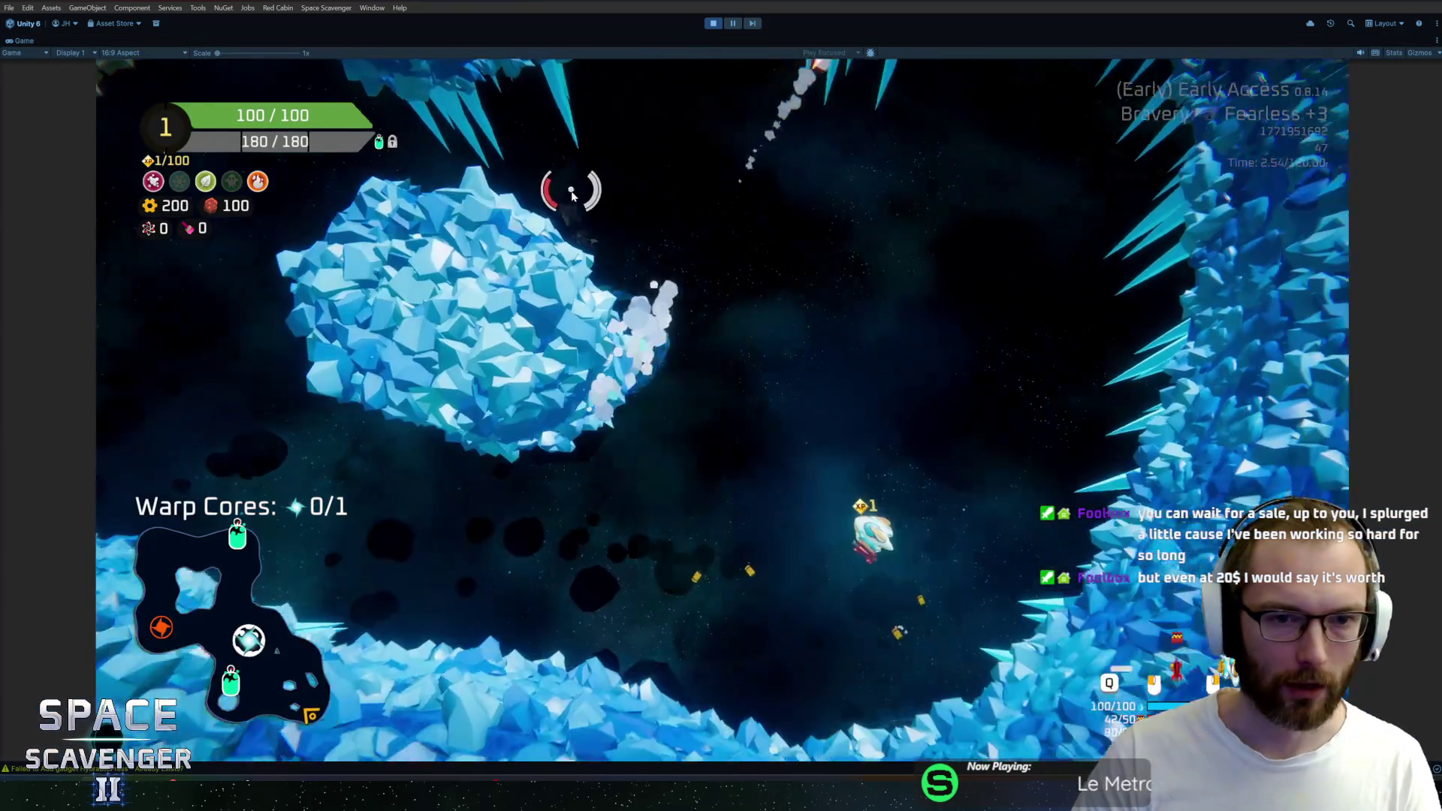
{"action": "key", "text": "grave"}
{"action": "type", "text": "levle c"}
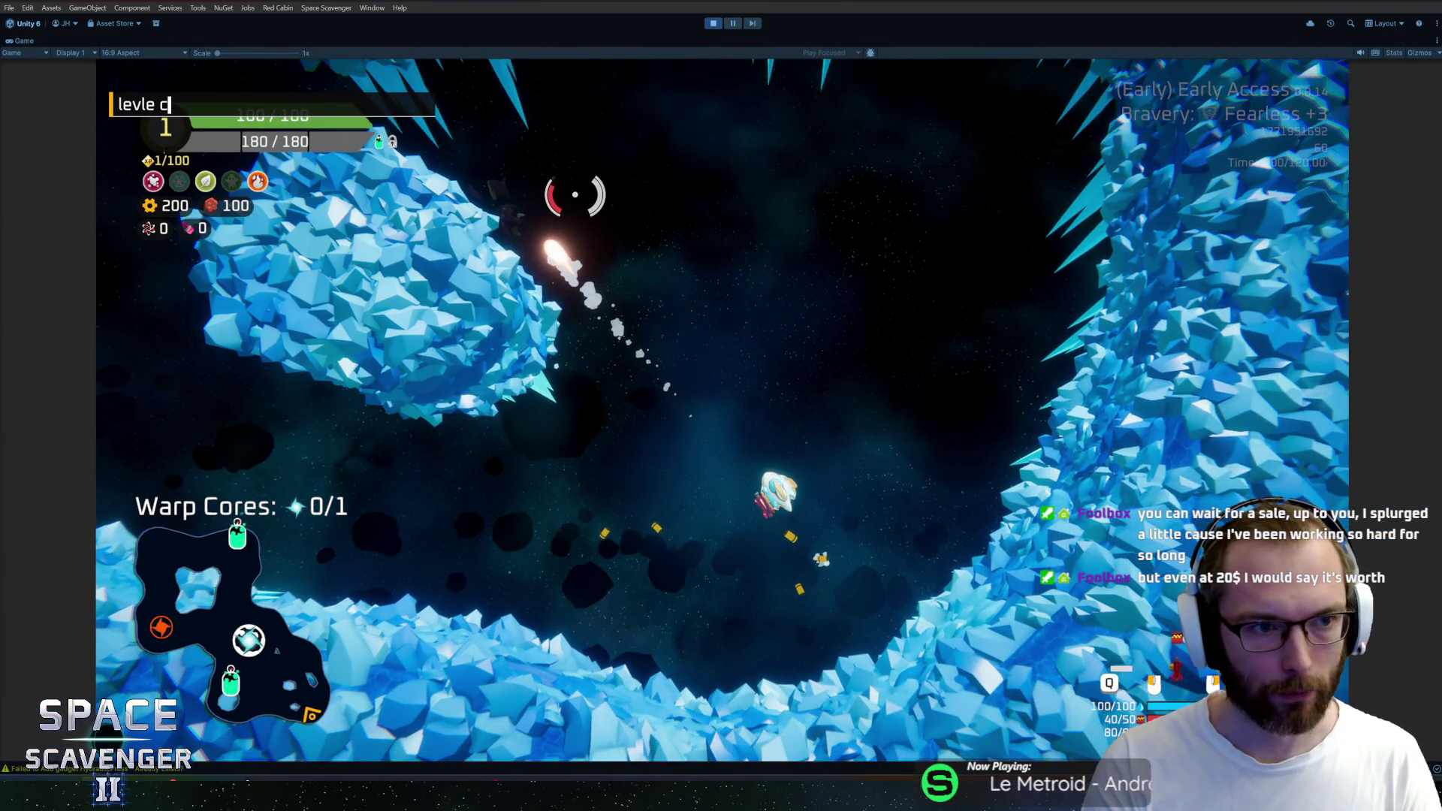
{"action": "key", "text": "BackSpace"}
{"action": "key", "text": "BackSpace"}
{"action": "type", "text": "el openPortal"}
{"action": "key", "text": "Return"}
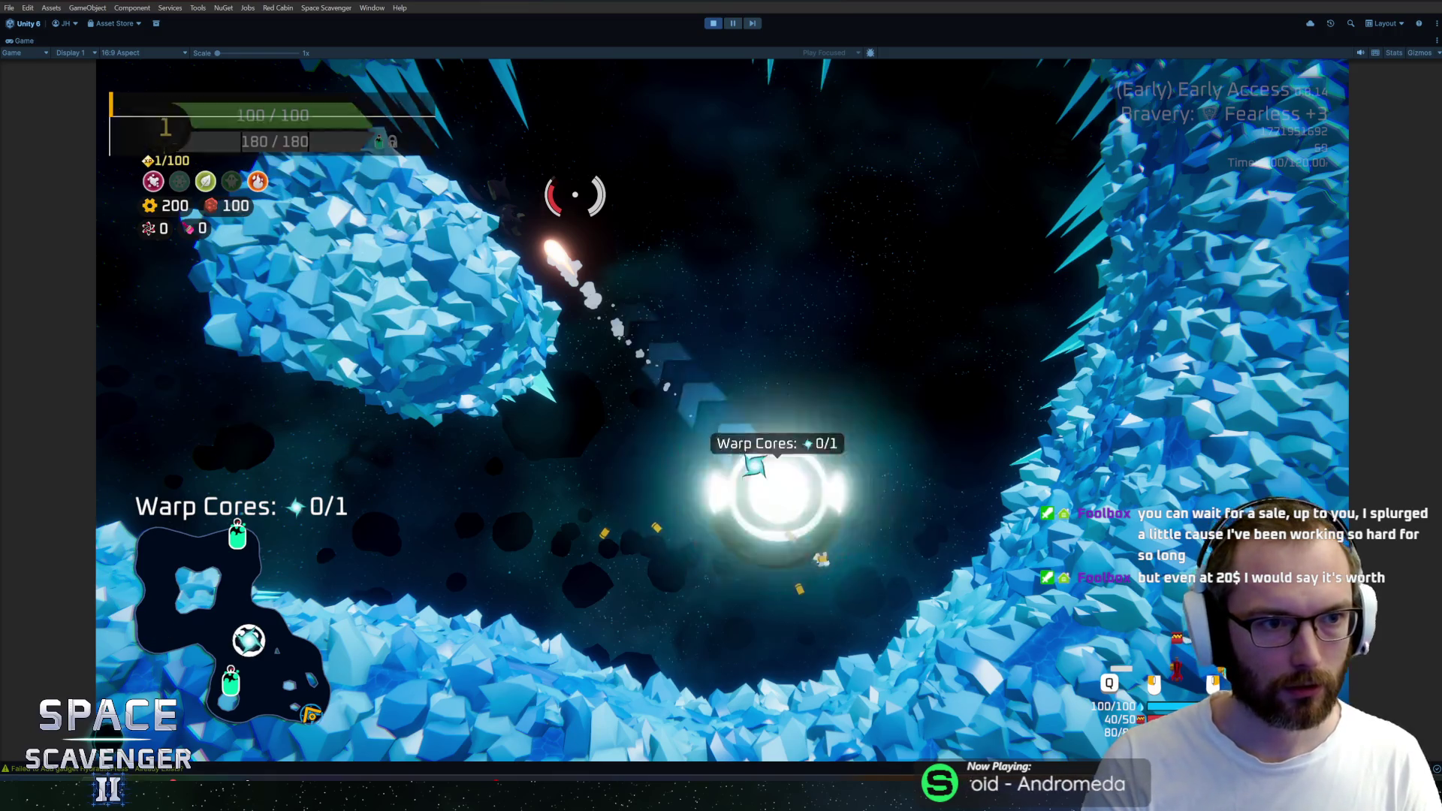
{"action": "key", "text": "f"}
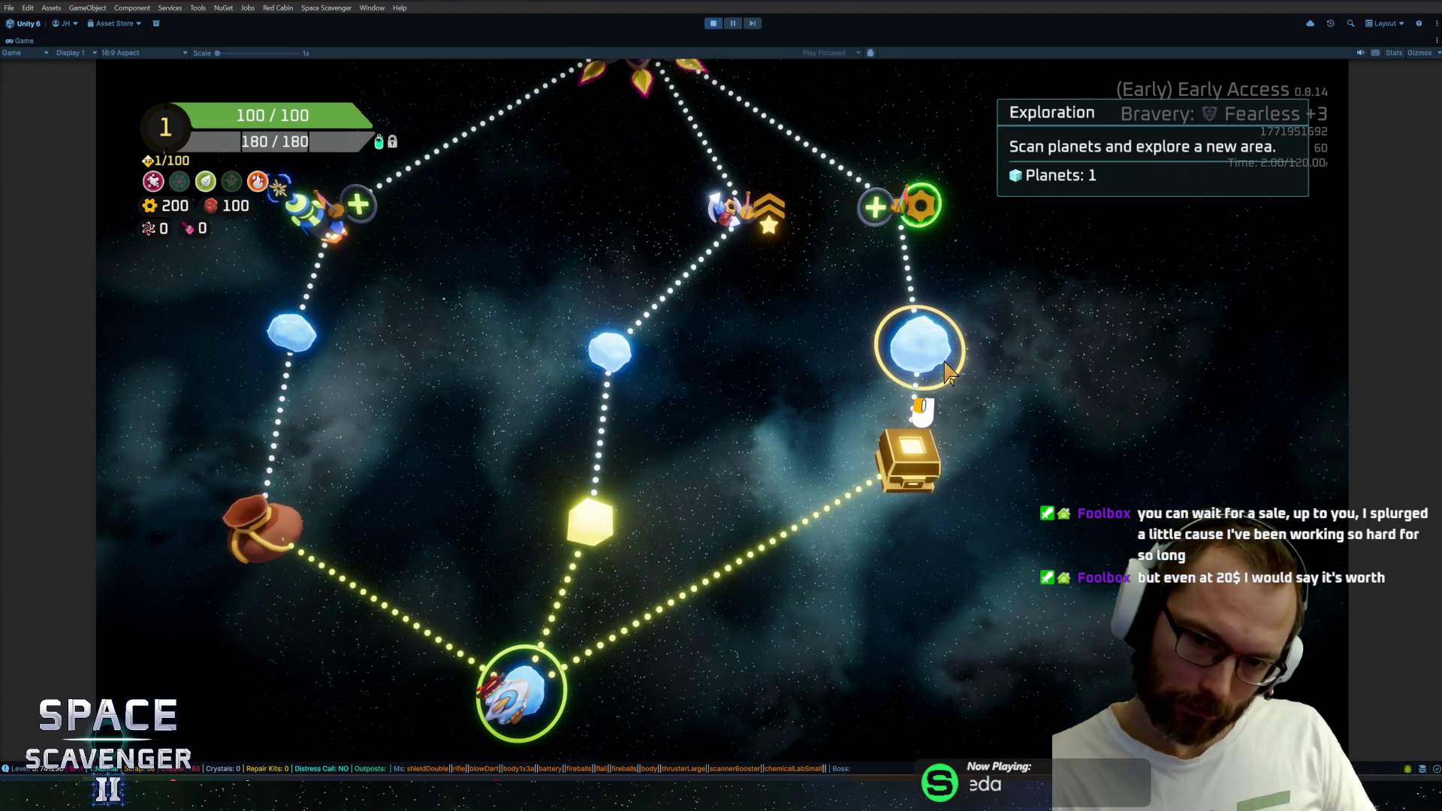
{"action": "key", "text": "alt+Tab"}
{"action": "key", "text": "alt+Tab"}
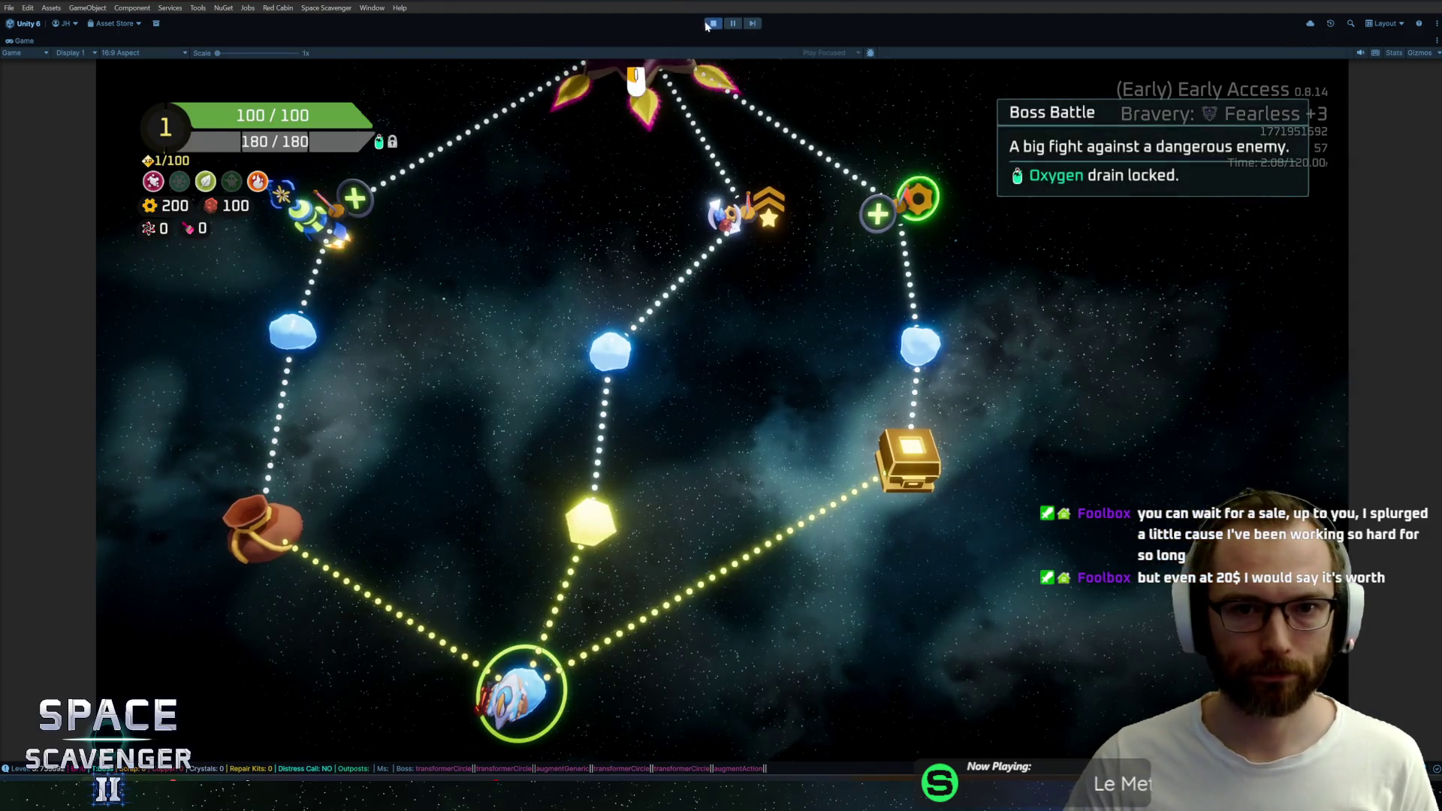
{"action": "key", "text": "ctrl+p"}
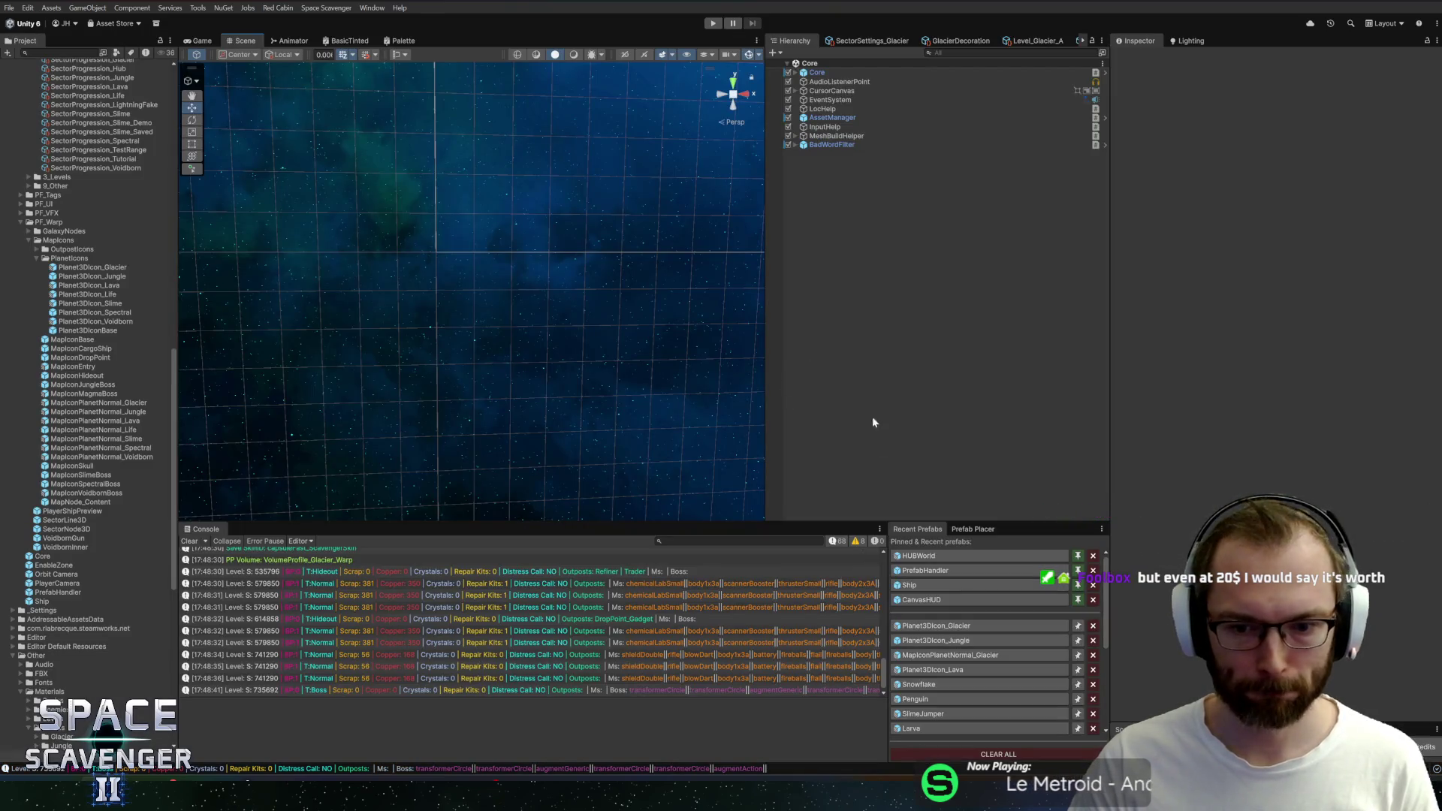
Re-enable MapIconWater in the Planet3DIcon_Glacier prefab and assign it the Snowball mesh
{"action": "left_click", "coordinate": [942, 624]}
{"action": "left_click", "coordinate": [890, 96]}
{"action": "left_click", "coordinate": [796, 95]}
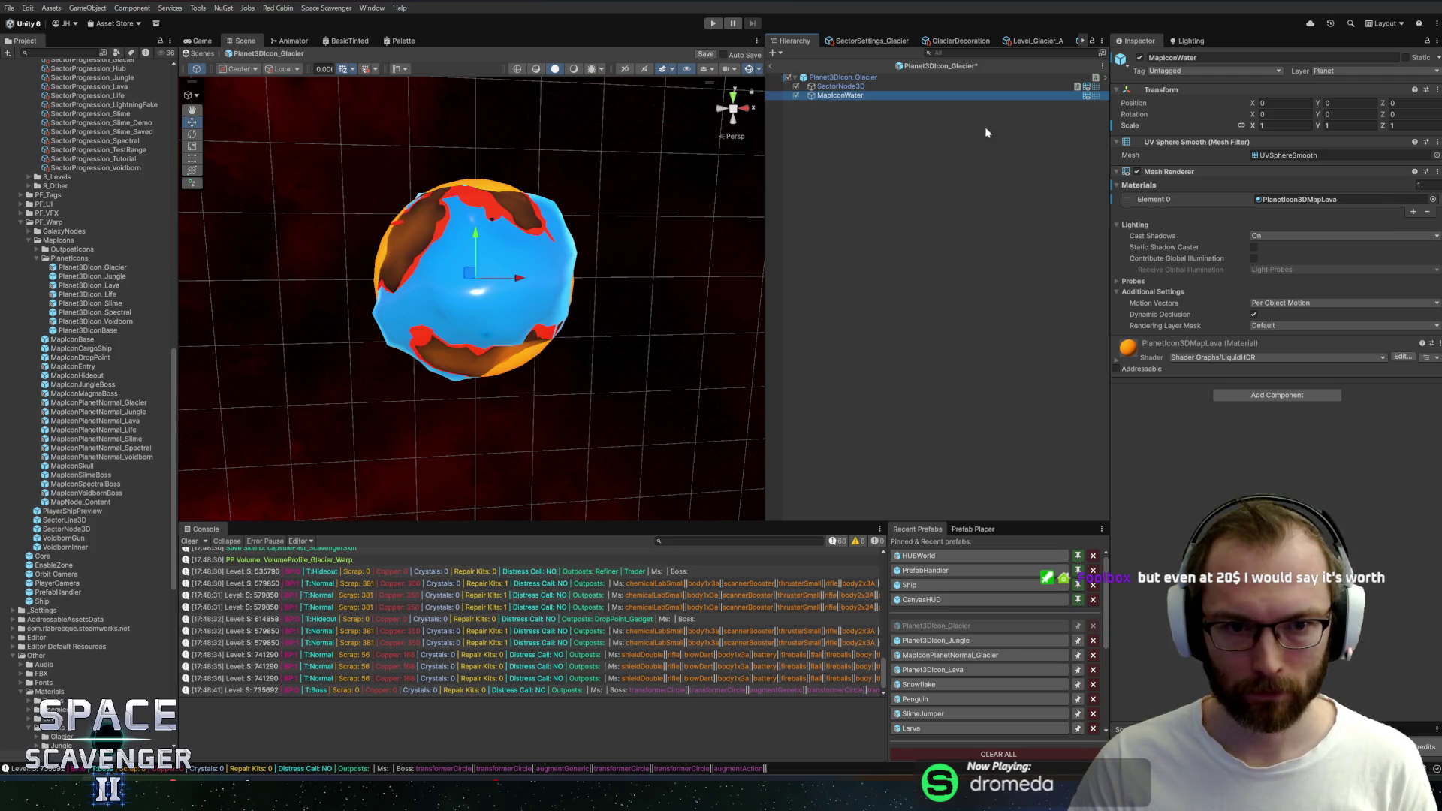
{"action": "left_click", "coordinate": [1432, 155]}
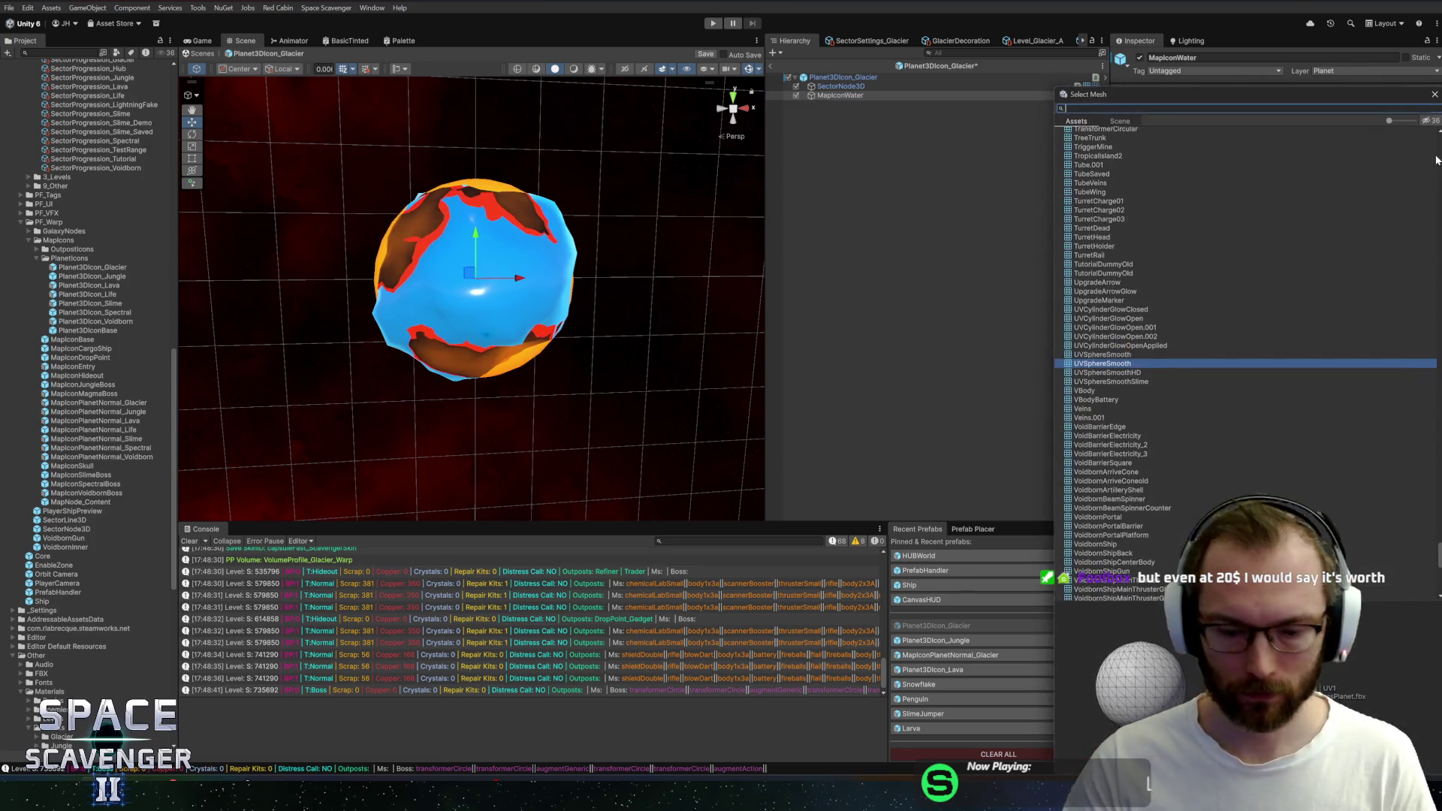
{"action": "type", "text": "snowb"}
{"action": "left_click", "coordinate": [1107, 143]}
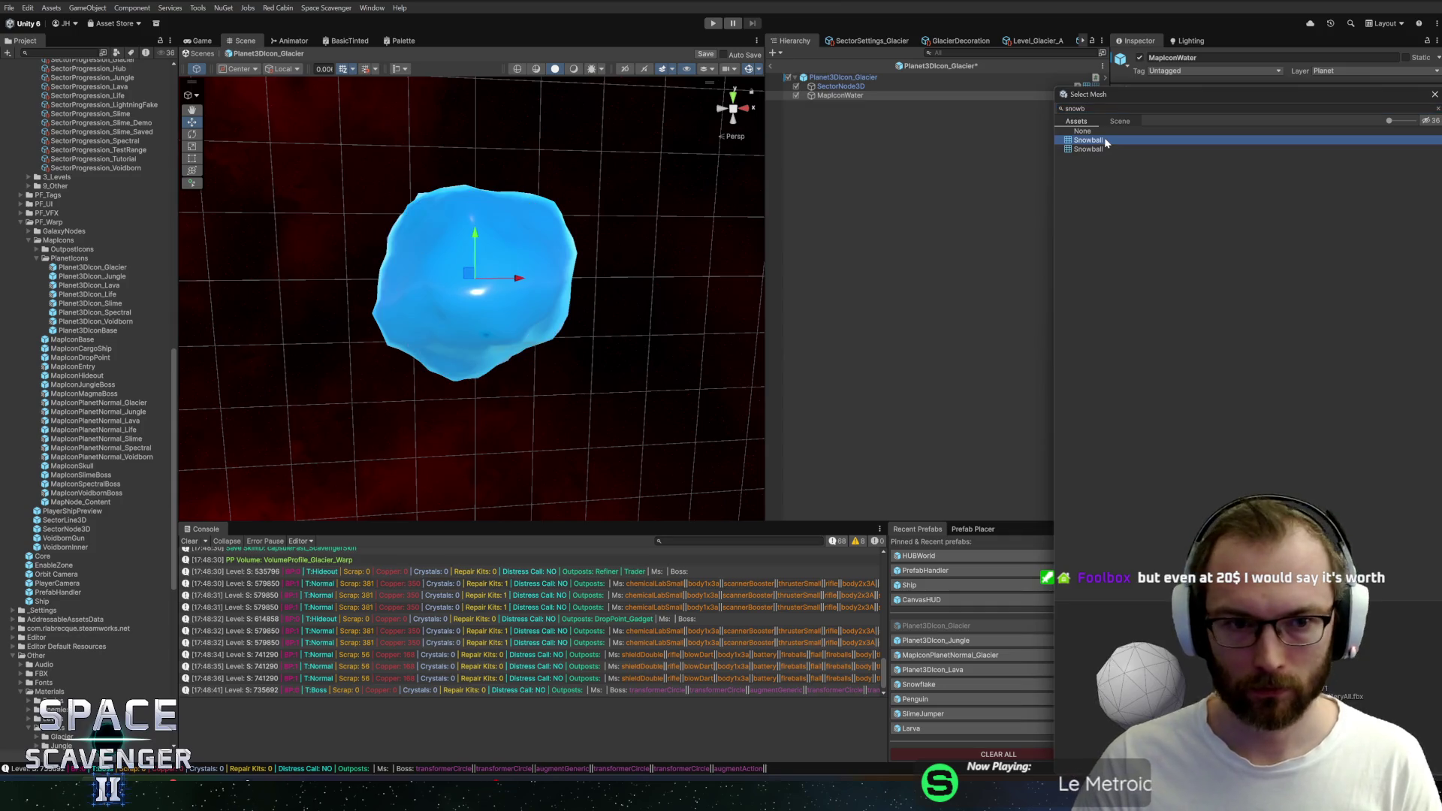
{"action": "double_click", "coordinate": [1101, 146]}
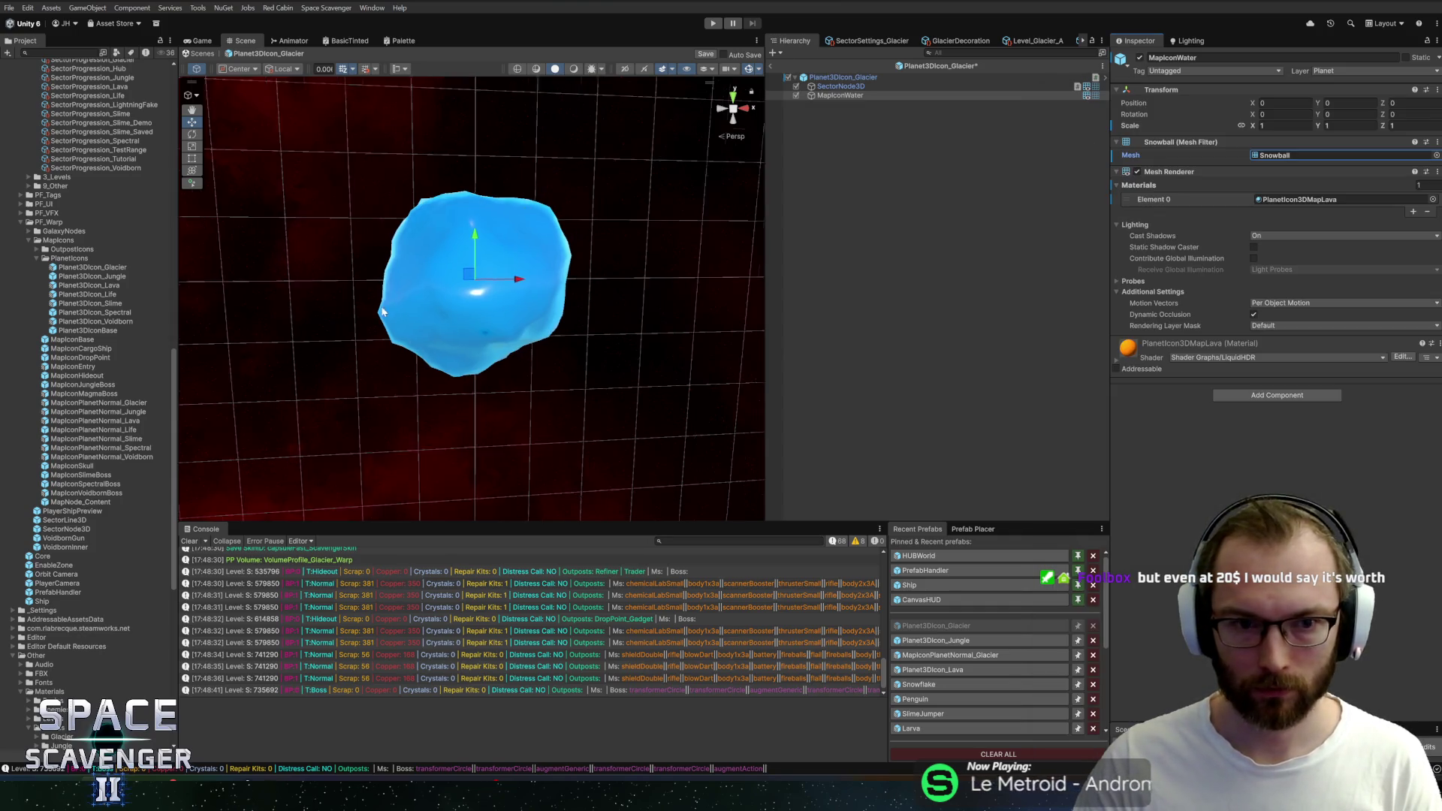
Scale the Snowball water layer up to roughly 1.8 so it wraps the ice core
{"action": "key", "text": "f"}
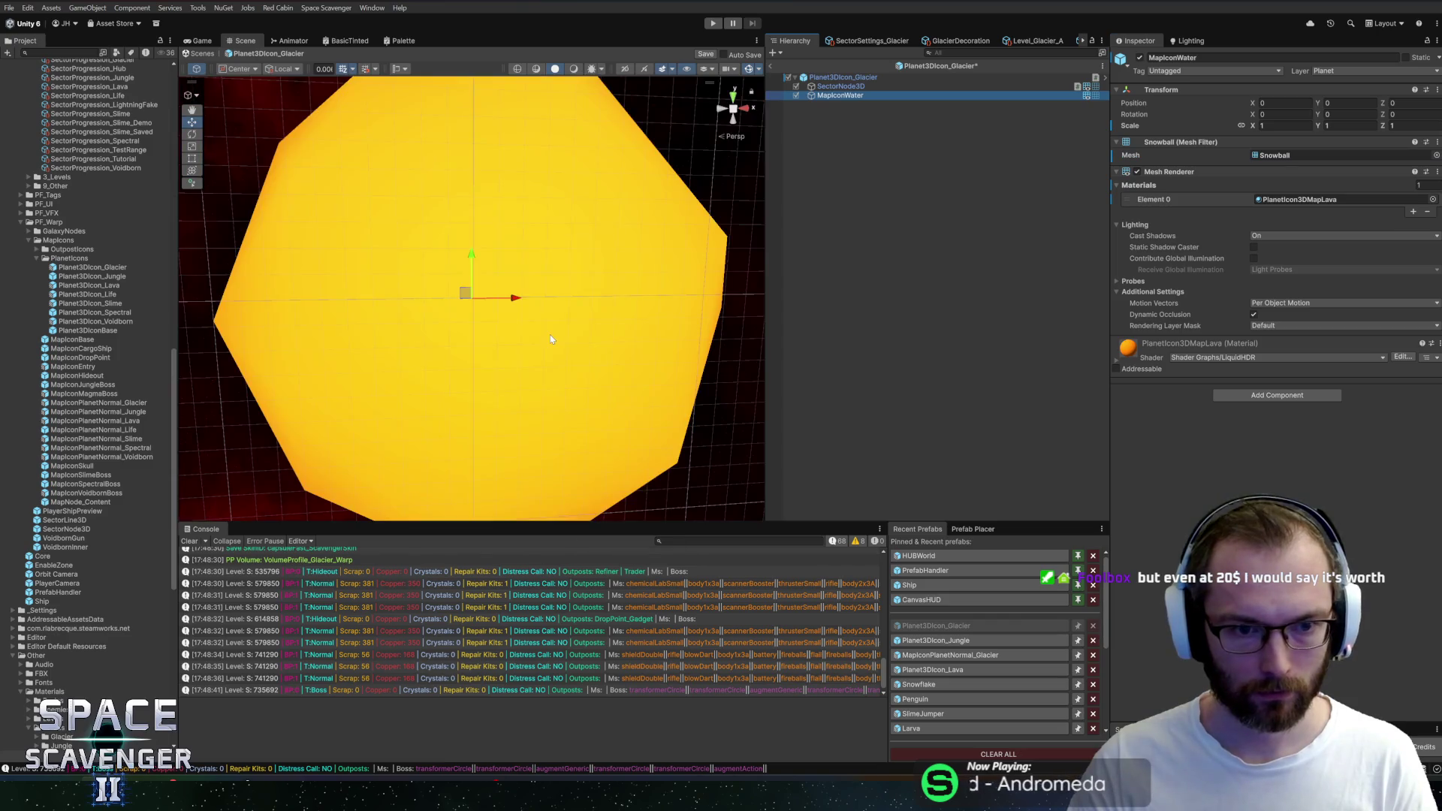
{"action": "key", "text": "r"}
{"action": "mouse_move", "coordinate": [473, 299]}
{"action": "left_mouse_down"}
{"action": "mouse_move", "coordinate": [572, 296]}
{"action": "mouse_move", "coordinate": [523, 300]}
{"action": "left_mouse_up"}
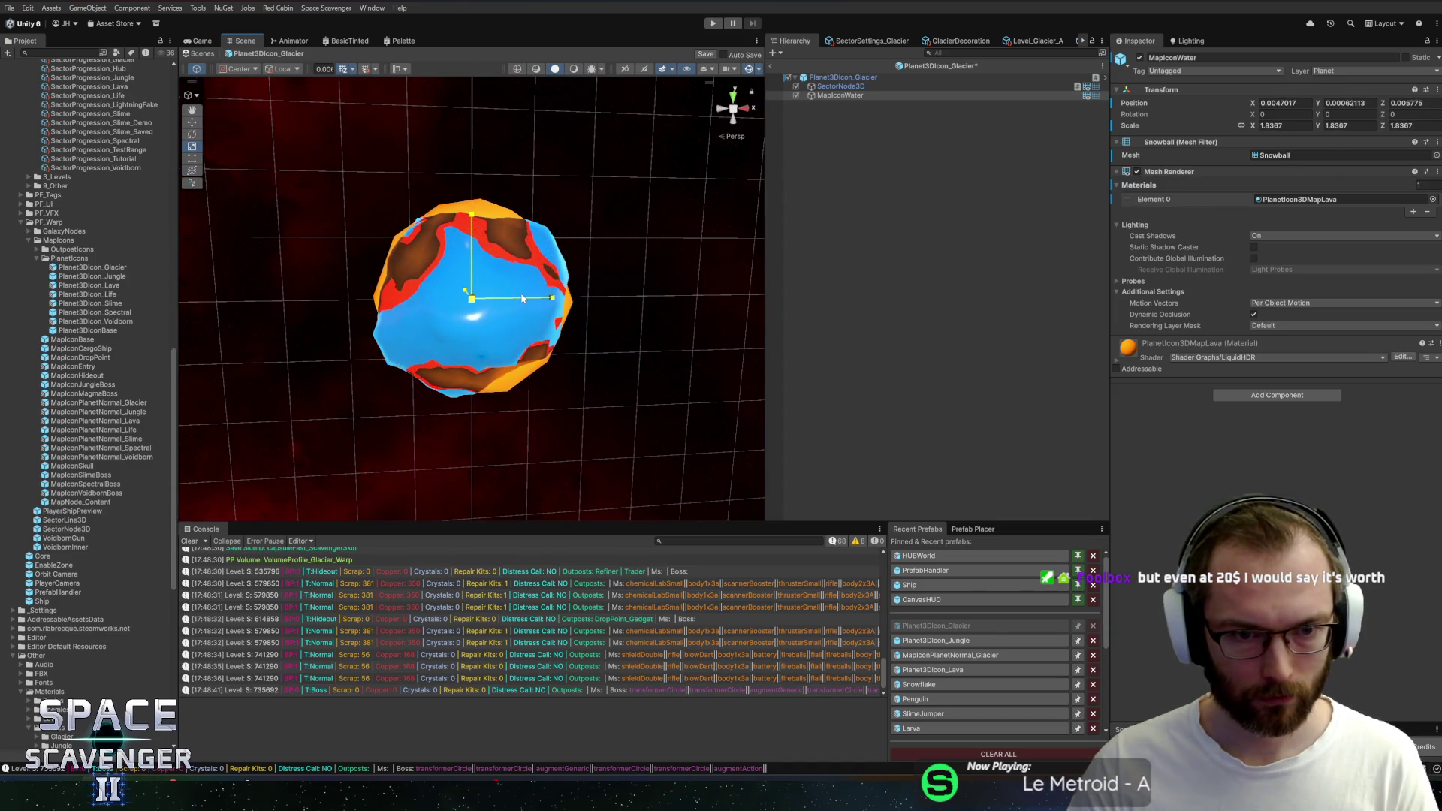
Give the snowball layer the _Basic material, nudge its scale to about 1.88, and start play mode
{"action": "left_click", "coordinate": [1432, 198]}
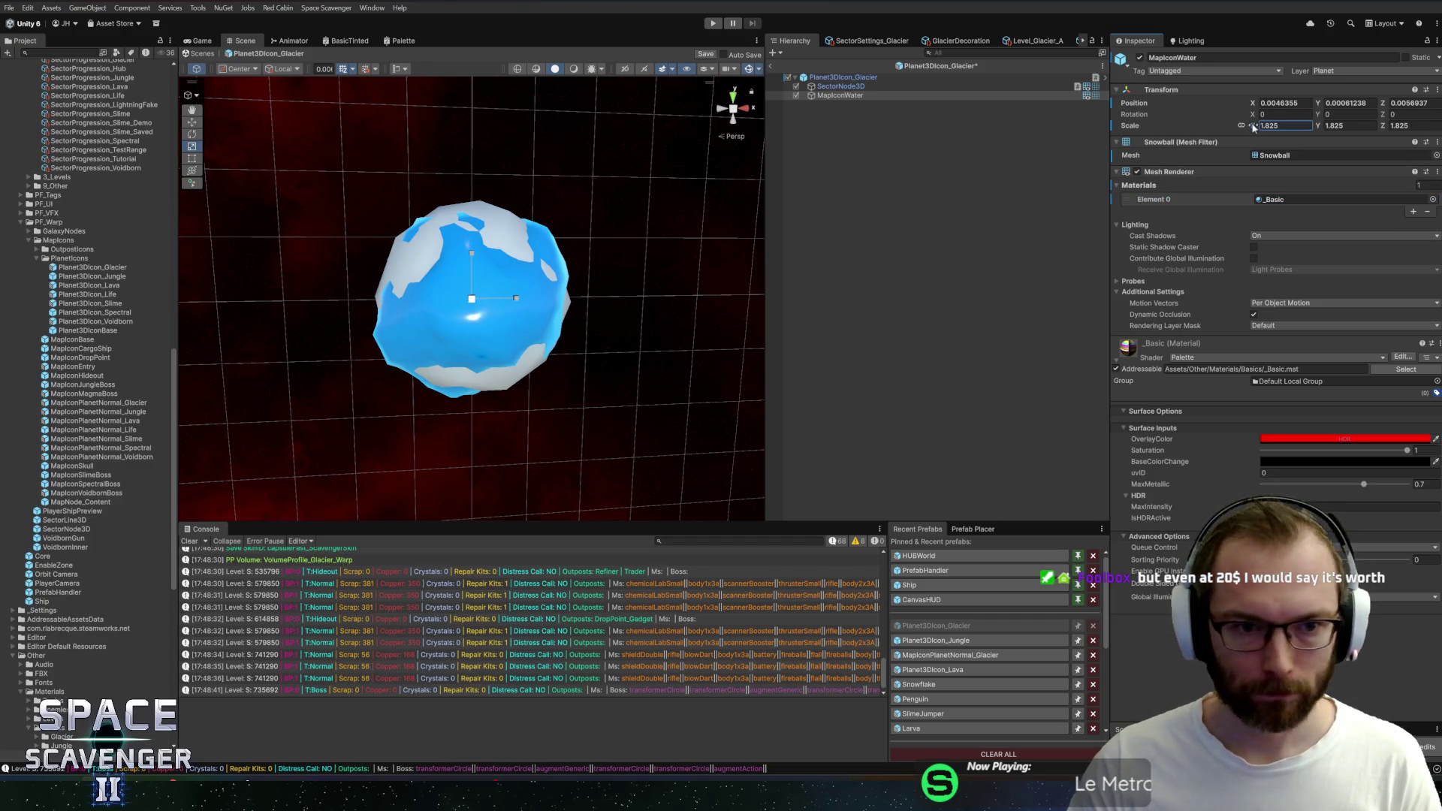
{"action": "mouse_move", "coordinate": [315, 217]}
{"action": "left_mouse_down"}
{"action": "mouse_move", "coordinate": [483, 236]}
{"action": "mouse_move", "coordinate": [589, 268]}
{"action": "mouse_move", "coordinate": [621, 232]}
{"action": "mouse_move", "coordinate": [606, 243]}
{"action": "mouse_move", "coordinate": [418, 222]}
{"action": "mouse_move", "coordinate": [477, 223]}
{"action": "left_mouse_up"}
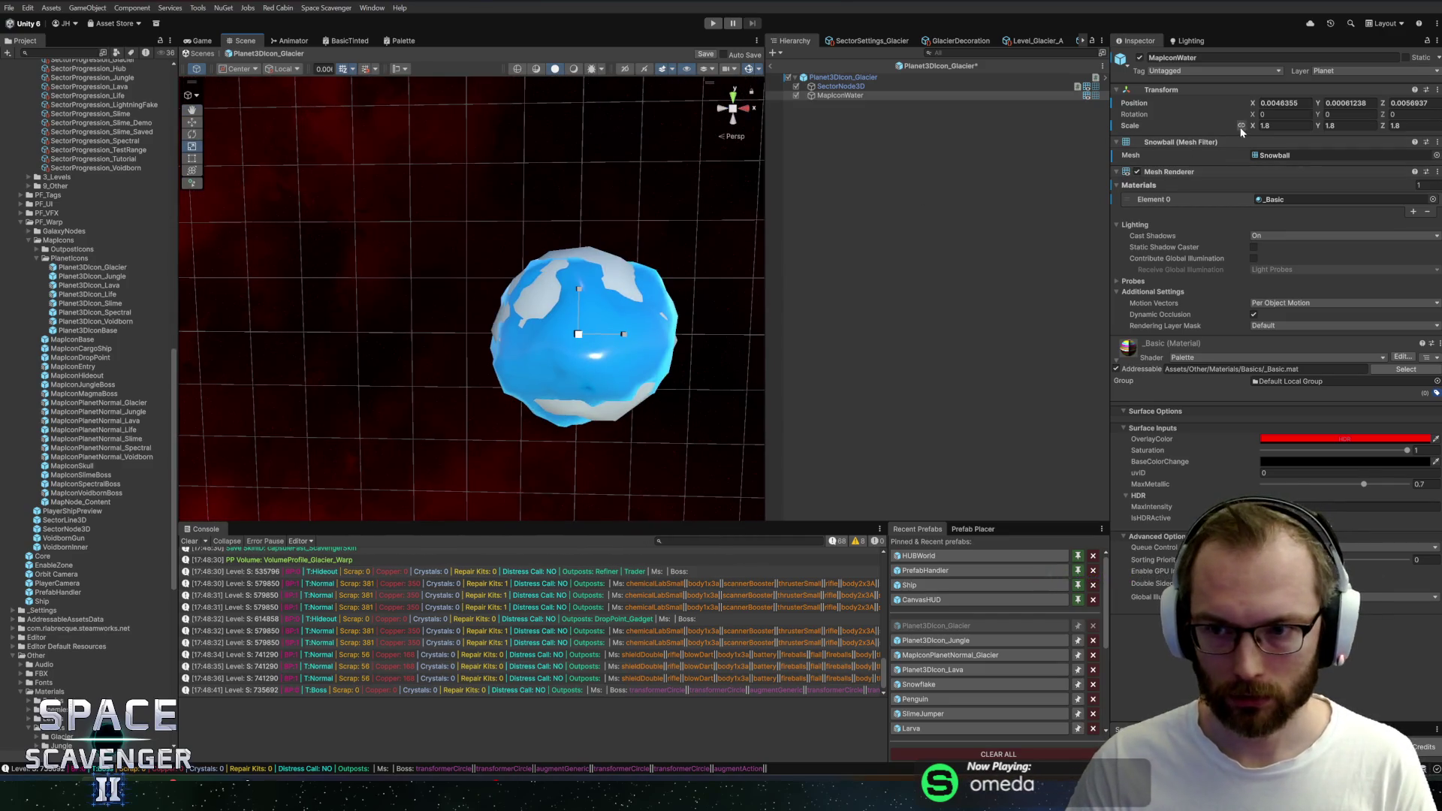
{"action": "left_click_drag", "start_coordinate": [1255, 127], "coordinate": [1257, 128]}
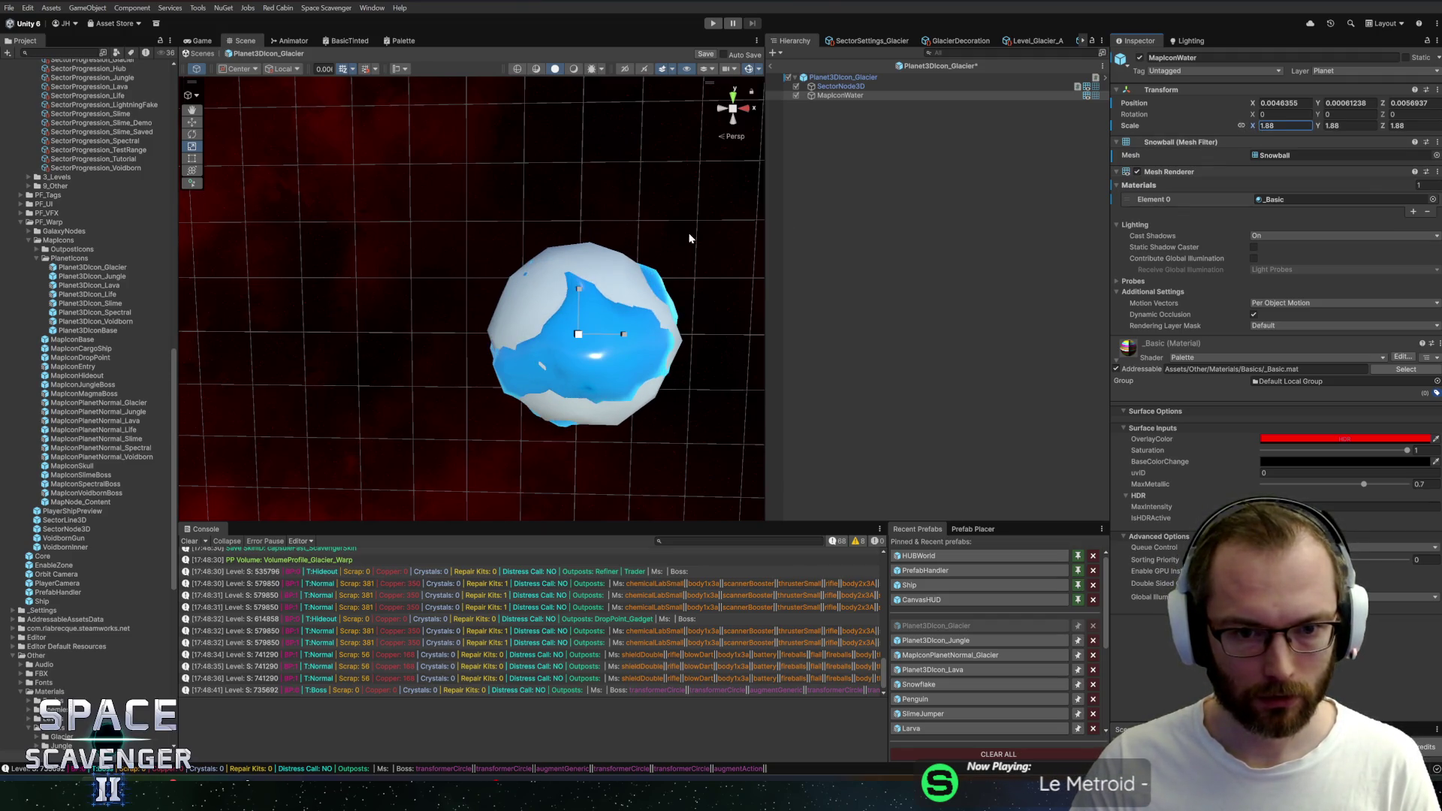
{"action": "left_click", "coordinate": [770, 65]}
{"action": "left_click", "coordinate": [715, 23]}
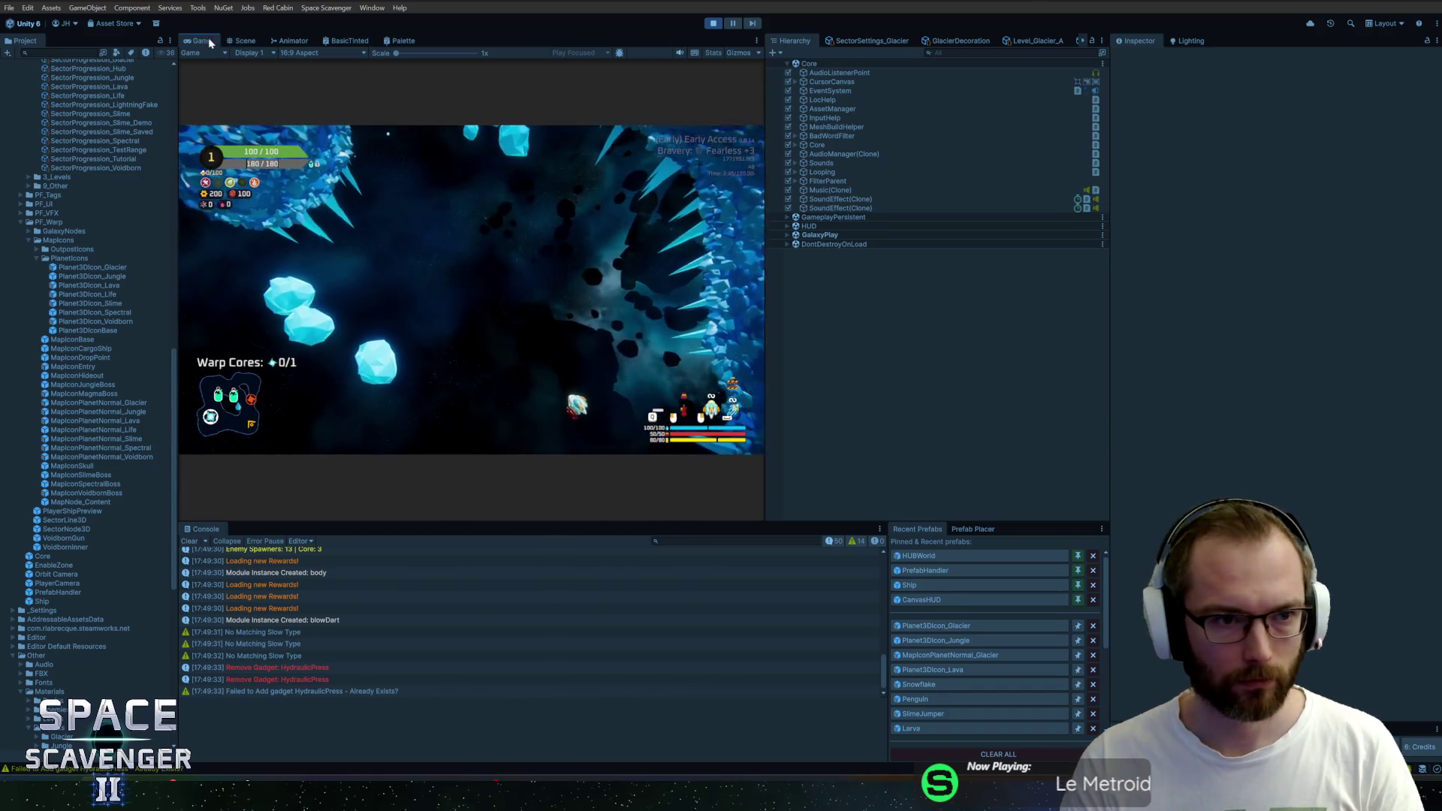
Maximize the Game view and run the 'level clear' console command
{"action": "key", "text": "shift+space"}
{"action": "key", "text": "grave"}
{"action": "type", "text": "l"}
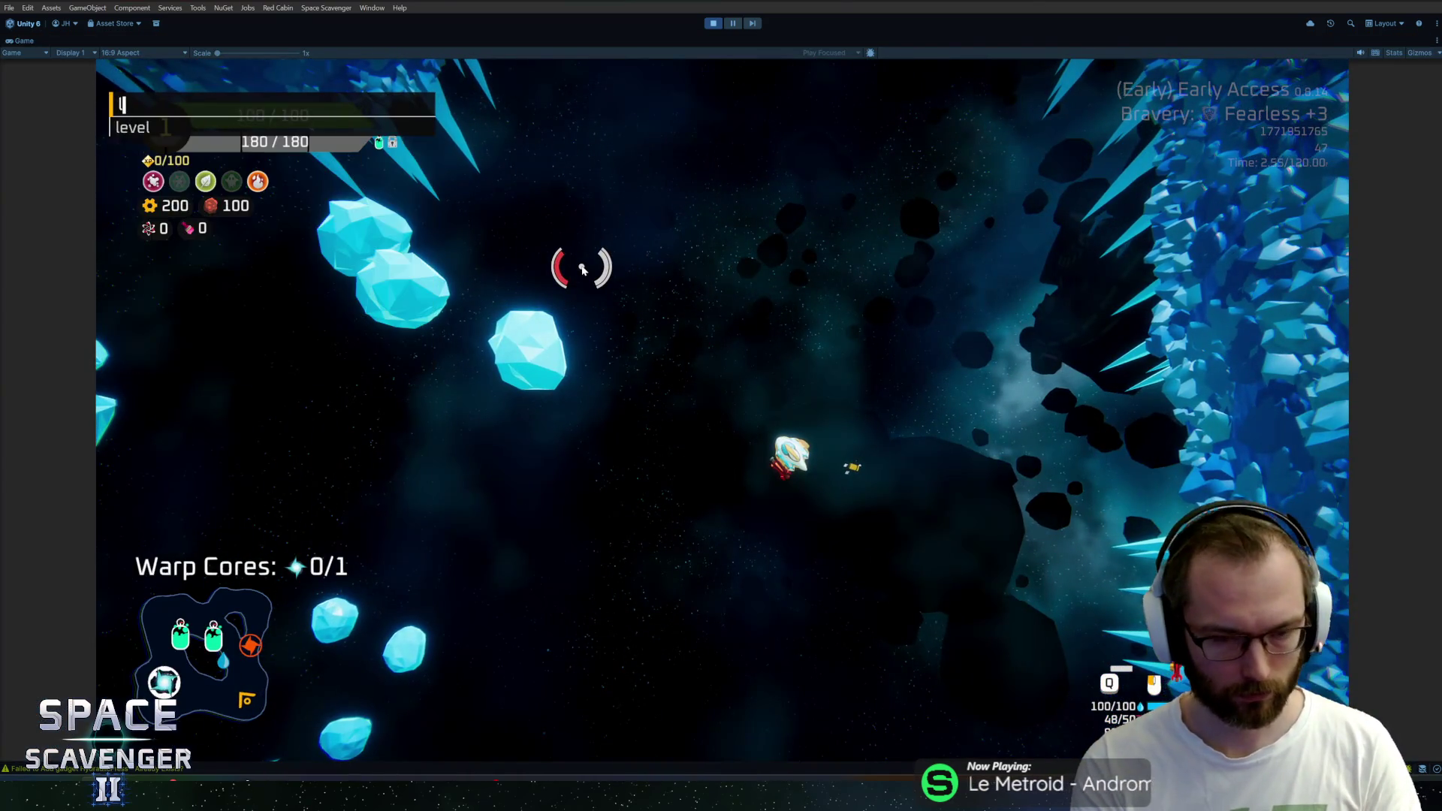
{"action": "type", "text": "evel clea"}
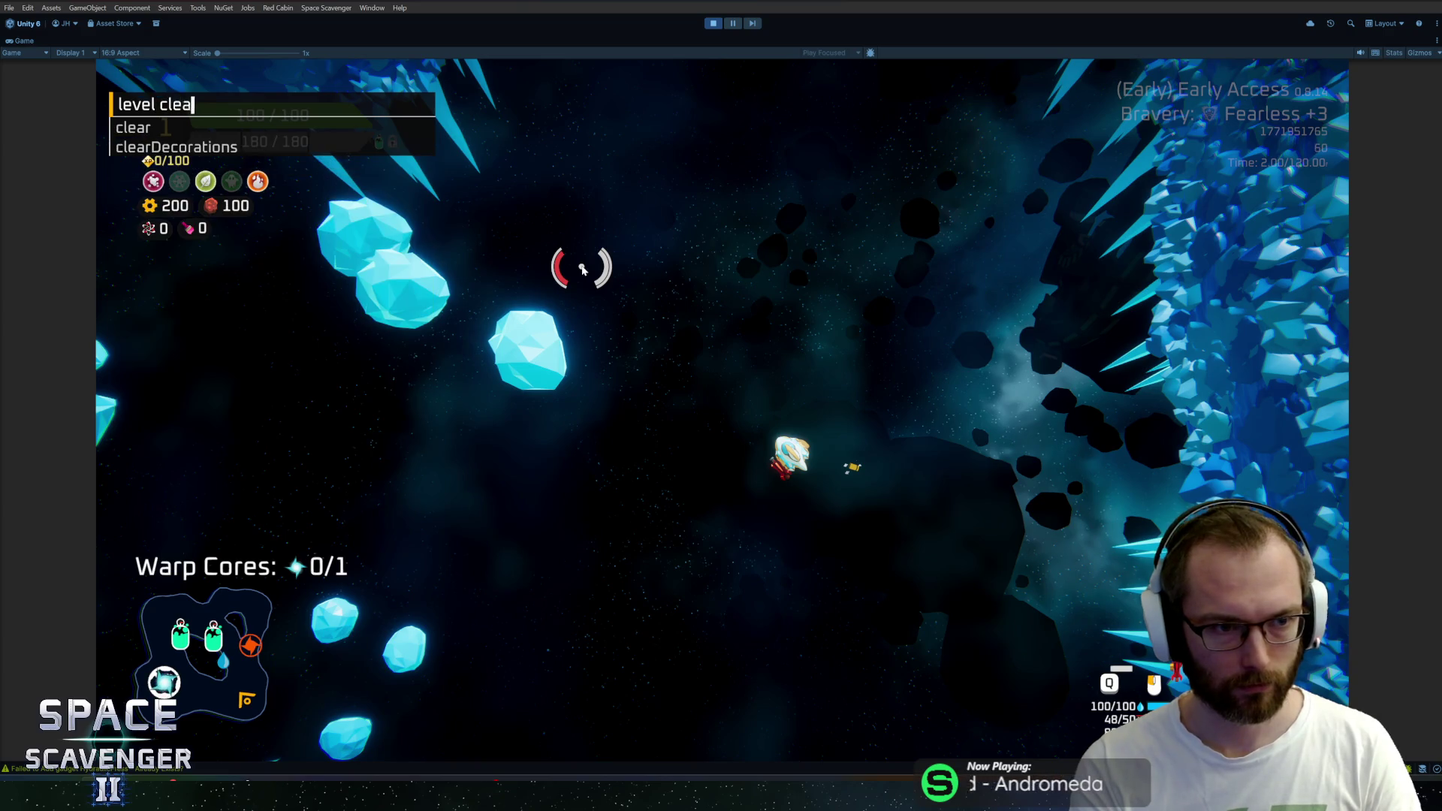
{"action": "type", "text": "r"}
{"action": "key", "text": "Return"}
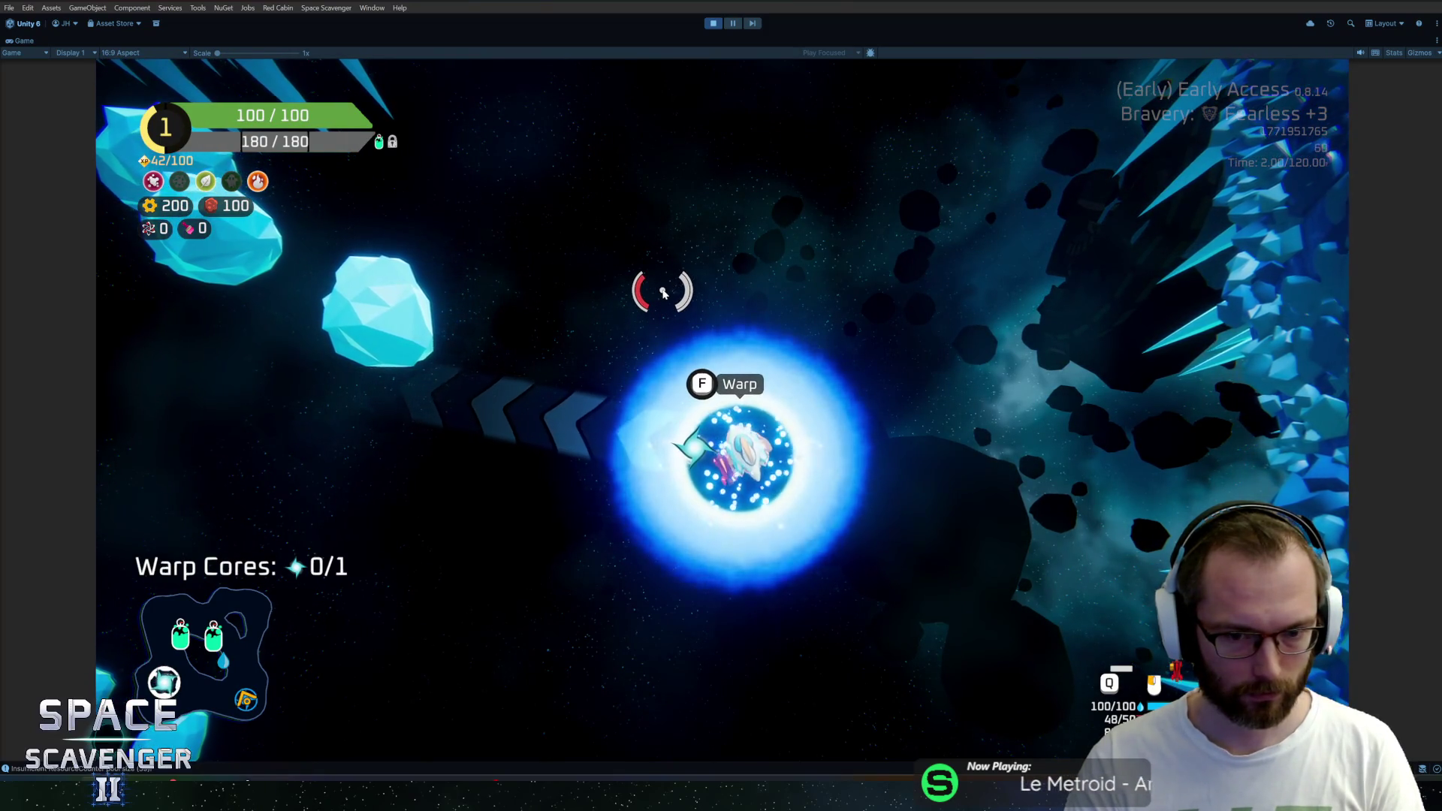
Fly the ship past a rock and into the warp portal to leave the level
{"action": "key", "text": "a"}
{"action": "key", "text": "w"}
{"action": "left_click", "coordinate": [804, 283]}
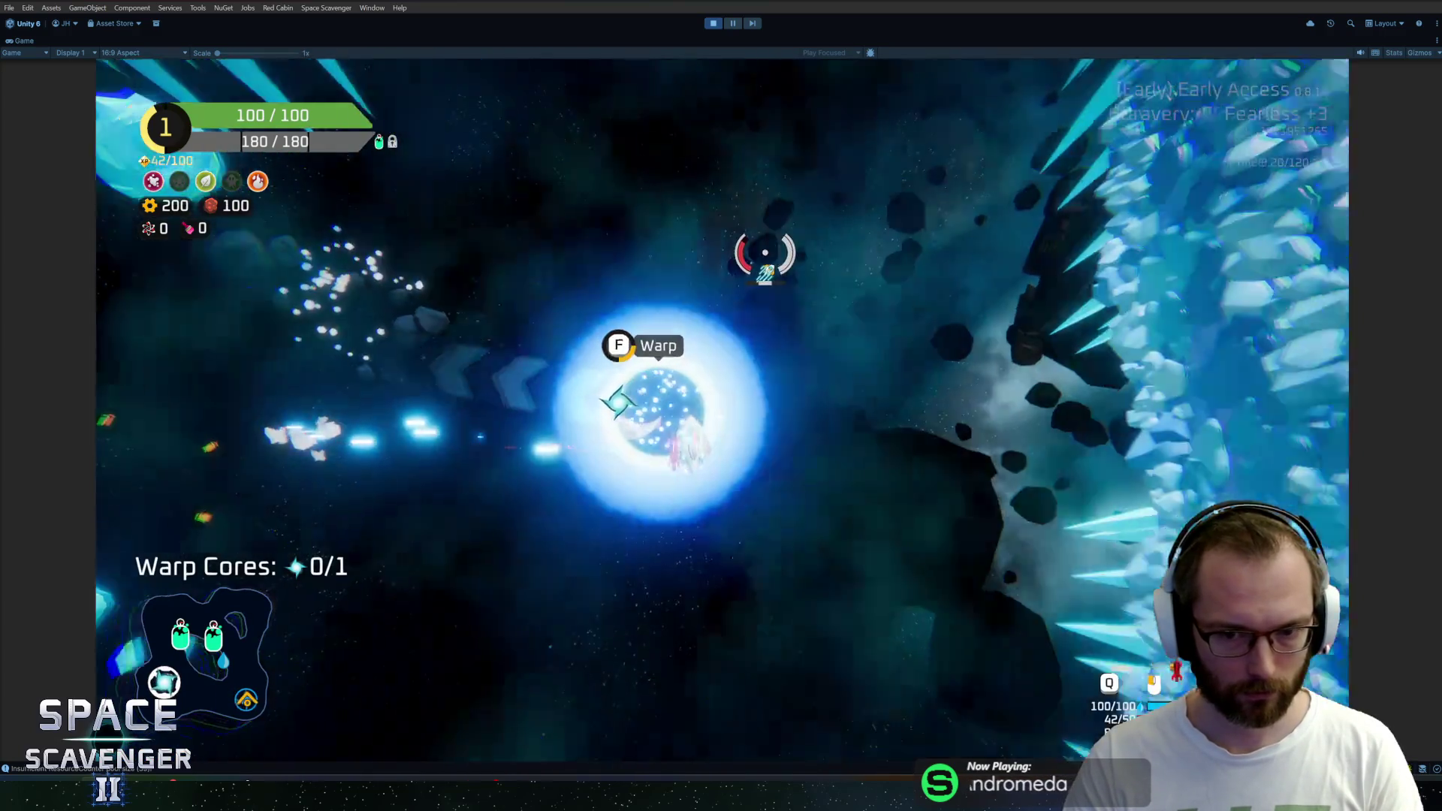
{"action": "key", "text": "e"}
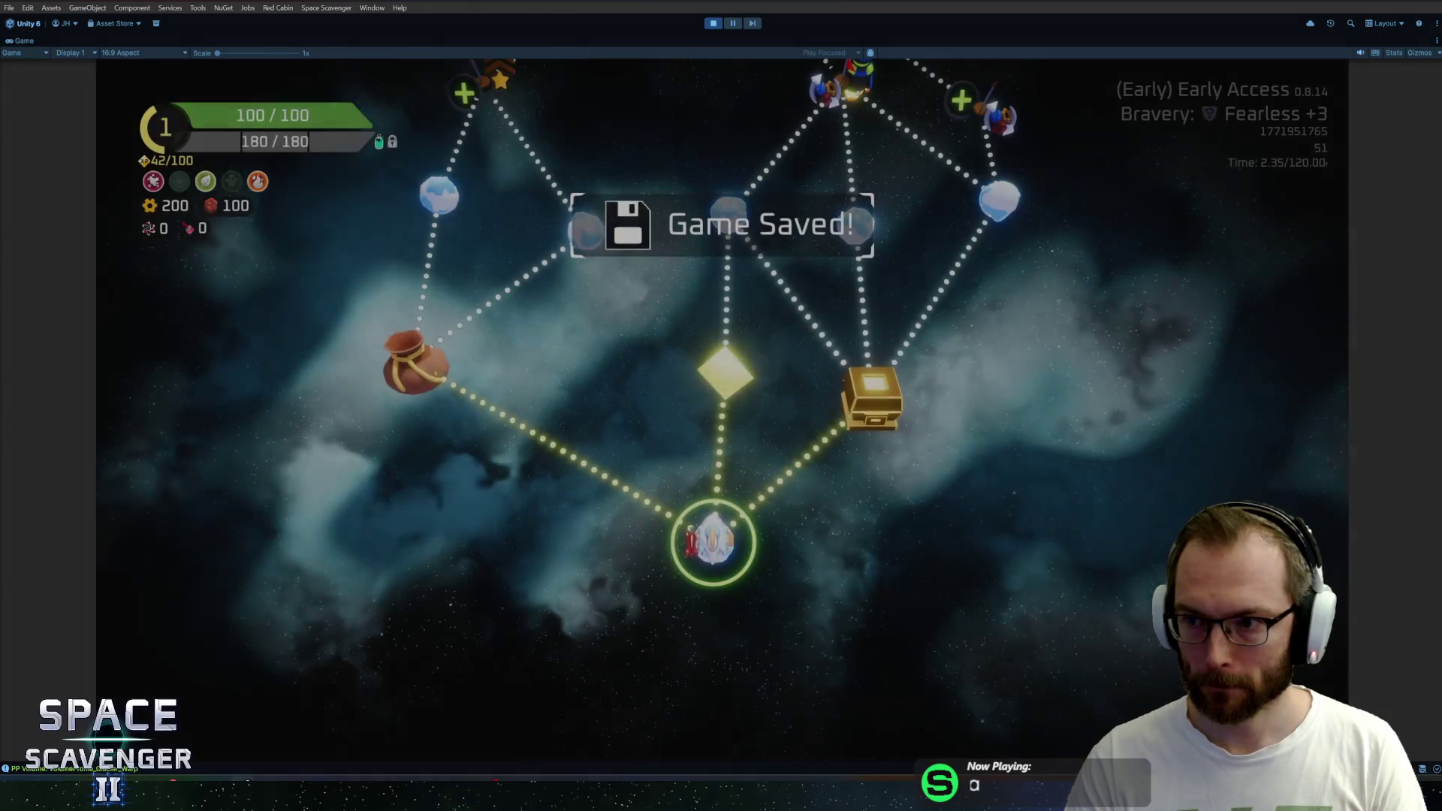
{"action": "scroll", "coordinate": [586, 484], "scroll_direction": "up", "scroll_amount": 2}
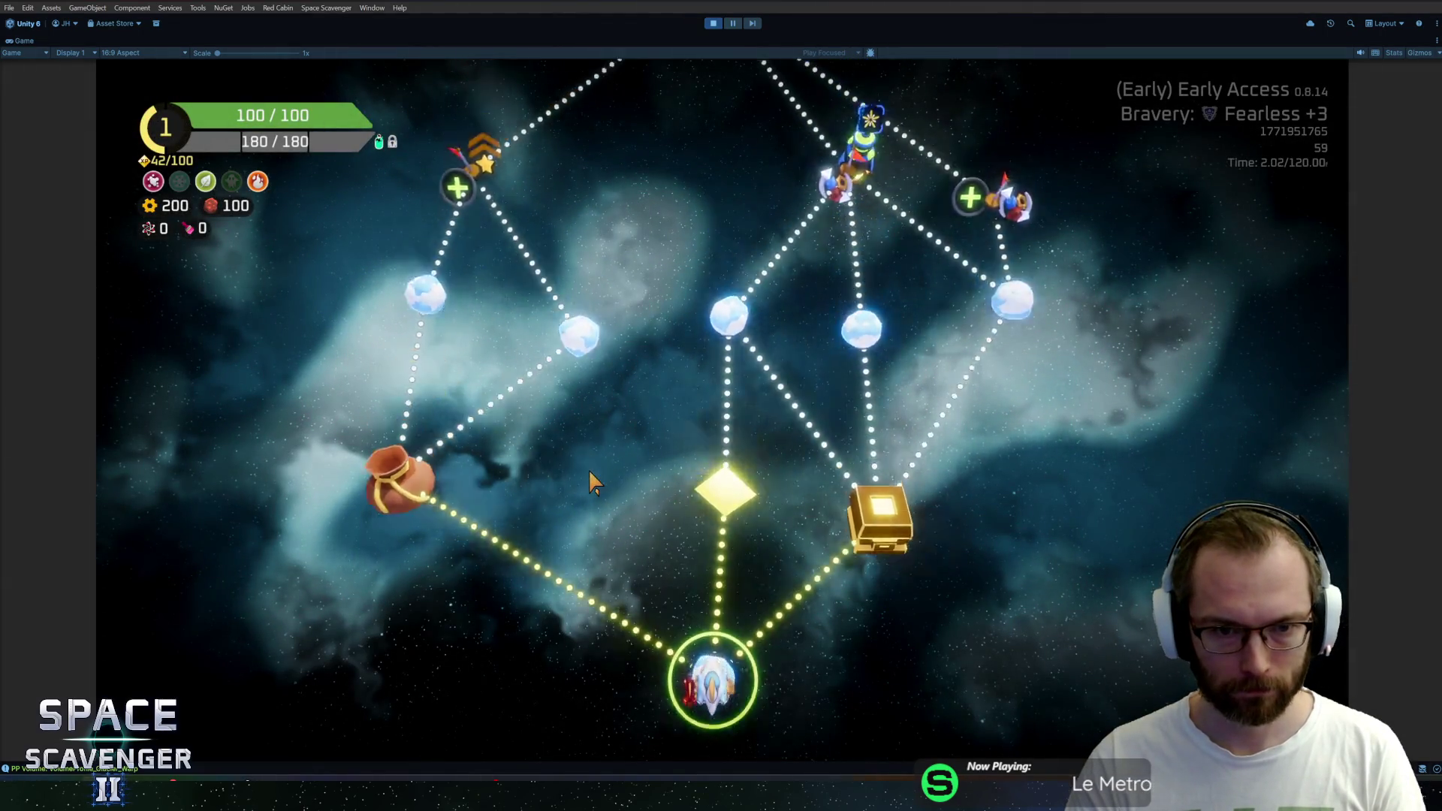
{"action": "scroll", "coordinate": [588, 469], "scroll_direction": "up", "scroll_amount": 2}
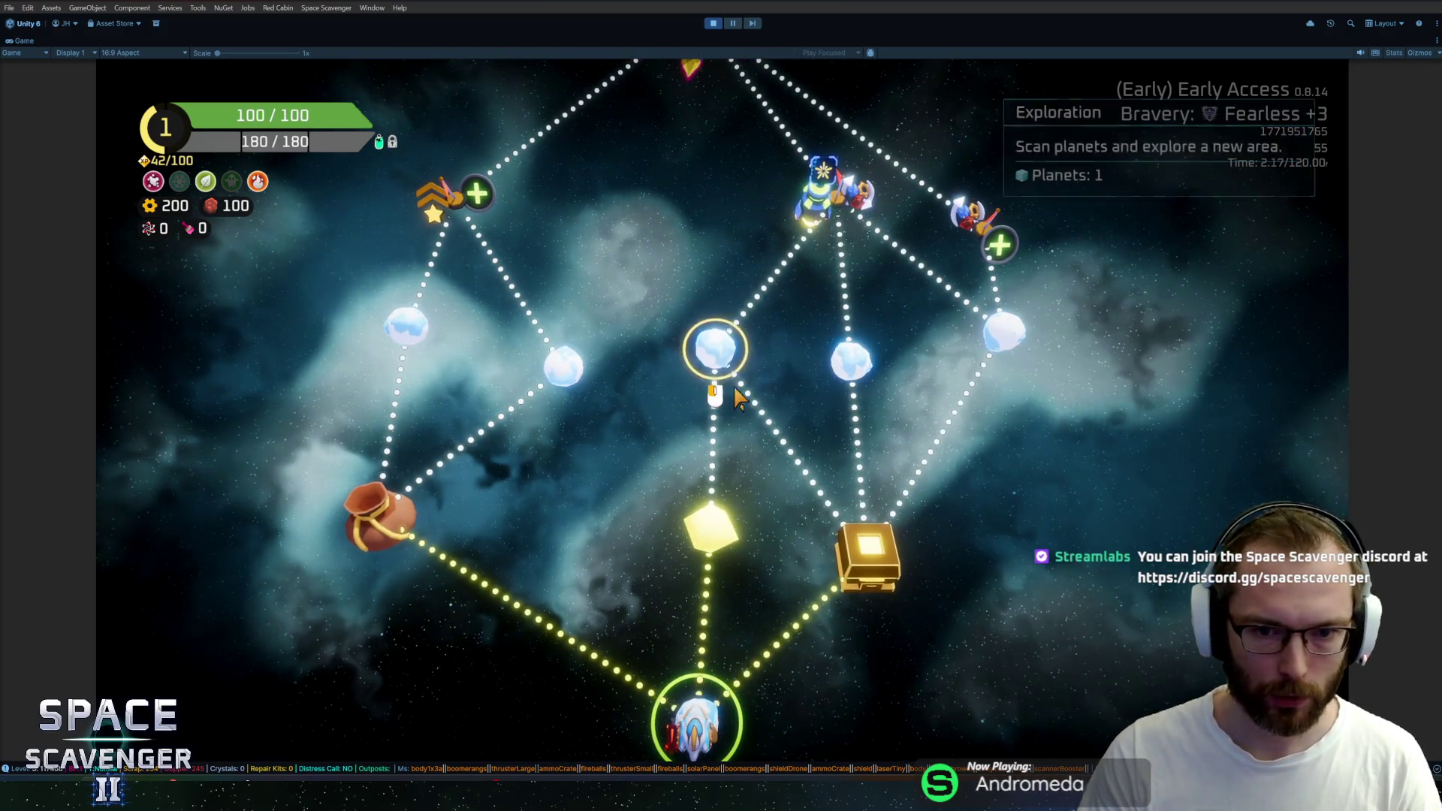
{"action": "scroll", "coordinate": [711, 358], "scroll_direction": "up", "scroll_amount": 3}
{"action": "scroll", "coordinate": [679, 372], "scroll_direction": "down", "scroll_amount": 5}
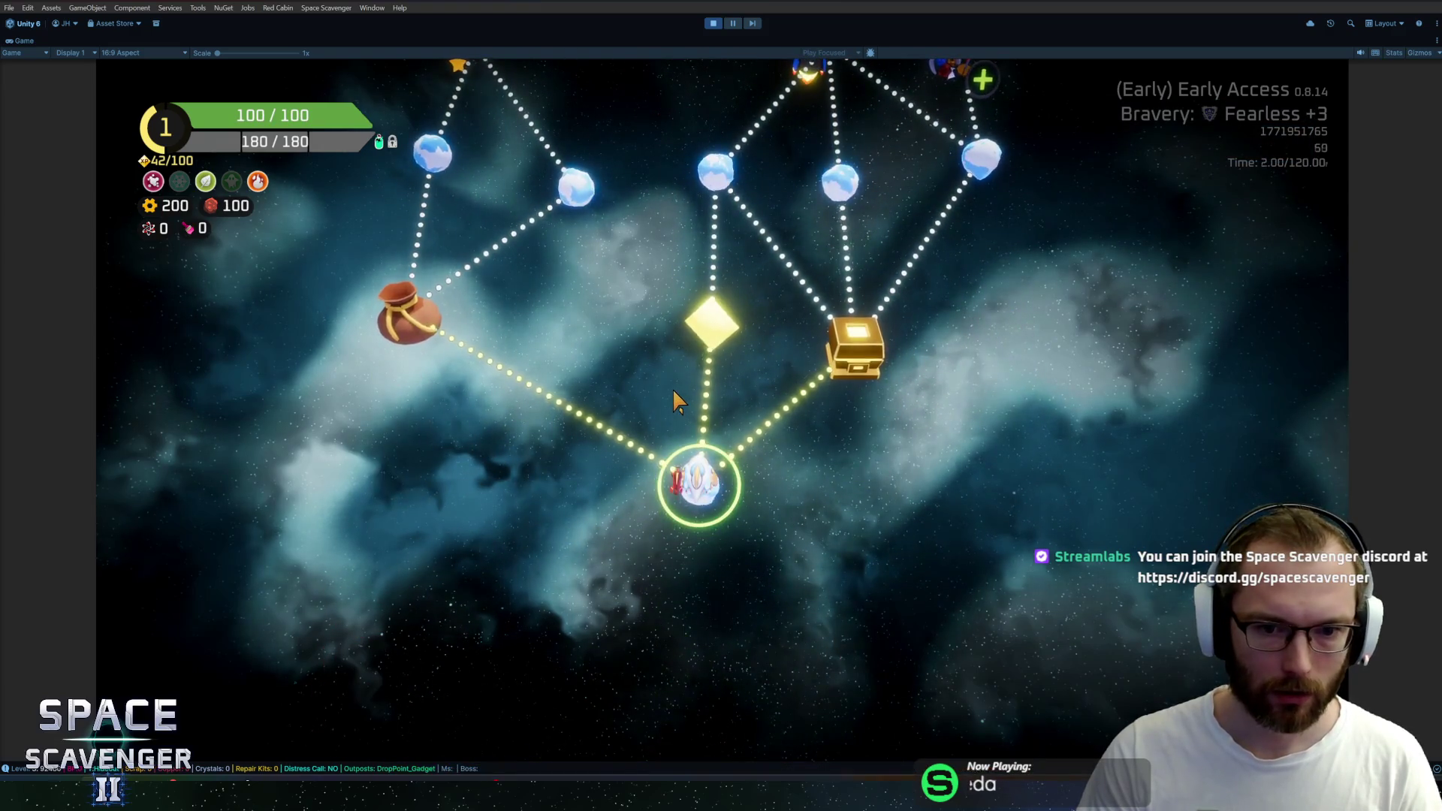
{"action": "scroll", "coordinate": [672, 389], "scroll_direction": "up", "scroll_amount": 5}
{"action": "scroll", "coordinate": [671, 383], "scroll_direction": "down", "scroll_amount": 5}
{"action": "scroll", "coordinate": [671, 386], "scroll_direction": "up", "scroll_amount": 3}
{"action": "scroll", "coordinate": [669, 372], "scroll_direction": "up", "scroll_amount": 2}
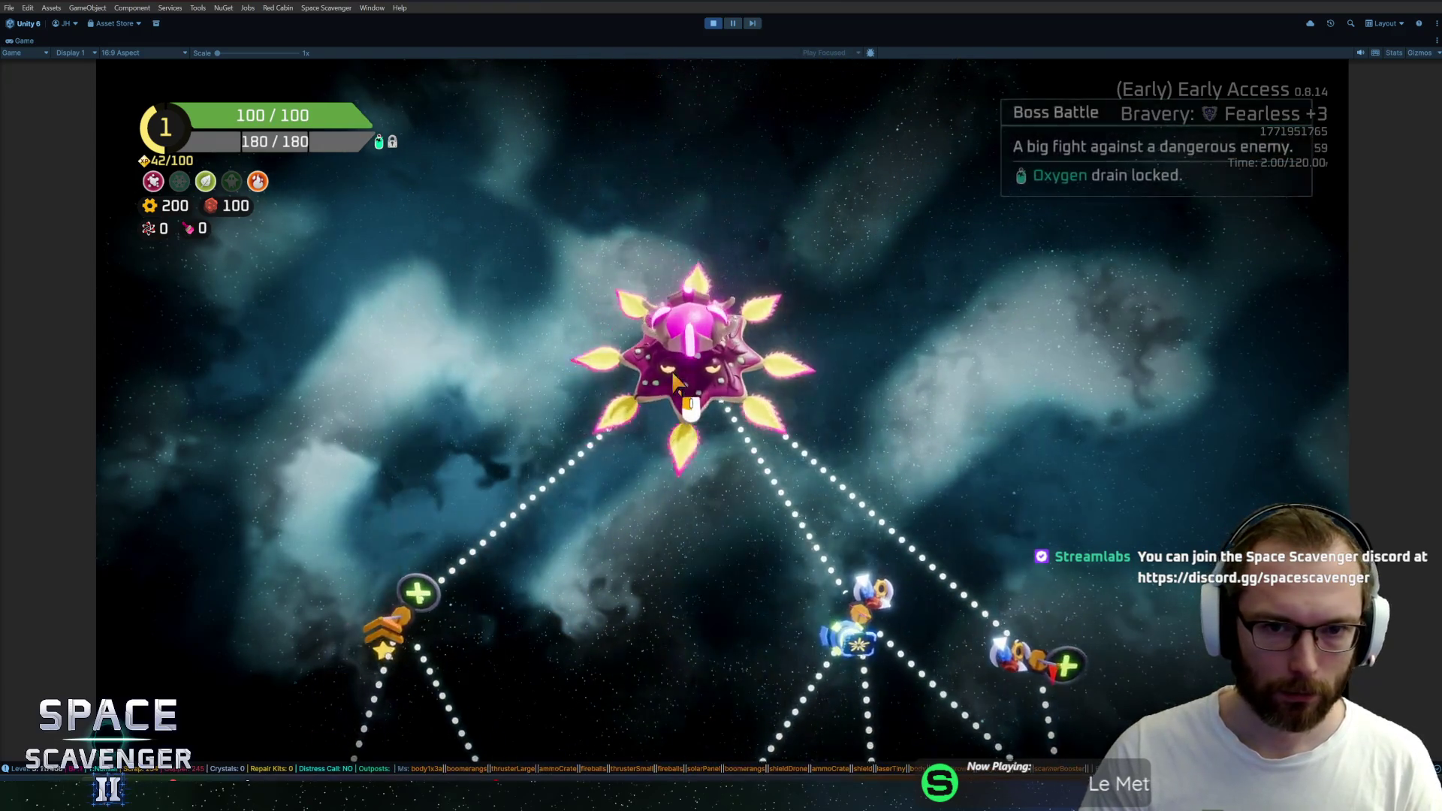
{"action": "scroll", "coordinate": [671, 371], "scroll_direction": "down", "scroll_amount": 2}
{"action": "scroll", "coordinate": [673, 372], "scroll_direction": "up", "scroll_amount": 2}
{"action": "scroll", "coordinate": [672, 381], "scroll_direction": "up", "scroll_amount": 1}
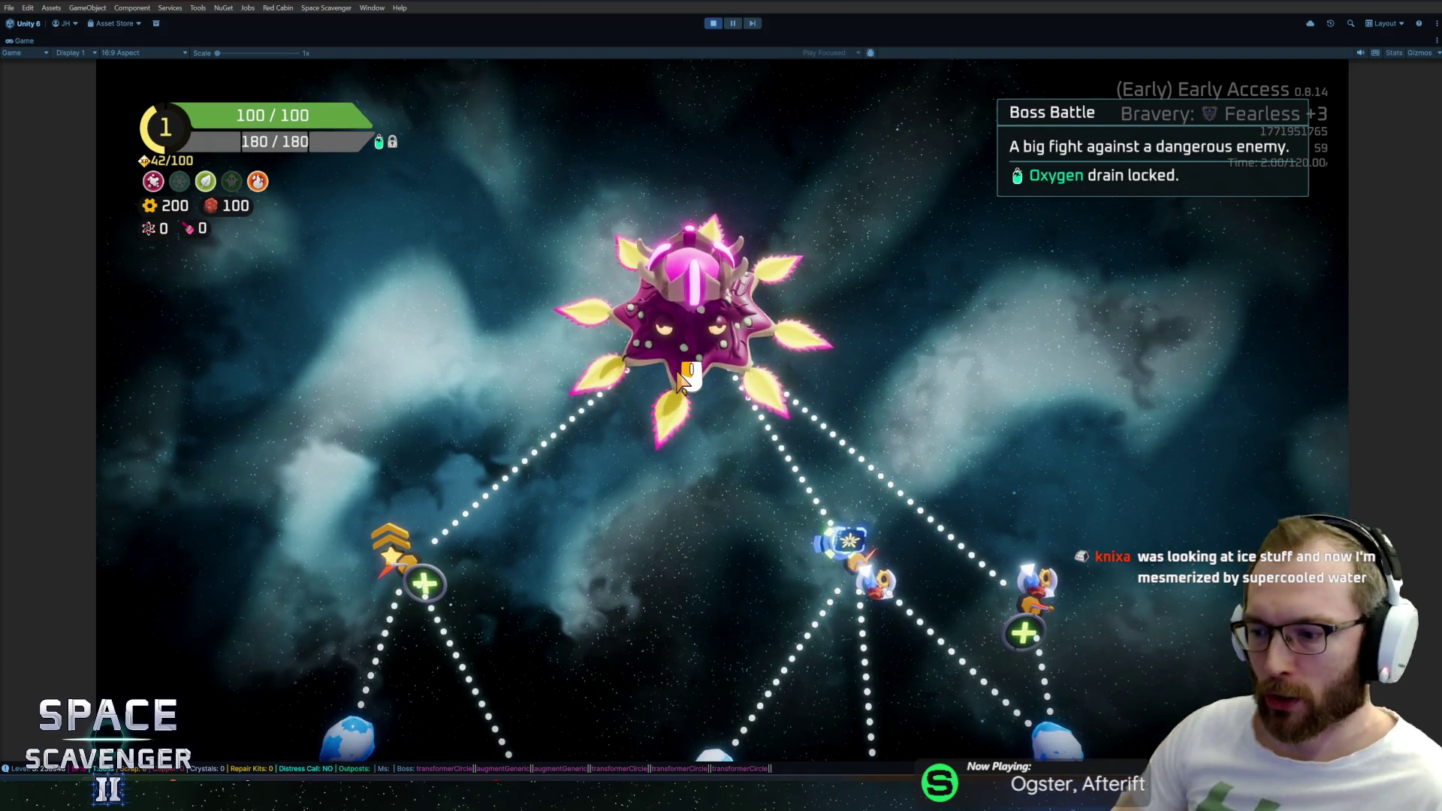
{"action": "scroll", "coordinate": [964, 434], "scroll_direction": "down", "scroll_amount": 3}
{"action": "scroll", "coordinate": [964, 433], "scroll_direction": "up", "scroll_amount": 3}
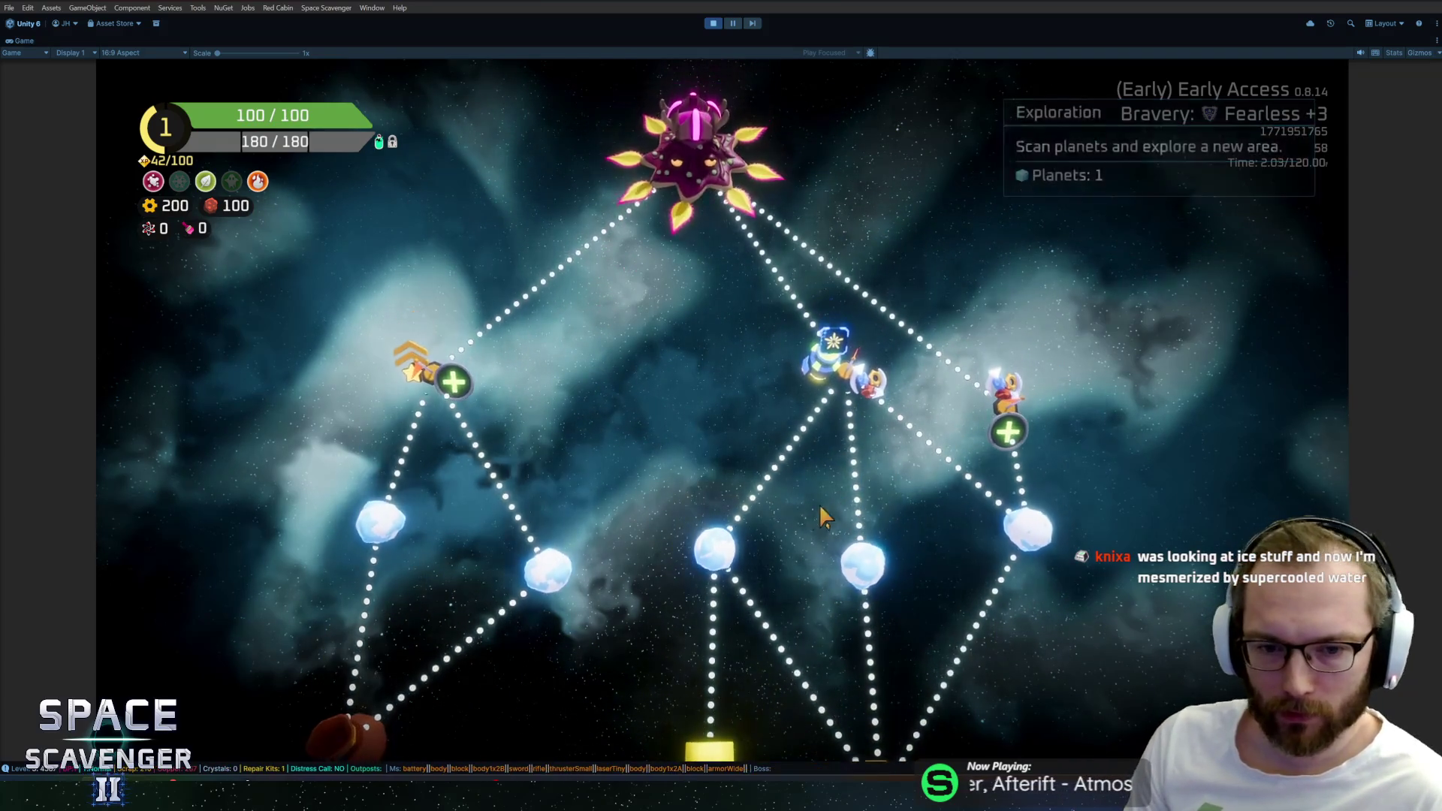
Choose the right-hand ice planet node as the next destination
{"action": "left_click", "coordinate": [1017, 540]}
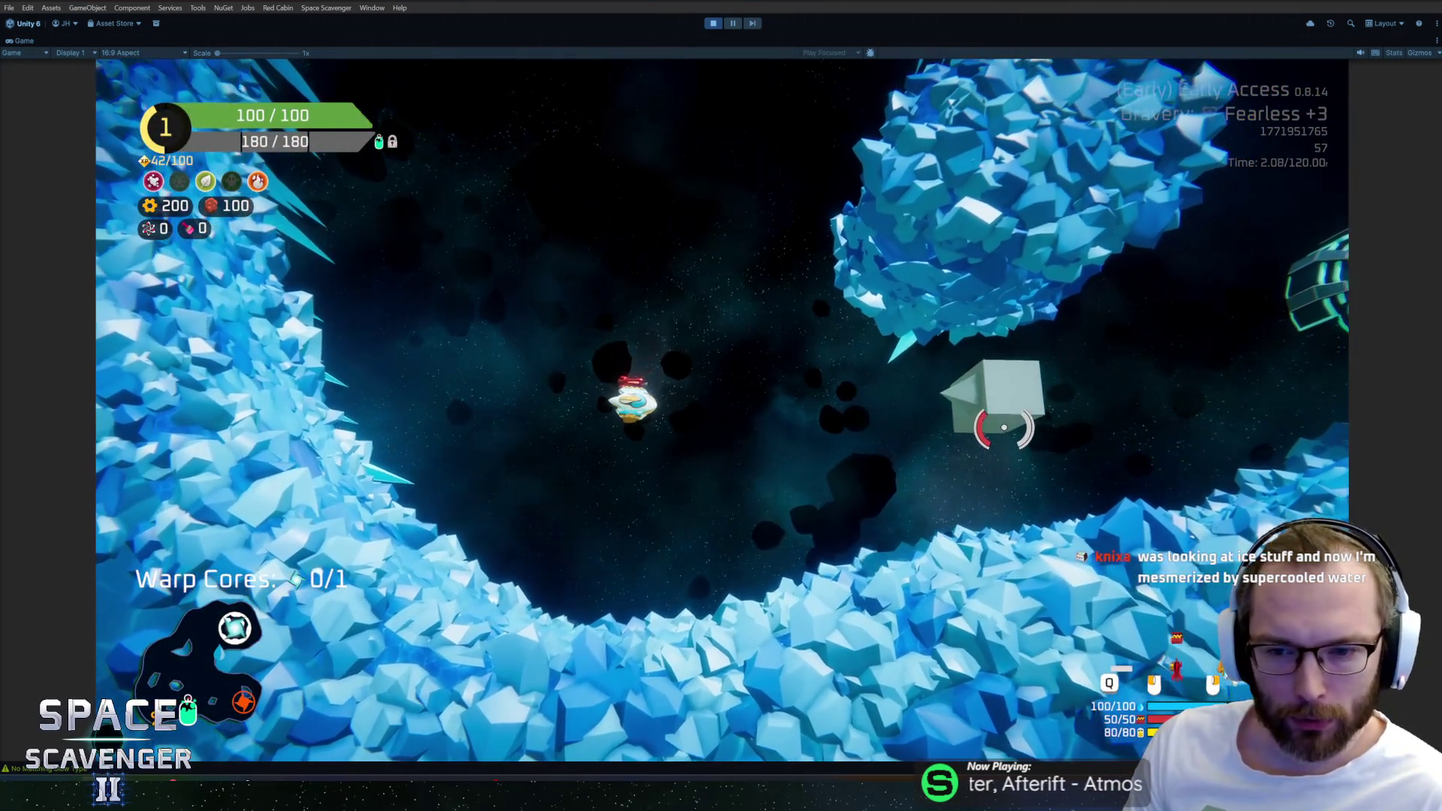
Fly and shoot briefly through the ice cave, then stop the game with Ctrl+P
{"action": "left_click_drag", "start_coordinate": [1004, 429], "coordinate": [936, 331]}
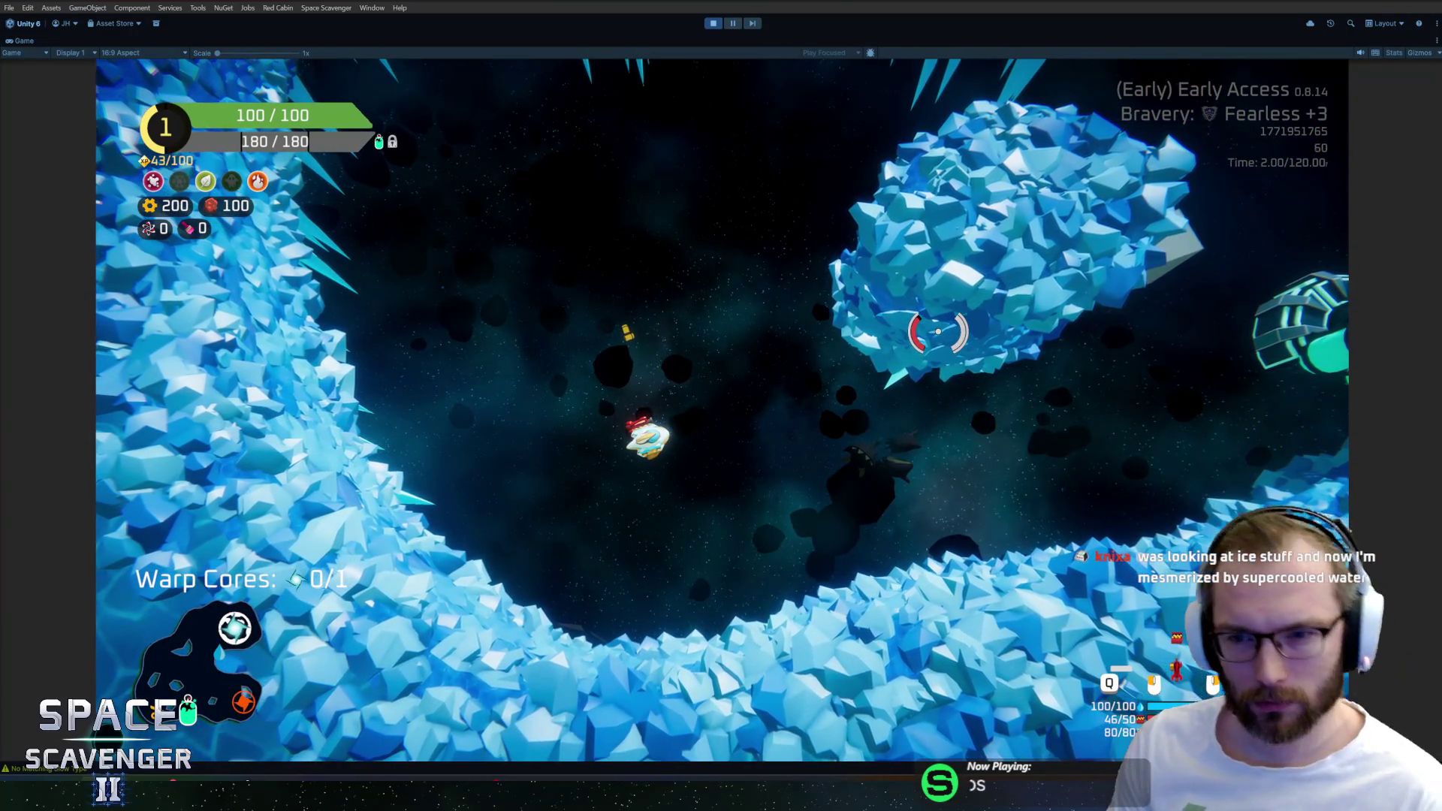
{"action": "key", "text": "d"}
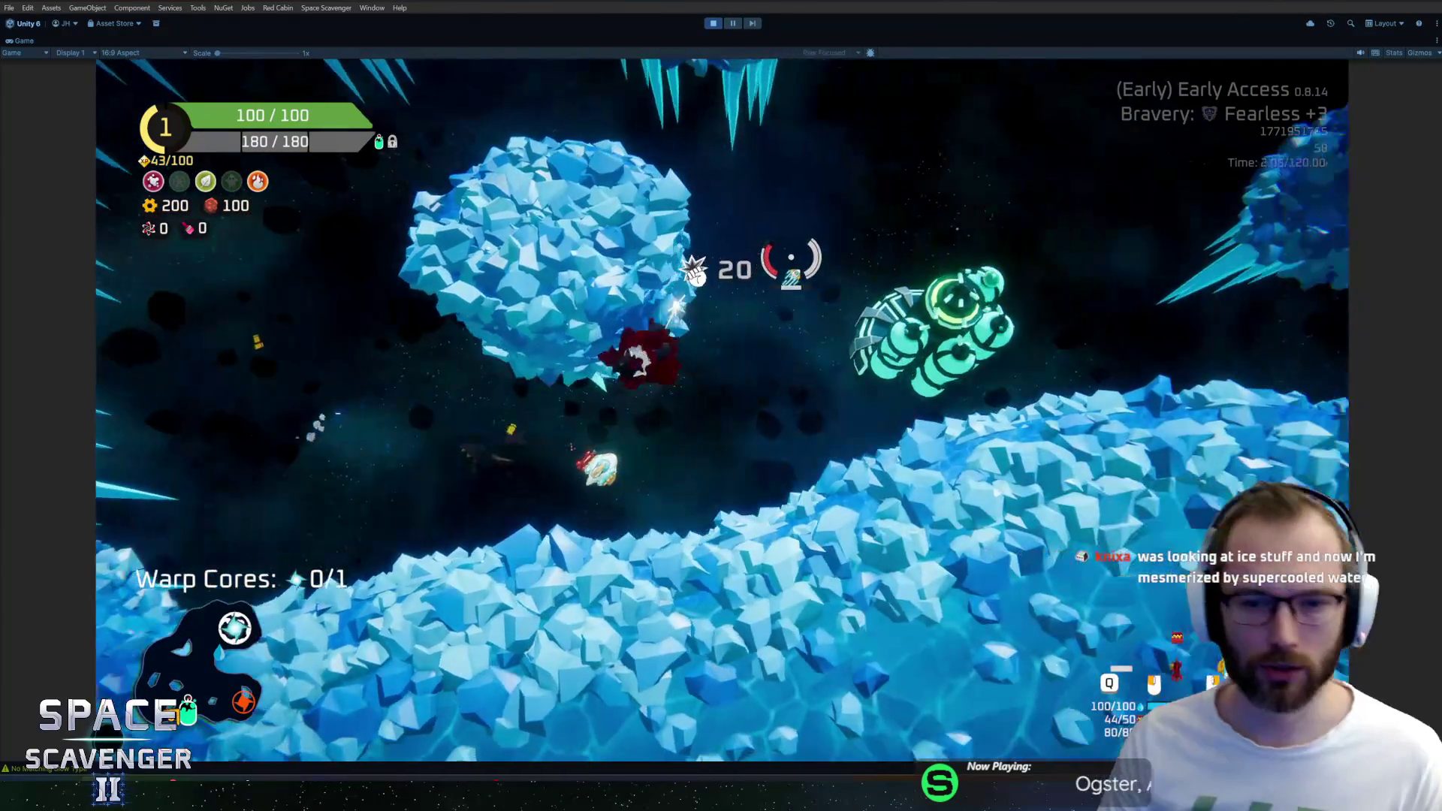
{"action": "key", "text": "w"}
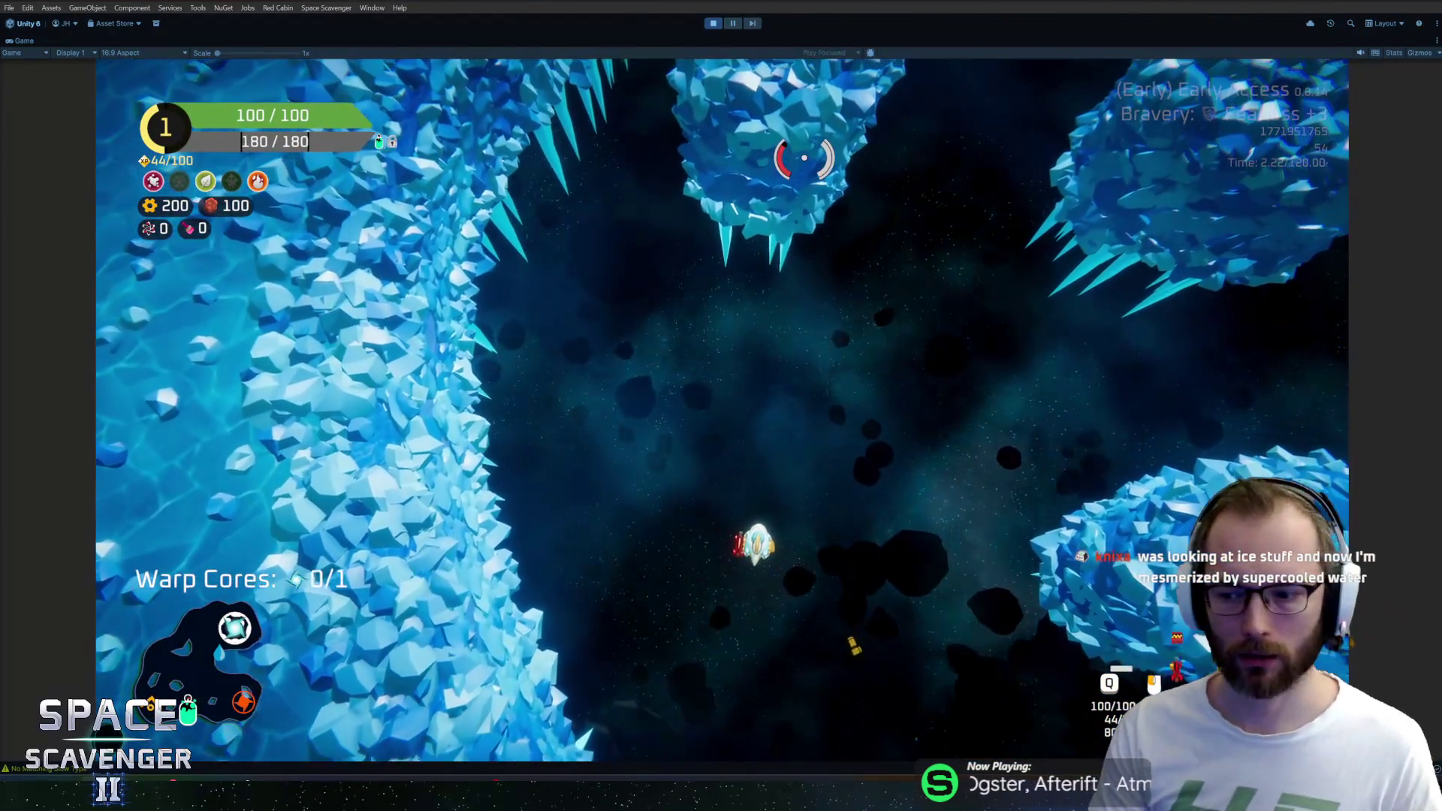
{"action": "key", "text": "a"}
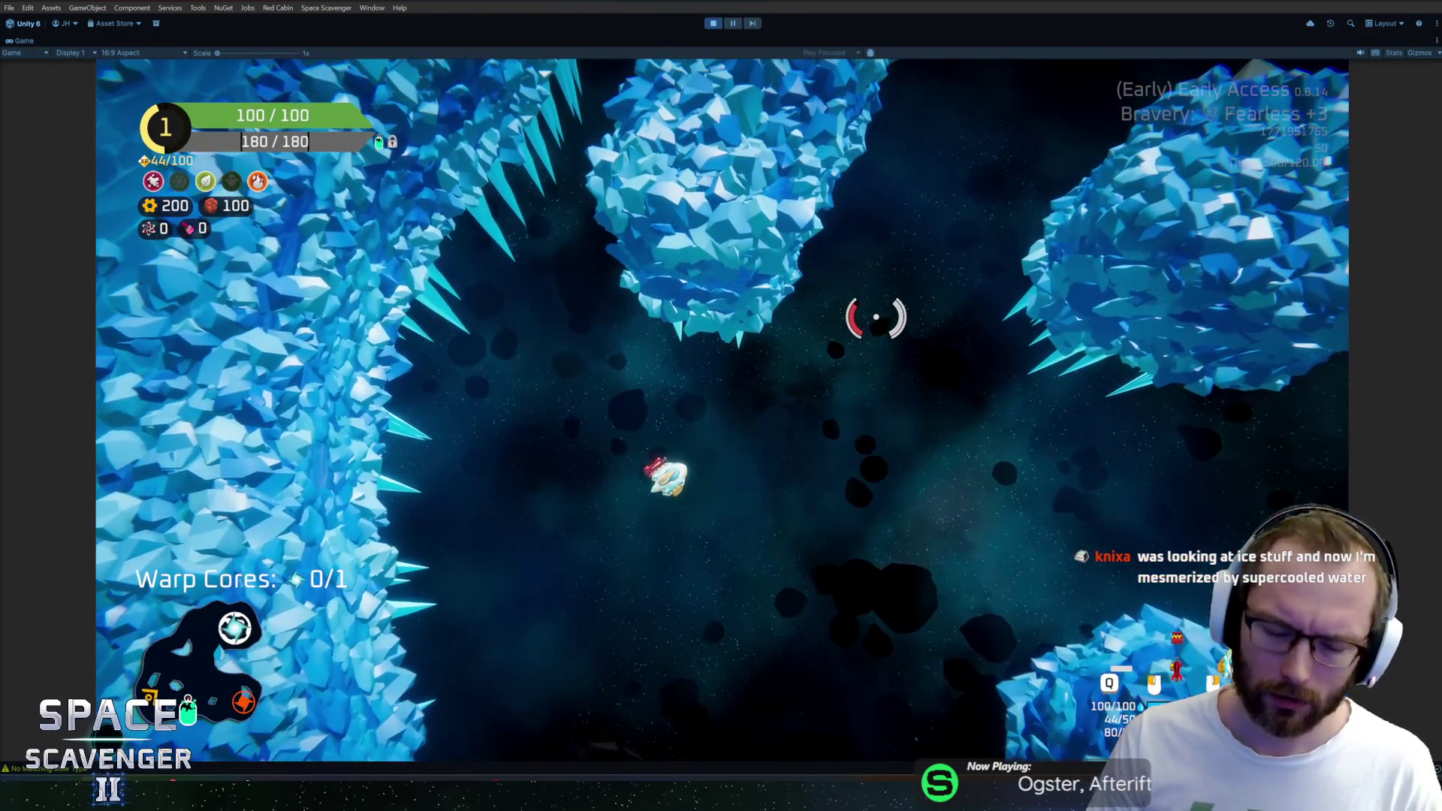
{"action": "key", "text": "ctrl+p"}
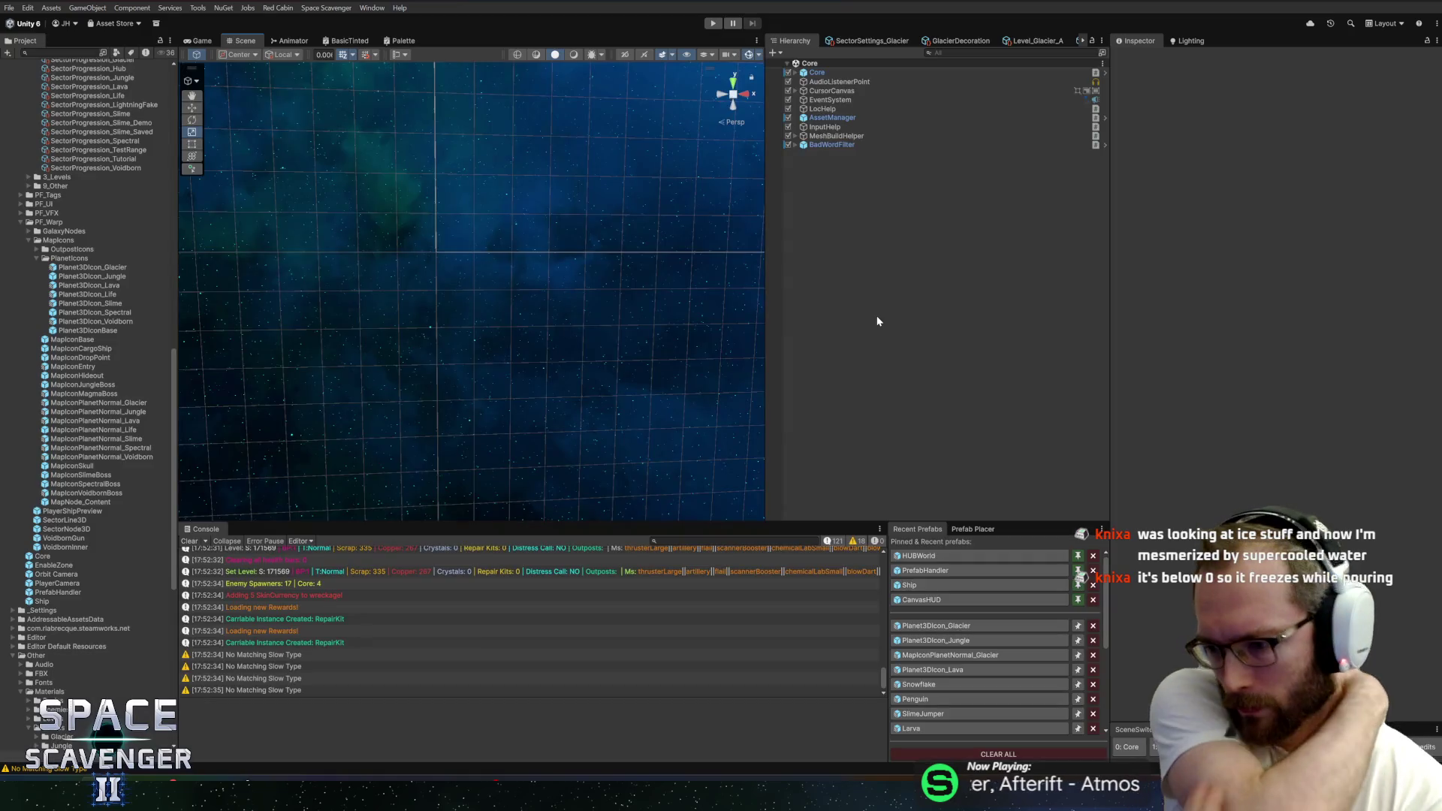